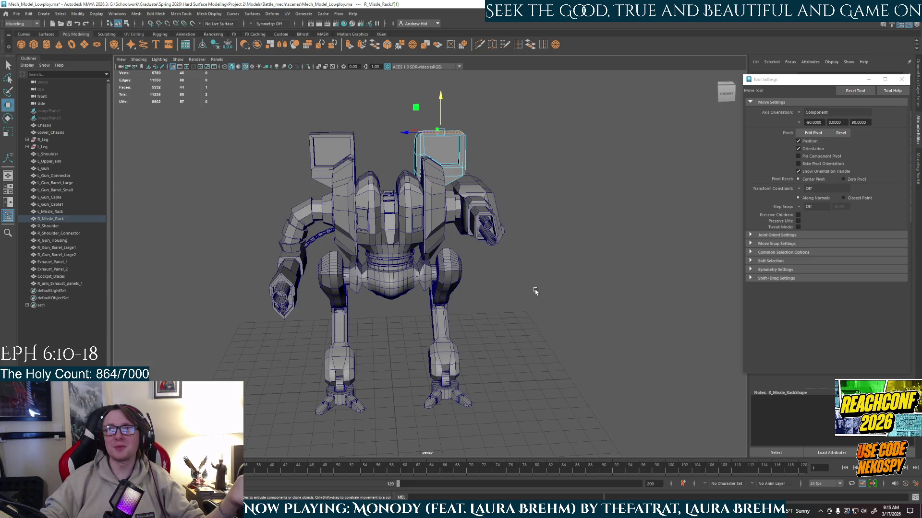
- Orbit around the mech to frame the top face of the right missile rack
{"action": "left_click_drag", "start_coordinate": [521, 311], "coordinate": [485, 238], "text": "alt"}
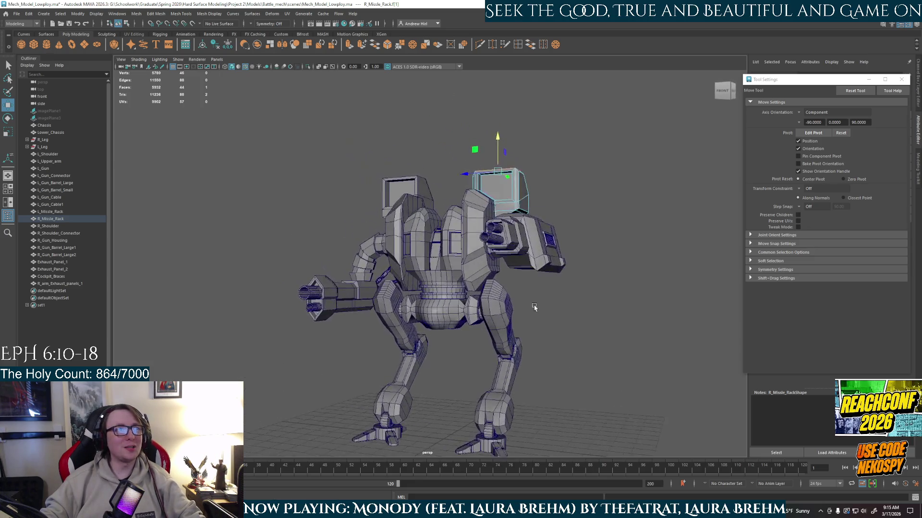
{"action": "middle_click_drag", "start_coordinate": [486, 238], "coordinate": [466, 91], "text": "alt"}
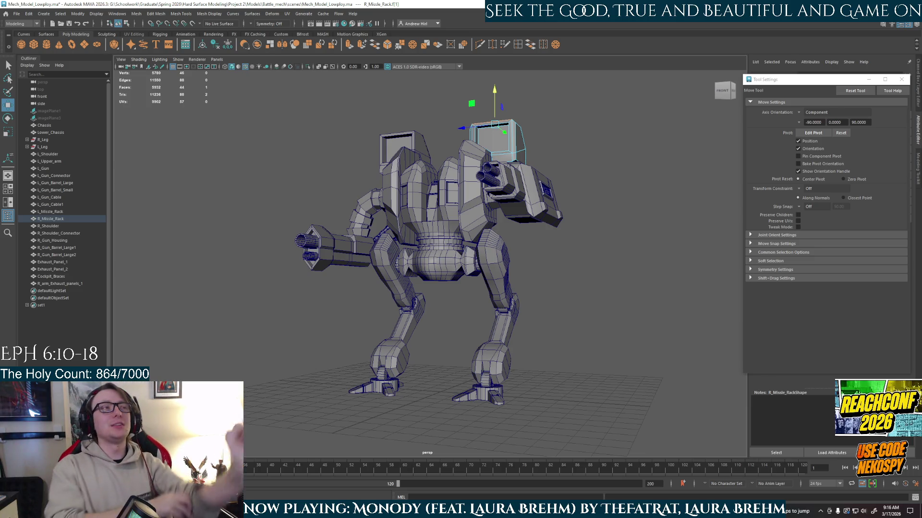
{"action": "mouse_move", "coordinate": [335, 213]}
{"action": "left_mouse_down", "text": "alt"}
{"action": "mouse_move", "coordinate": [399, 240]}
{"action": "mouse_move", "coordinate": [478, 368]}
{"action": "left_mouse_up", "text": "alt"}
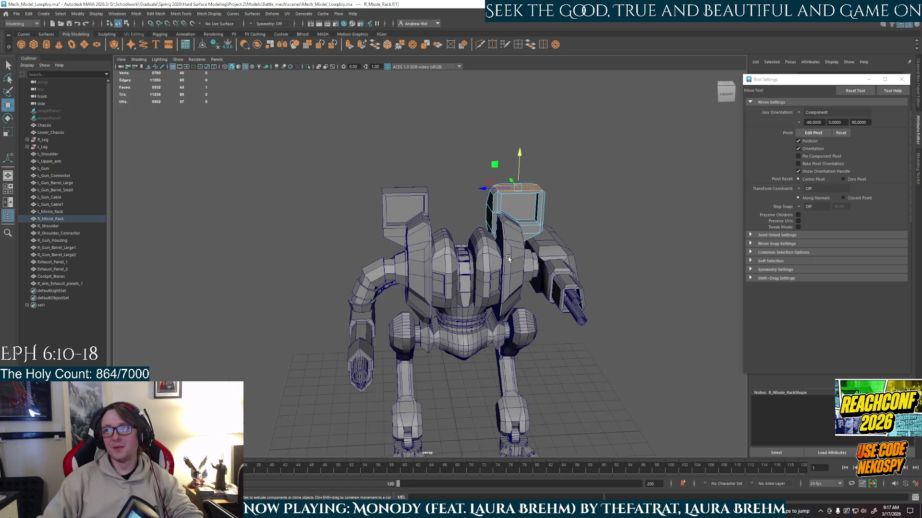
{"action": "left_click_drag", "start_coordinate": [510, 261], "coordinate": [482, 227], "text": "alt"}
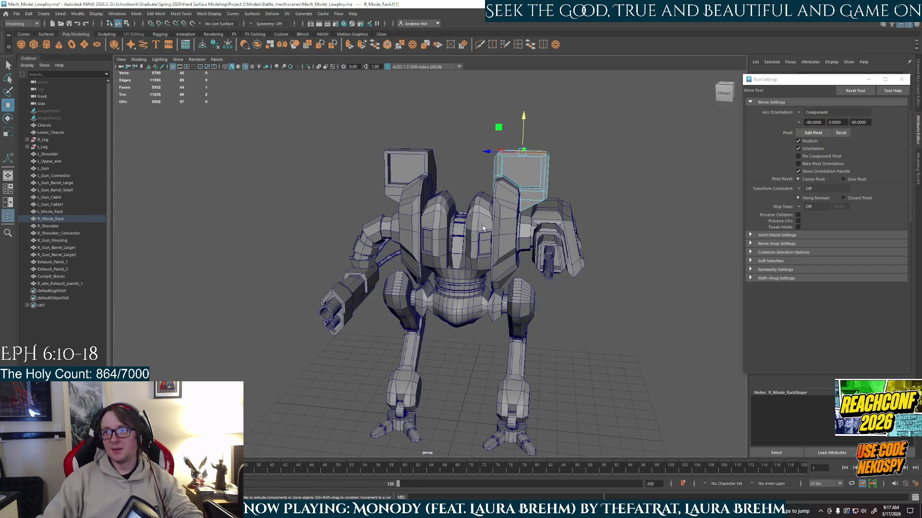
{"action": "left_click_drag", "start_coordinate": [500, 272], "coordinate": [496, 319], "text": "alt"}
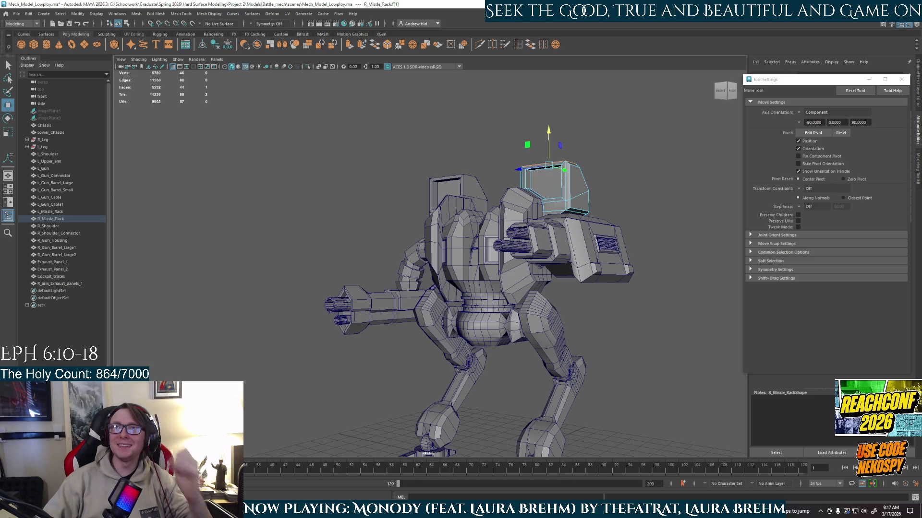
{"action": "mouse_move", "coordinate": [595, 144]}
{"action": "left_mouse_down", "text": "alt"}
{"action": "mouse_move", "coordinate": [598, 216]}
{"action": "mouse_move", "coordinate": [473, 222]}
{"action": "mouse_move", "coordinate": [463, 266]}
{"action": "left_mouse_up", "text": "alt"}
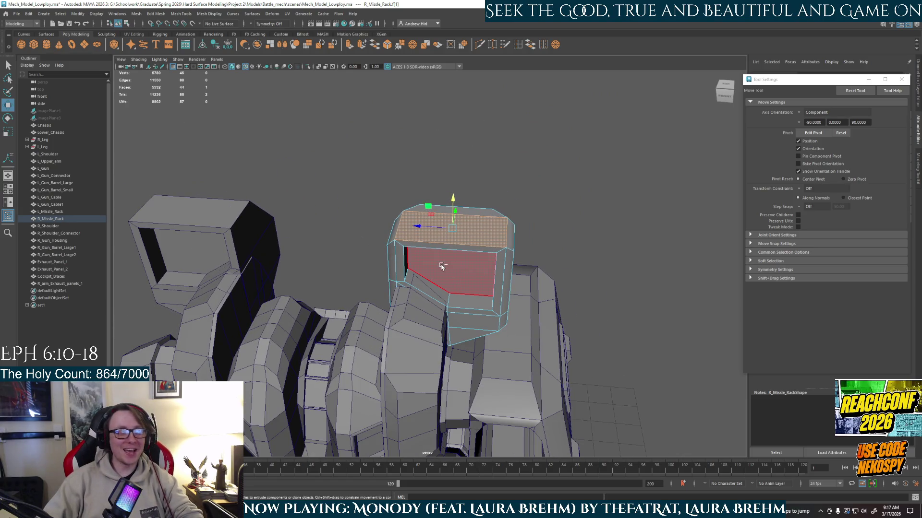
{"action": "left_click_drag", "start_coordinate": [442, 266], "coordinate": [799, 311], "text": "alt"}
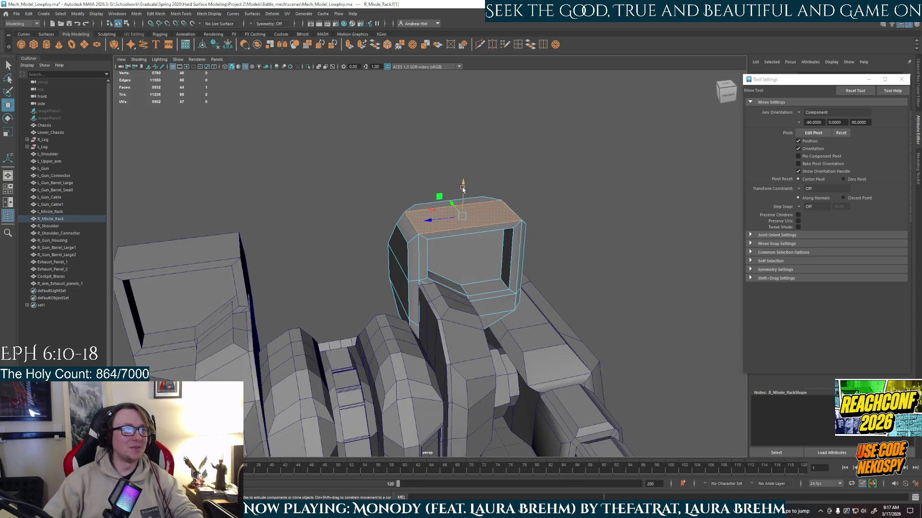
- Extrude the right missile rack's top face, scale it, and raise it to make the rack taller
{"action": "key", "text": "ctrl+e"}
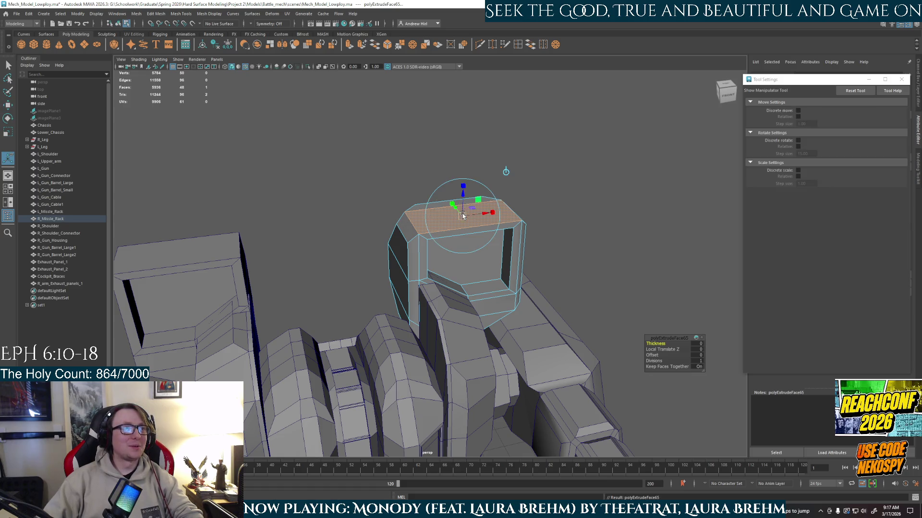
{"action": "left_click_drag", "start_coordinate": [480, 218], "coordinate": [433, 260], "text": "alt"}
{"action": "key", "text": "r"}
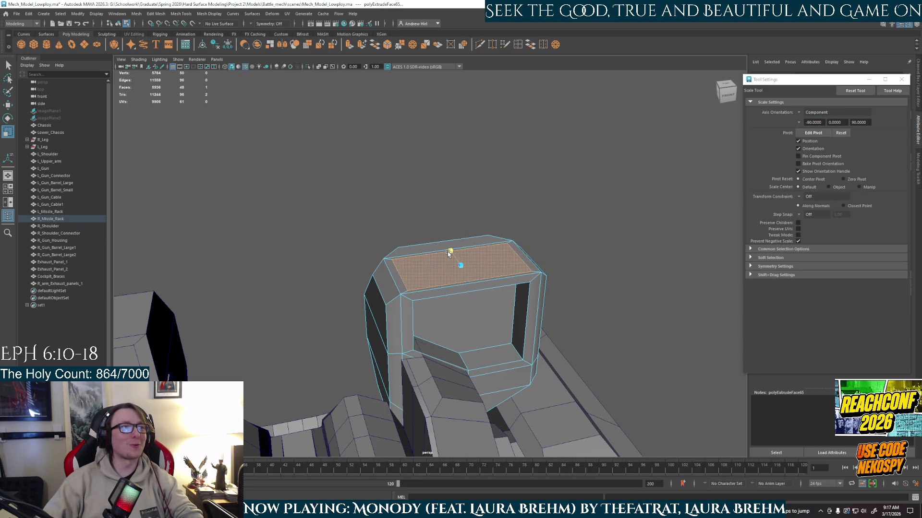
{"action": "mouse_move", "coordinate": [472, 269]}
{"action": "left_mouse_down", "text": "alt"}
{"action": "mouse_move", "coordinate": [441, 210]}
{"action": "mouse_move", "coordinate": [483, 251]}
{"action": "mouse_move", "coordinate": [493, 204]}
{"action": "left_mouse_up", "text": "alt"}
{"action": "key", "text": "w"}
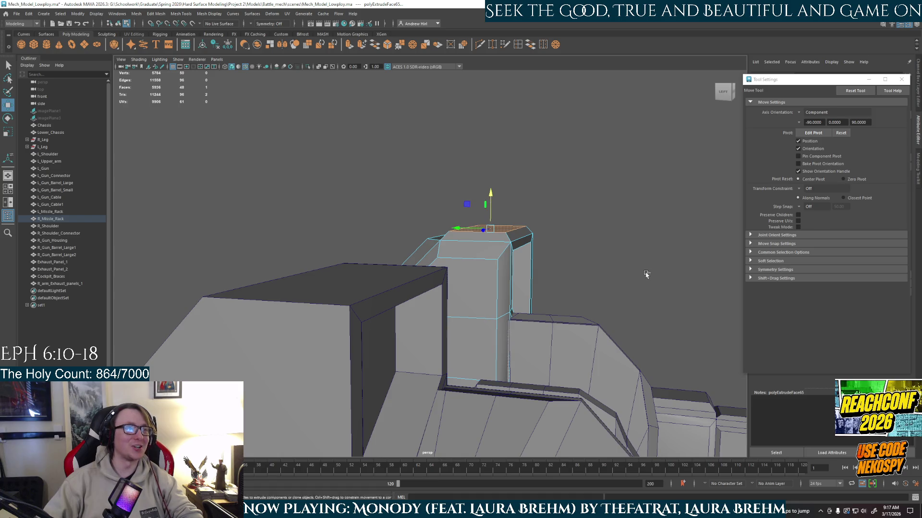
- Clear the face selection and return to Object Mode, reviewing the mech's front and right side
{"action": "left_click", "coordinate": [634, 271]}
{"action": "left_click_drag", "start_coordinate": [627, 269], "coordinate": [425, 285], "text": "alt"}
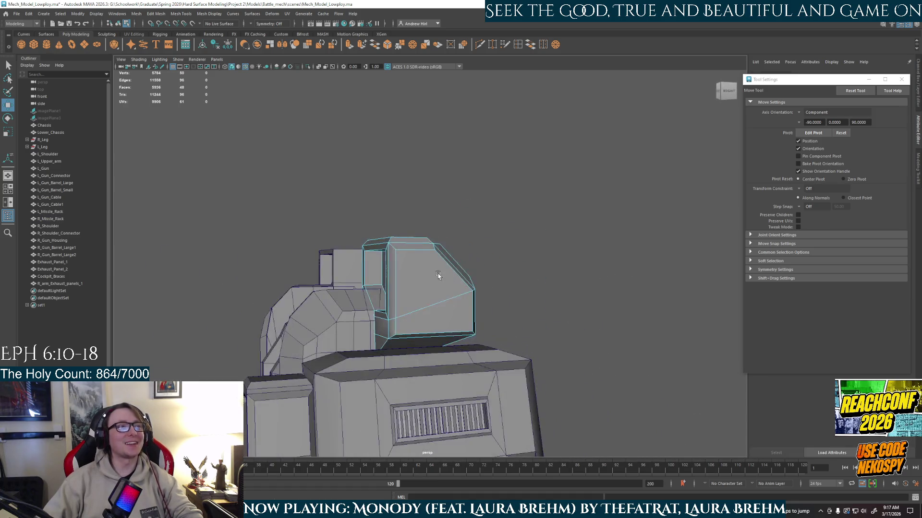
{"action": "right_click_drag", "start_coordinate": [426, 285], "coordinate": [515, 271]}
{"action": "mouse_move", "coordinate": [500, 319]}
{"action": "left_mouse_down", "text": "alt"}
{"action": "mouse_move", "coordinate": [611, 302]}
{"action": "mouse_move", "coordinate": [561, 319]}
{"action": "mouse_move", "coordinate": [539, 342]}
{"action": "mouse_move", "coordinate": [508, 342]}
{"action": "mouse_move", "coordinate": [537, 325]}
{"action": "mouse_move", "coordinate": [545, 292]}
{"action": "mouse_move", "coordinate": [492, 297]}
{"action": "mouse_move", "coordinate": [561, 298]}
{"action": "left_mouse_up", "text": "alt"}
{"action": "scroll", "coordinate": [355, 168], "scroll_direction": "up", "scroll_amount": 5}
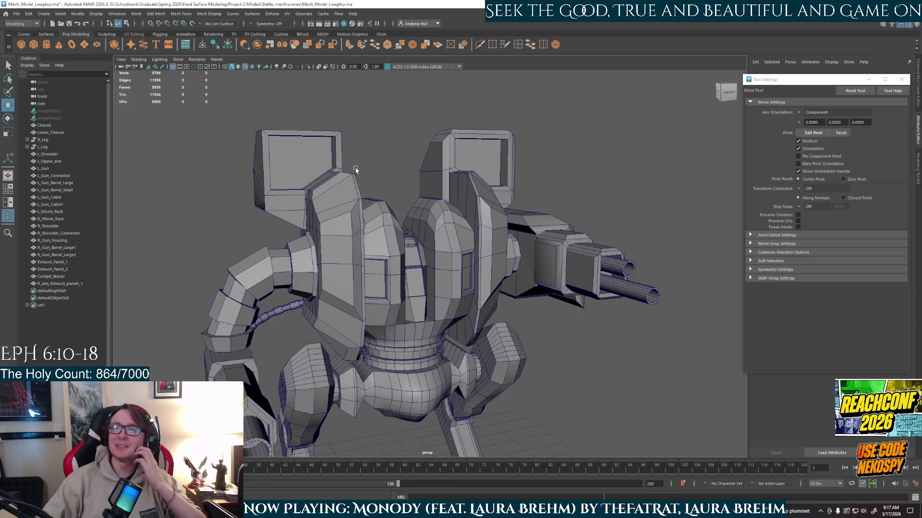
{"action": "mouse_move", "coordinate": [355, 176]}
{"action": "left_mouse_down", "text": "alt"}
{"action": "mouse_move", "coordinate": [432, 196]}
{"action": "mouse_move", "coordinate": [461, 226]}
{"action": "mouse_move", "coordinate": [460, 250]}
{"action": "left_mouse_up", "text": "alt"}
{"action": "mouse_move", "coordinate": [478, 280]}
{"action": "left_mouse_down", "text": "alt"}
{"action": "mouse_move", "coordinate": [491, 321]}
{"action": "mouse_move", "coordinate": [436, 249]}
{"action": "left_mouse_up", "text": "alt"}
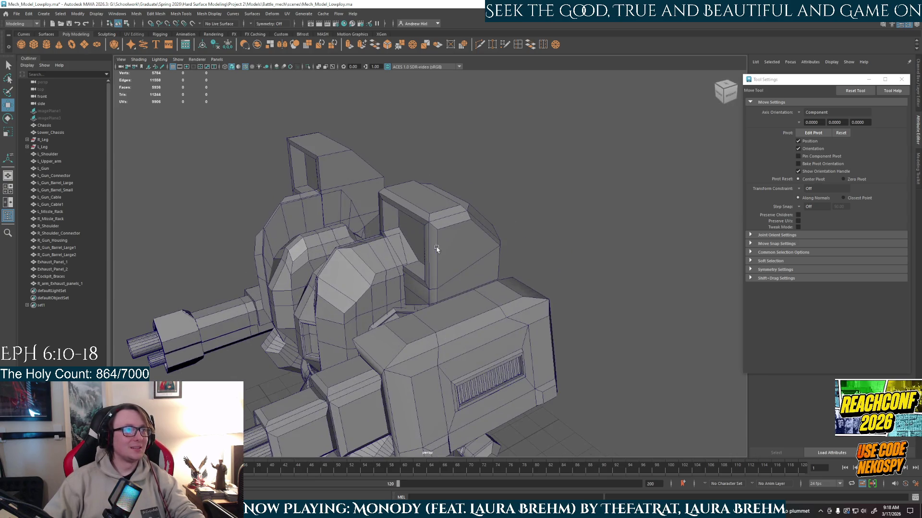
{"action": "key", "text": "a"}
{"action": "mouse_move", "coordinate": [407, 279]}
{"action": "left_mouse_down", "text": "alt"}
{"action": "mouse_move", "coordinate": [419, 222]}
{"action": "mouse_move", "coordinate": [477, 232]}
{"action": "mouse_move", "coordinate": [534, 271]}
{"action": "mouse_move", "coordinate": [470, 266]}
{"action": "mouse_move", "coordinate": [423, 213]}
{"action": "mouse_move", "coordinate": [447, 275]}
{"action": "mouse_move", "coordinate": [456, 245]}
{"action": "mouse_move", "coordinate": [439, 277]}
{"action": "mouse_move", "coordinate": [406, 275]}
{"action": "left_mouse_up", "text": "alt"}
{"action": "left_click", "coordinate": [448, 259]}
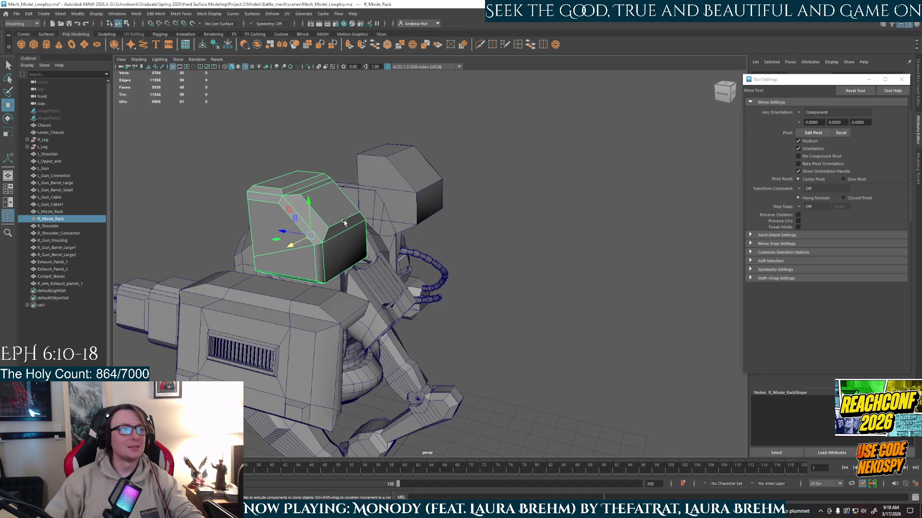
{"action": "left_click_drag", "start_coordinate": [344, 223], "coordinate": [432, 250], "text": "alt"}
{"action": "scroll", "coordinate": [501, 287], "scroll_direction": "up", "scroll_amount": 3}
{"action": "mouse_move", "coordinate": [501, 286]}
{"action": "left_mouse_down", "text": "alt"}
{"action": "mouse_move", "coordinate": [478, 289]}
{"action": "mouse_move", "coordinate": [519, 258]}
{"action": "mouse_move", "coordinate": [487, 257]}
{"action": "left_mouse_up", "text": "alt"}
{"action": "middle_click_drag", "start_coordinate": [469, 267], "coordinate": [487, 265]}
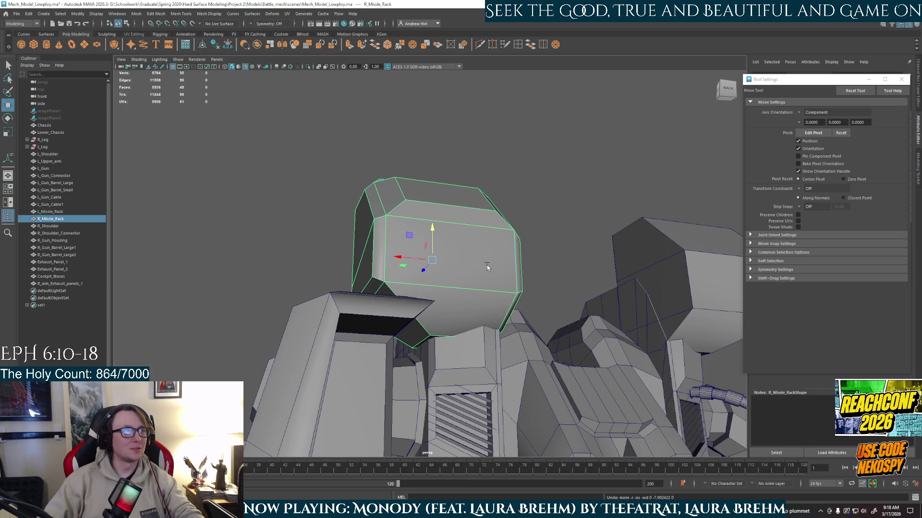
{"action": "left_click_drag", "start_coordinate": [516, 255], "coordinate": [454, 280], "text": "alt"}
{"action": "right_click_drag", "start_coordinate": [454, 280], "coordinate": [457, 298]}
{"action": "mouse_move", "coordinate": [430, 294]}
{"action": "left_mouse_down", "text": "alt"}
{"action": "mouse_move", "coordinate": [474, 327]}
{"action": "mouse_move", "coordinate": [429, 300]}
{"action": "left_mouse_up", "text": "alt"}
- Extrude the rack's back face and scale it inward to leave an inset border
{"action": "key", "text": "ctrl+e"}
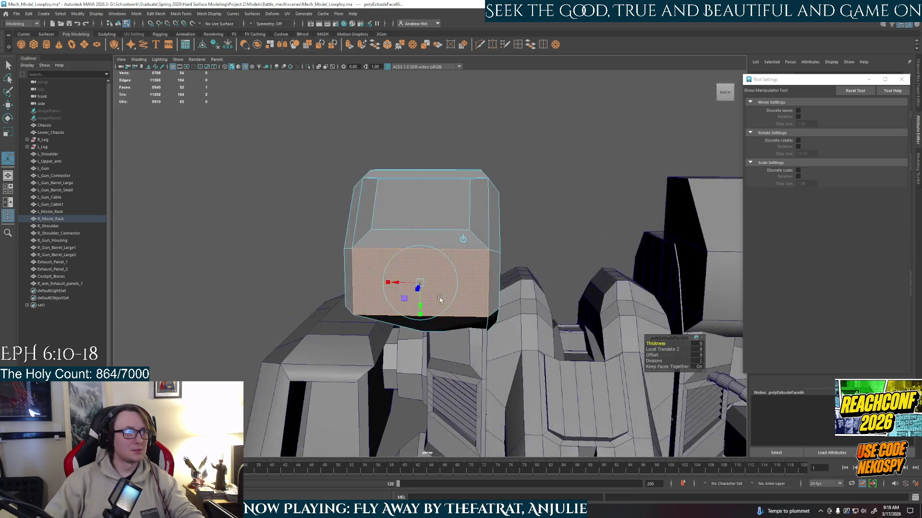
{"action": "key", "text": "r"}
{"action": "middle_click_drag", "start_coordinate": [445, 307], "coordinate": [449, 286]}
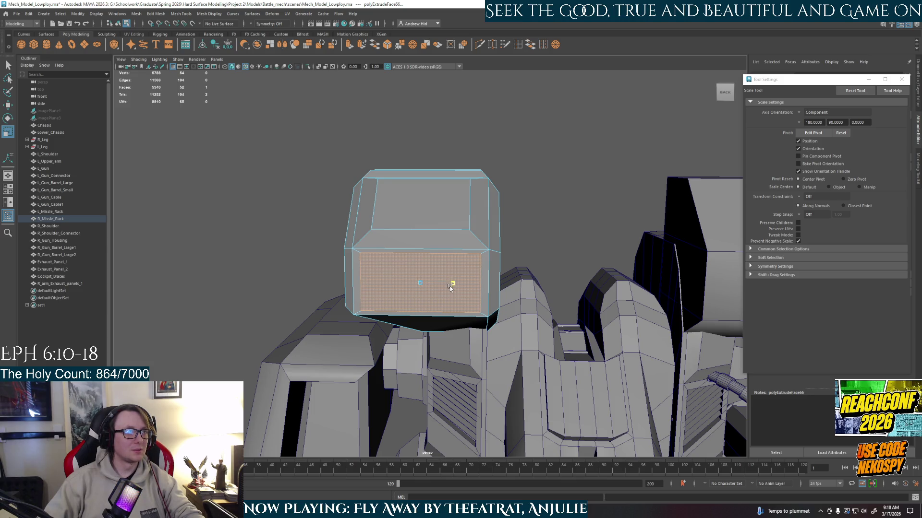
{"action": "left_click_drag", "start_coordinate": [445, 298], "coordinate": [482, 304], "text": "alt"}
{"action": "key", "text": "w"}
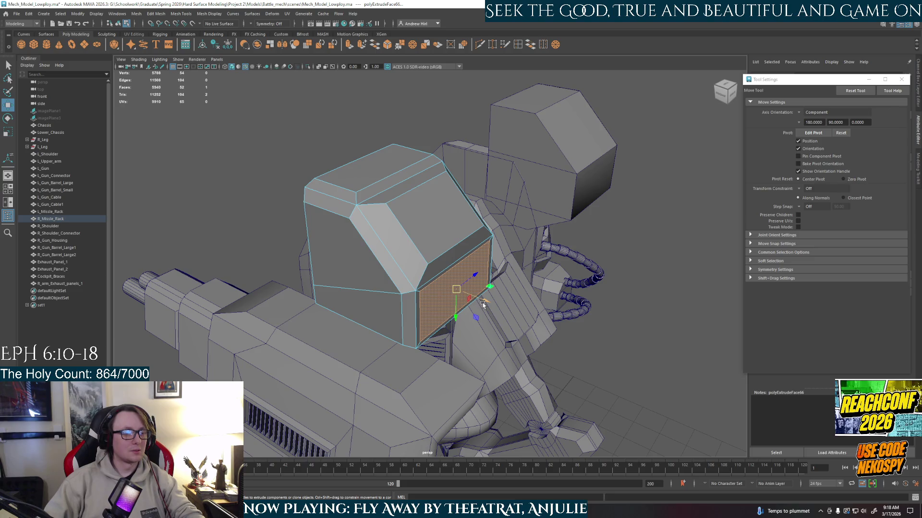
- Extrude the inset face again, push it 21.61 units inward, and return to Object Mode
{"action": "key", "text": "ctrl+e"}
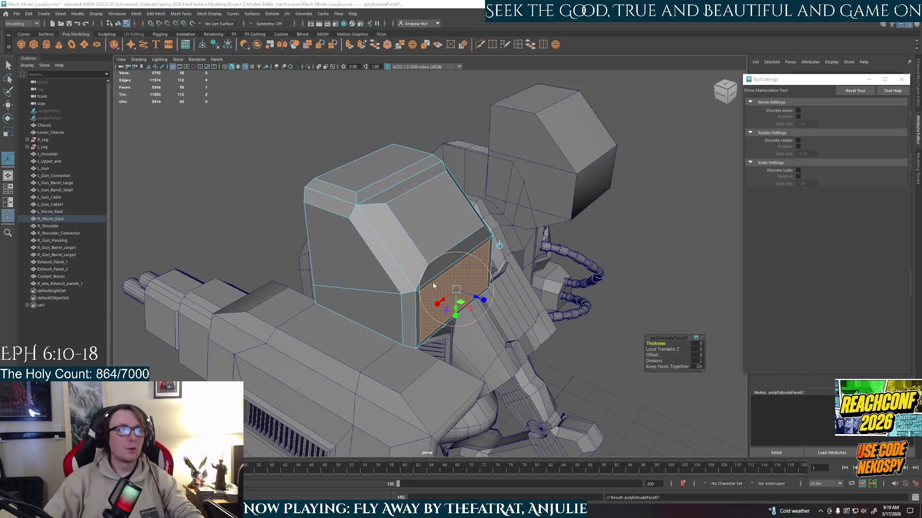
{"action": "left_click", "coordinate": [441, 260]}
{"action": "mouse_move", "coordinate": [442, 260]}
{"action": "left_mouse_down", "text": "alt"}
{"action": "mouse_move", "coordinate": [428, 282]}
{"action": "mouse_move", "coordinate": [476, 292]}
{"action": "mouse_move", "coordinate": [393, 271]}
{"action": "mouse_move", "coordinate": [470, 292]}
{"action": "mouse_move", "coordinate": [392, 292]}
{"action": "mouse_move", "coordinate": [458, 298]}
{"action": "left_mouse_up", "text": "alt"}
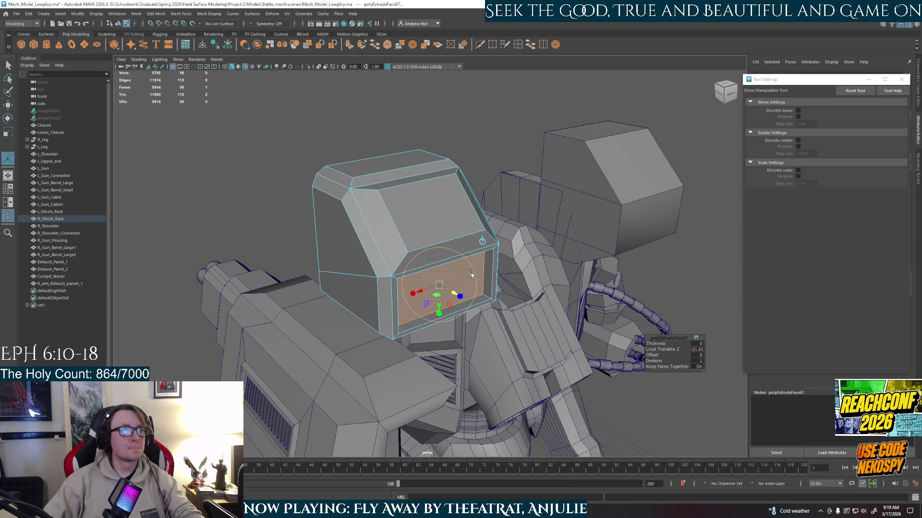
{"action": "key", "text": "q"}
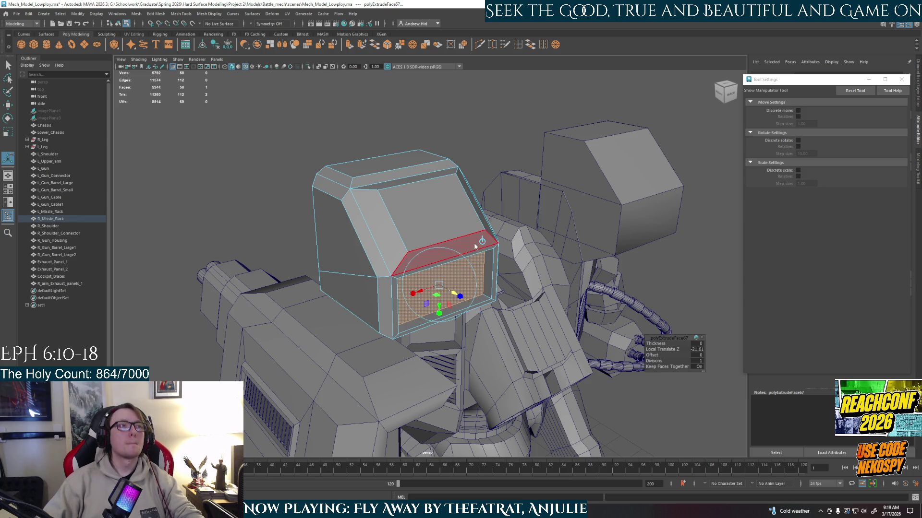
{"action": "right_click_drag", "start_coordinate": [474, 243], "coordinate": [499, 221]}
{"action": "mouse_move", "coordinate": [505, 175]}
{"action": "left_mouse_down", "text": "alt"}
{"action": "mouse_move", "coordinate": [408, 251]}
{"action": "mouse_move", "coordinate": [550, 275]}
{"action": "mouse_move", "coordinate": [453, 272]}
{"action": "left_mouse_up", "text": "alt"}
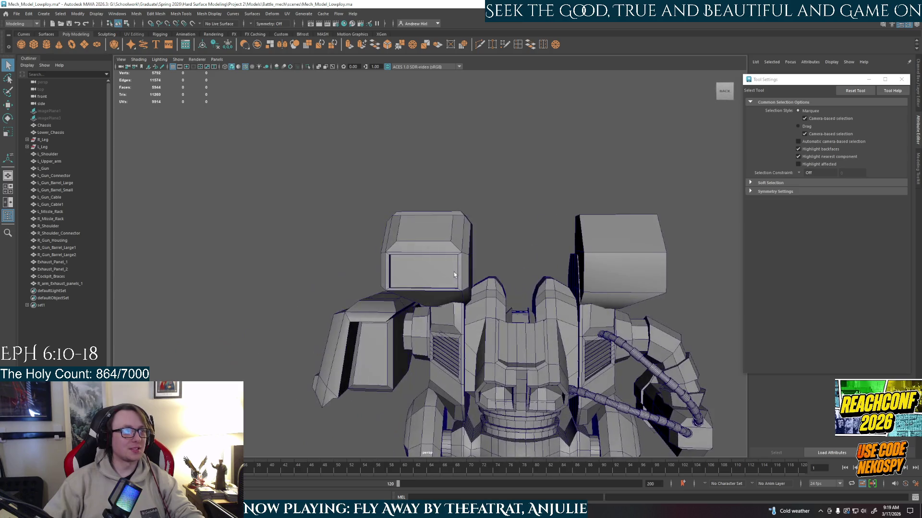
- Tumble and zoom around the mech from back to front, then bring up the king crab mech image search
{"action": "scroll", "coordinate": [453, 272], "scroll_direction": "up", "scroll_amount": 3}
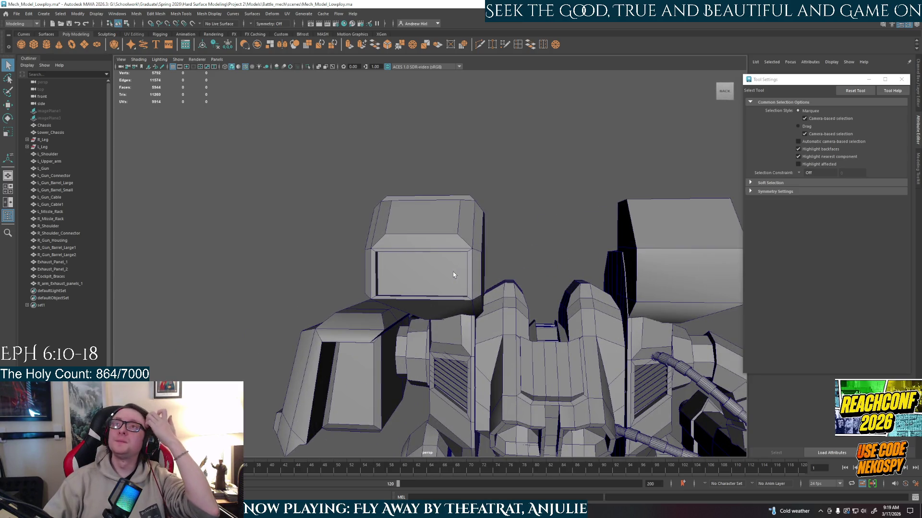
{"action": "scroll", "coordinate": [448, 293], "scroll_direction": "down", "scroll_amount": 2}
{"action": "scroll", "coordinate": [448, 293], "scroll_direction": "down", "scroll_amount": 2}
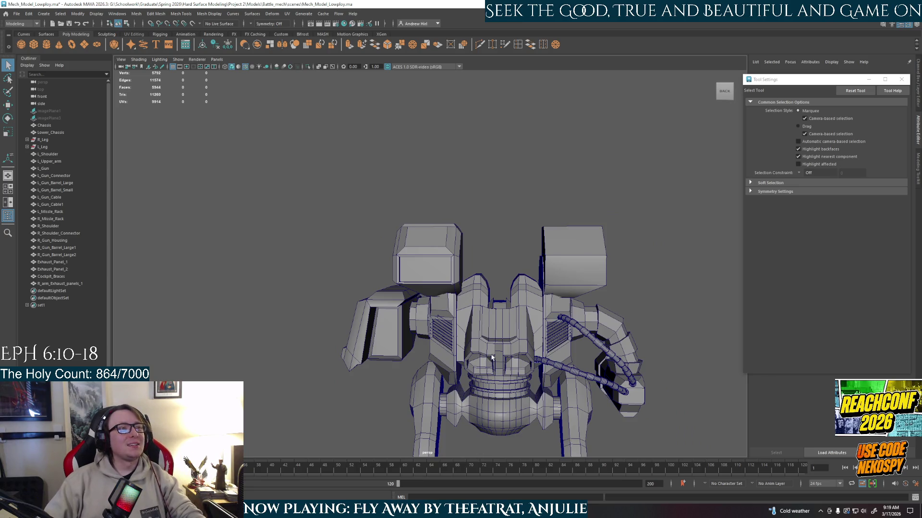
{"action": "scroll", "coordinate": [449, 293], "scroll_direction": "down", "scroll_amount": 2}
{"action": "mouse_move", "coordinate": [449, 293]}
{"action": "left_mouse_down", "text": "alt"}
{"action": "mouse_move", "coordinate": [403, 341]}
{"action": "mouse_move", "coordinate": [388, 177]}
{"action": "left_mouse_up", "text": "alt"}
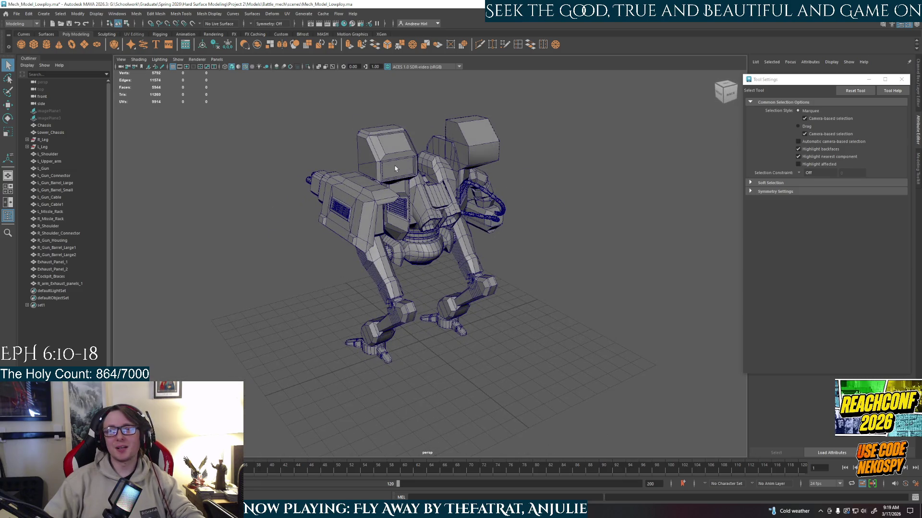
{"action": "scroll", "coordinate": [395, 168], "scroll_direction": "up", "scroll_amount": 3}
{"action": "middle_click_drag", "start_coordinate": [394, 168], "coordinate": [412, 294], "text": "alt"}
{"action": "left_click_drag", "start_coordinate": [412, 294], "coordinate": [366, 285], "text": "alt"}
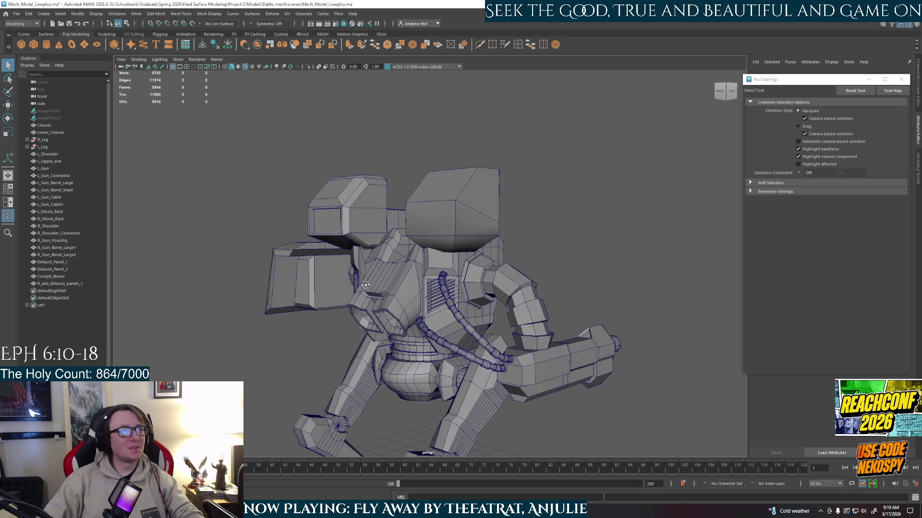
{"action": "left_click_drag", "start_coordinate": [366, 285], "coordinate": [367, 286], "text": "alt"}
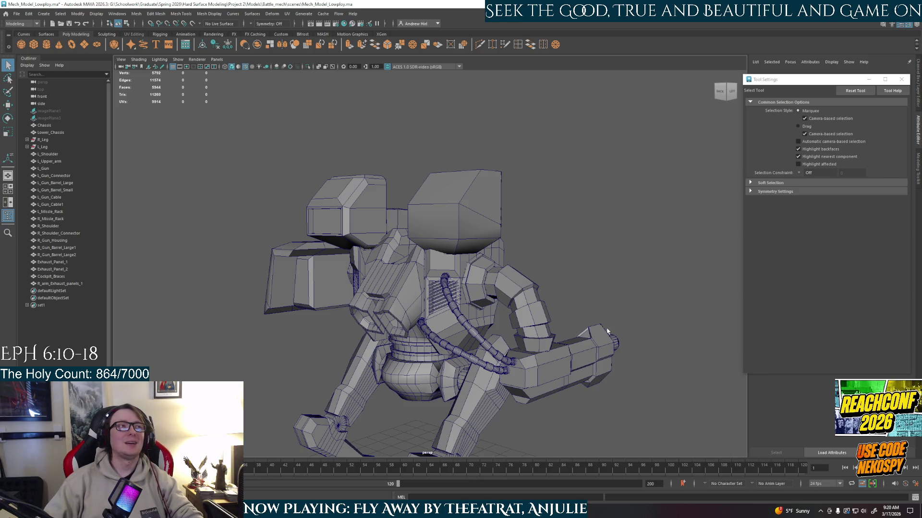
{"action": "mouse_move", "coordinate": [592, 302]}
{"action": "left_mouse_down", "text": "alt"}
{"action": "mouse_move", "coordinate": [486, 335]}
{"action": "mouse_move", "coordinate": [488, 317]}
{"action": "left_mouse_up", "text": "alt"}
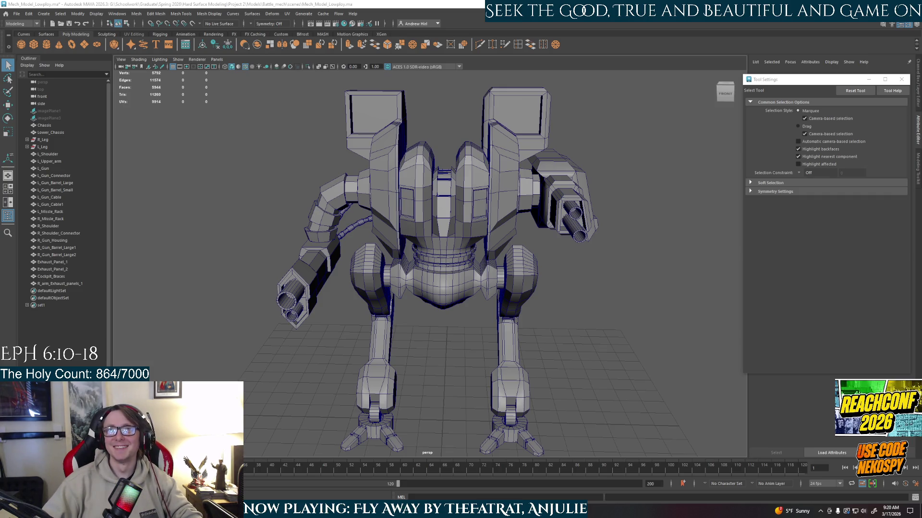
{"action": "key", "text": "alt+Tab"}
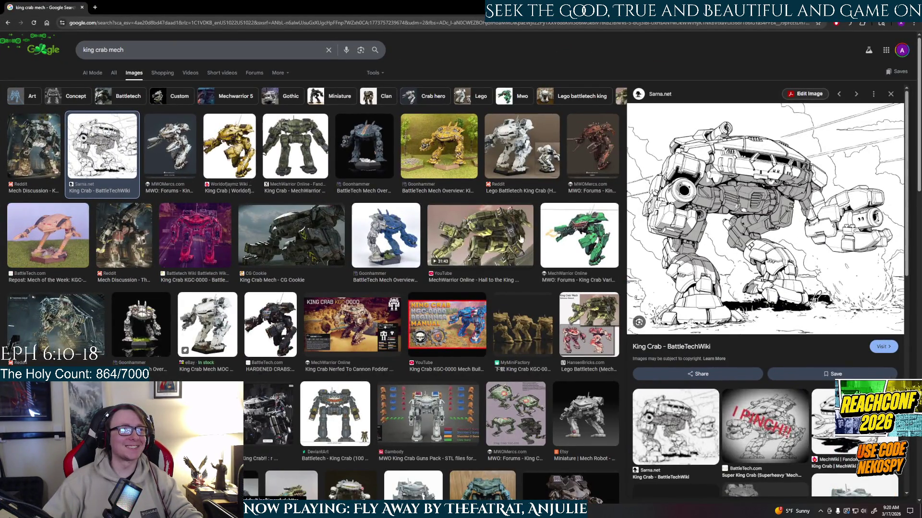
- Preview King Crab references: Goonhammer miniature, MWOMercs render, brick model, Gambody and MyMiniFactory images
{"action": "left_click", "coordinate": [496, 245]}
{"action": "left_click", "coordinate": [447, 147]}
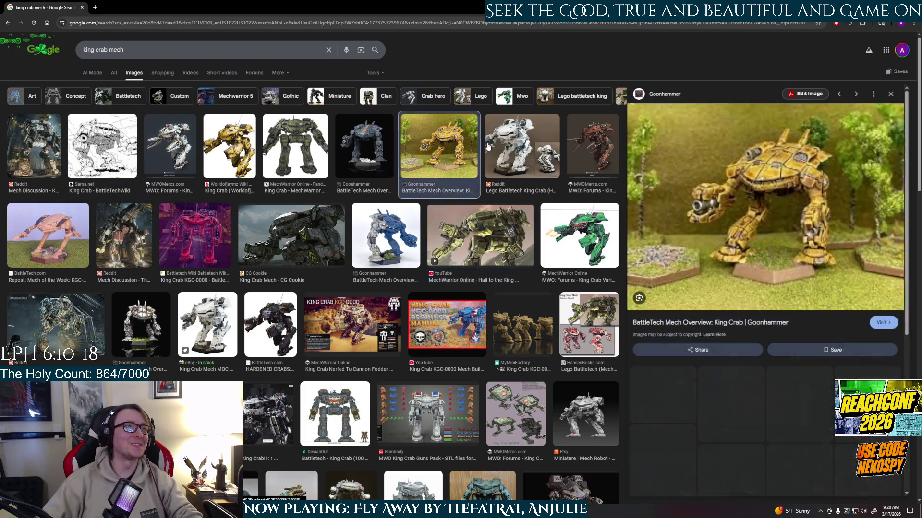
{"action": "left_click", "coordinate": [601, 157]}
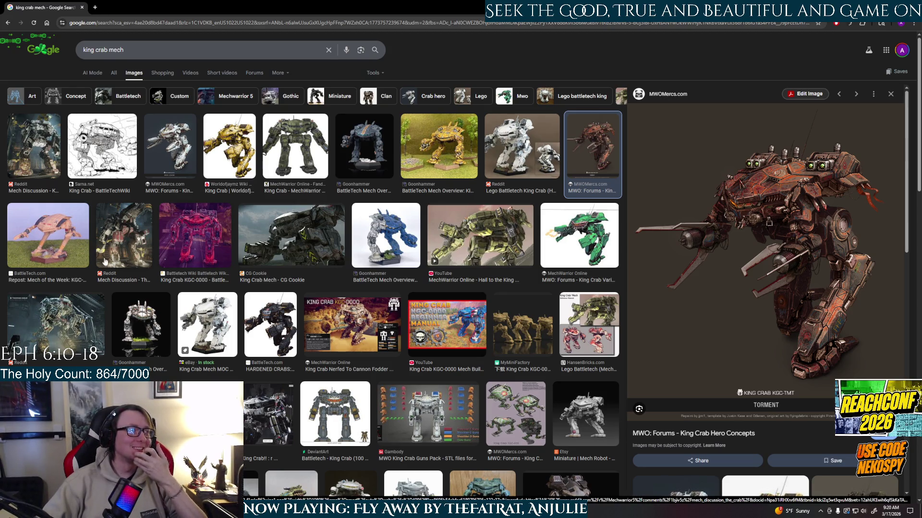
{"action": "left_click", "coordinate": [212, 329]}
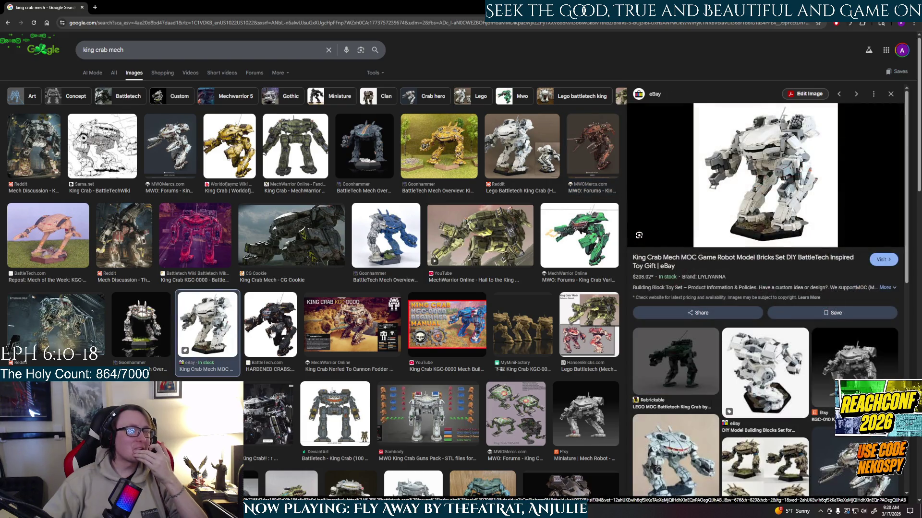
{"action": "left_click", "coordinate": [272, 333]}
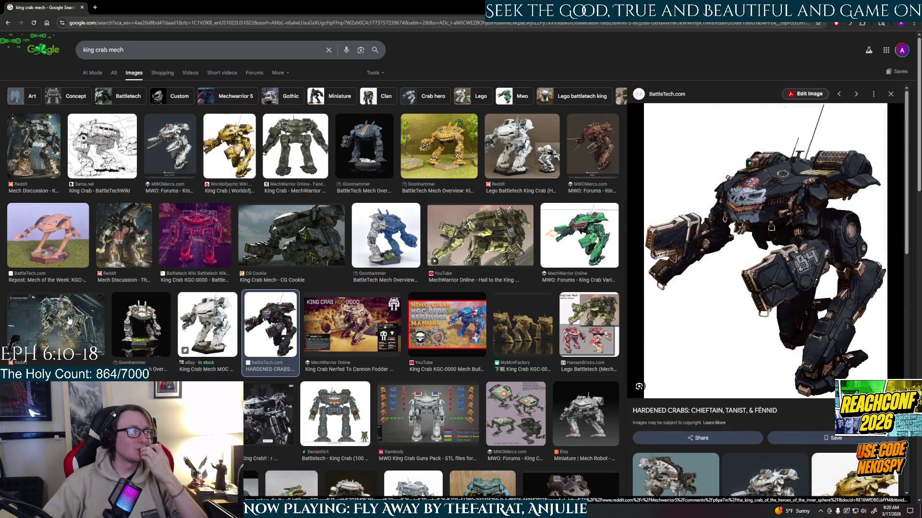
{"action": "left_click", "coordinate": [70, 321]}
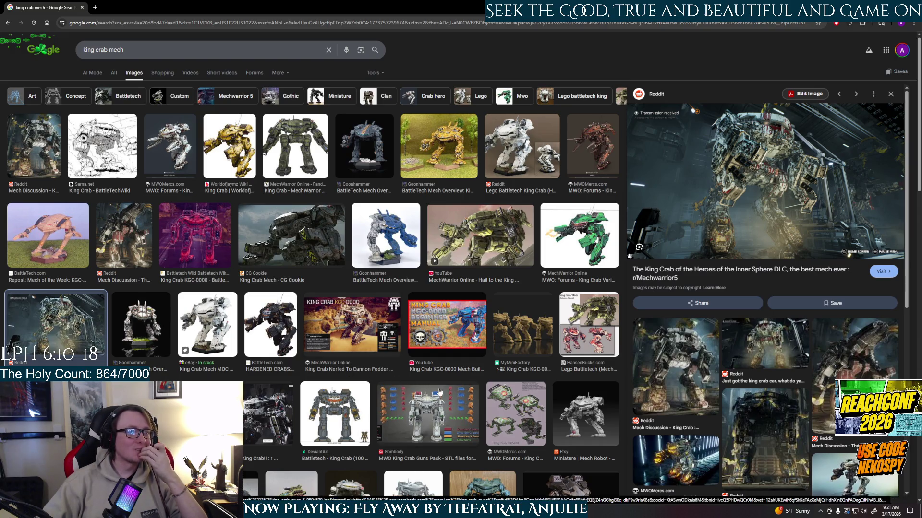
{"action": "left_click", "coordinate": [447, 406]}
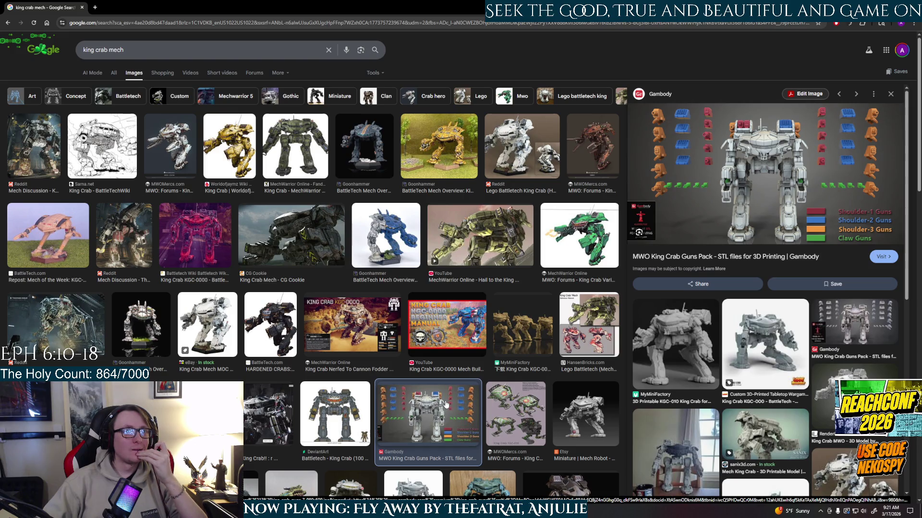
{"action": "left_click", "coordinate": [512, 336]}
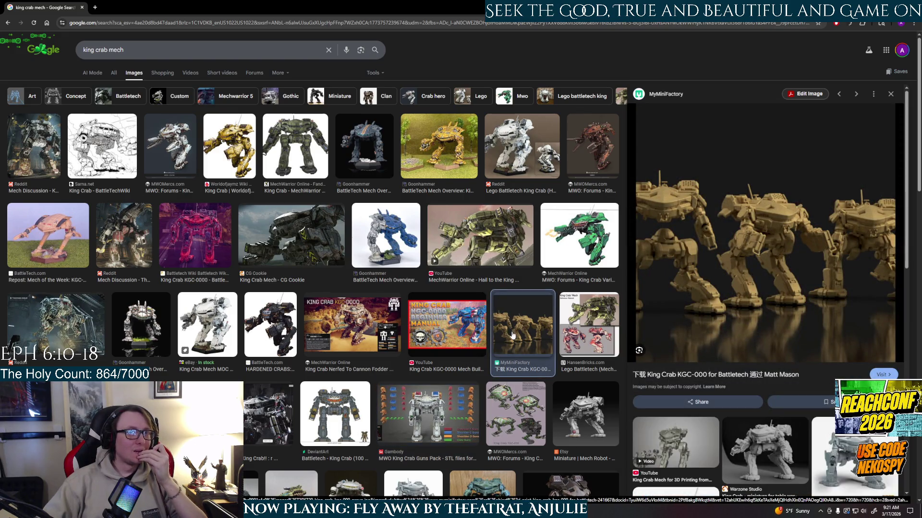
- Go to sarna.net/wiki/Atlas_III in the browser
{"action": "left_click", "coordinate": [116, 24]}
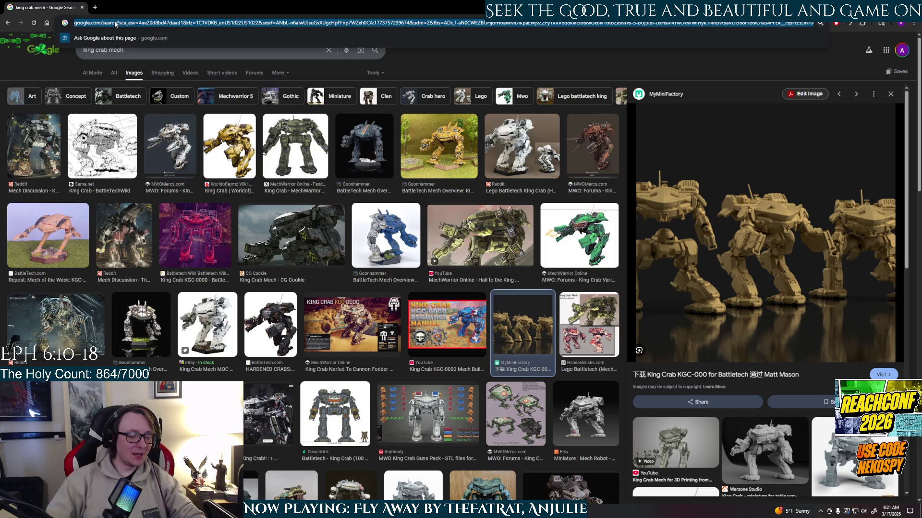
{"action": "type", "text": "sarna.net/wiki/Atlas_III"}
{"action": "key", "text": "Return"}
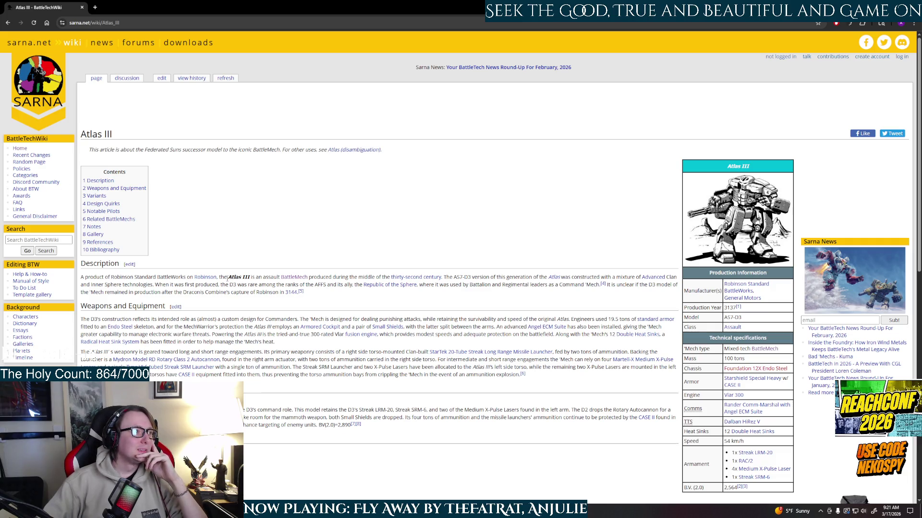
{"action": "scroll", "coordinate": [403, 279], "scroll_direction": "down", "scroll_amount": 1}
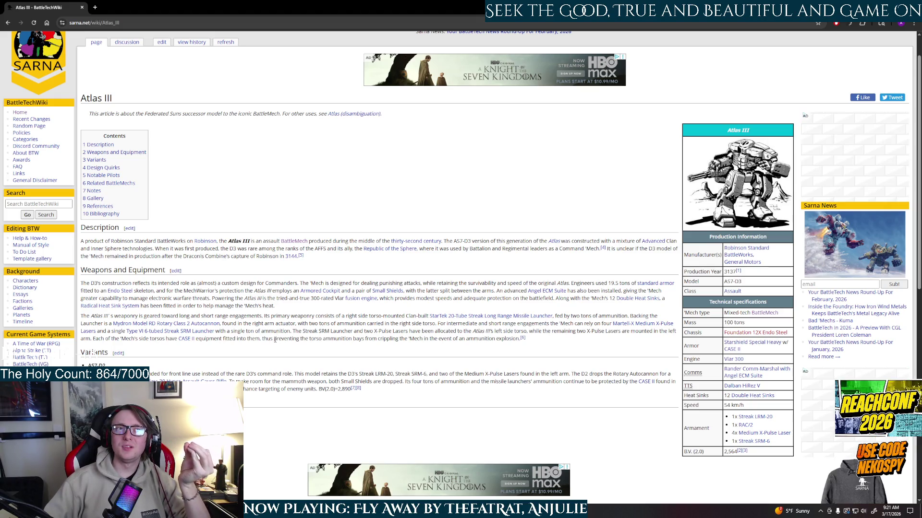
{"action": "scroll", "coordinate": [275, 340], "scroll_direction": "down", "scroll_amount": 1}
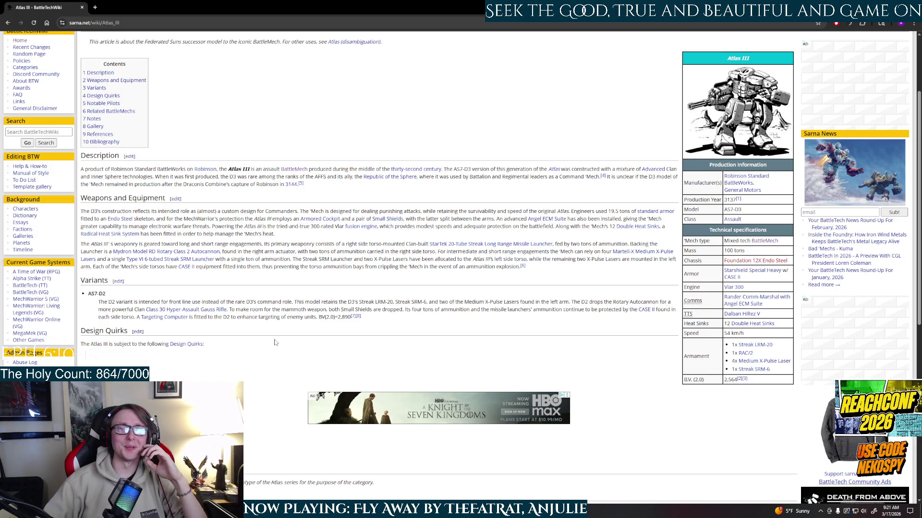
{"action": "scroll", "coordinate": [96, 240], "scroll_direction": "down", "scroll_amount": 3}
{"action": "scroll", "coordinate": [202, 328], "scroll_direction": "up", "scroll_amount": 5}
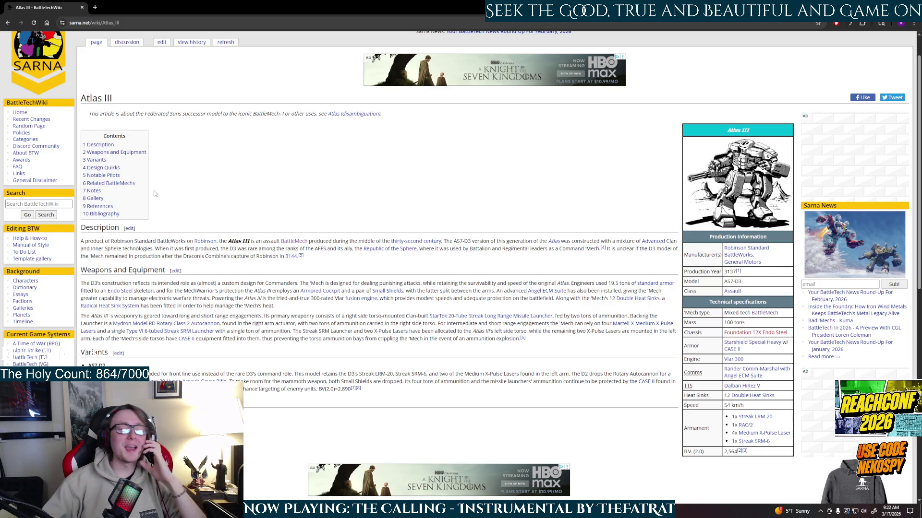
{"action": "scroll", "coordinate": [57, 229], "scroll_direction": "down", "scroll_amount": 5}
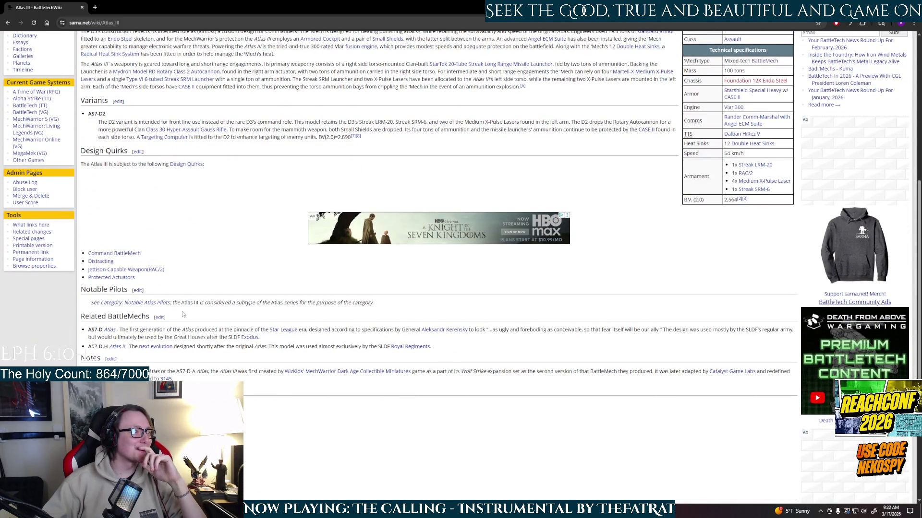
{"action": "scroll", "coordinate": [105, 169], "scroll_direction": "up", "scroll_amount": 4}
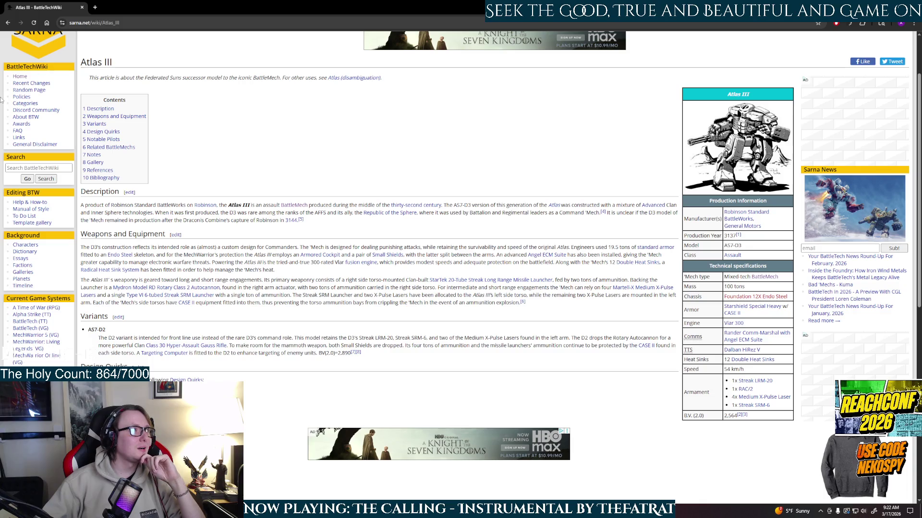
{"action": "scroll", "coordinate": [576, 202], "scroll_direction": "down", "scroll_amount": 1}
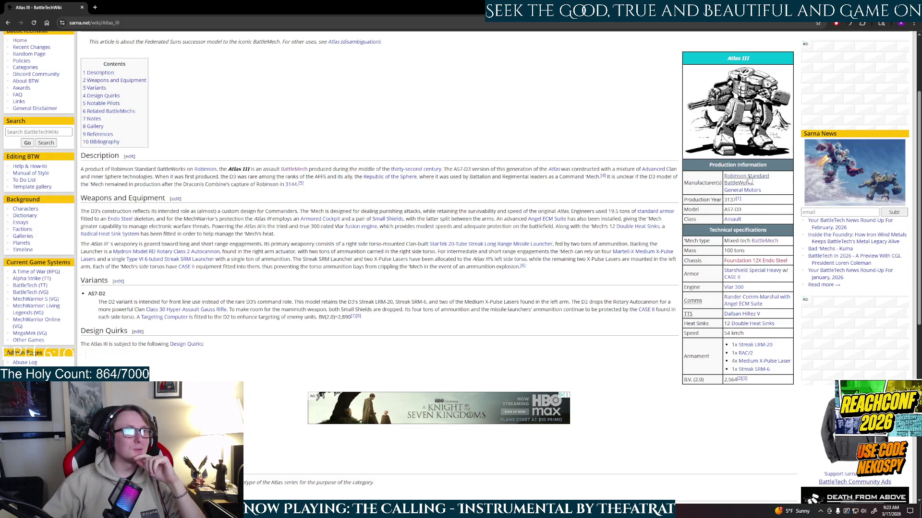
{"action": "left_click", "coordinate": [733, 219]}
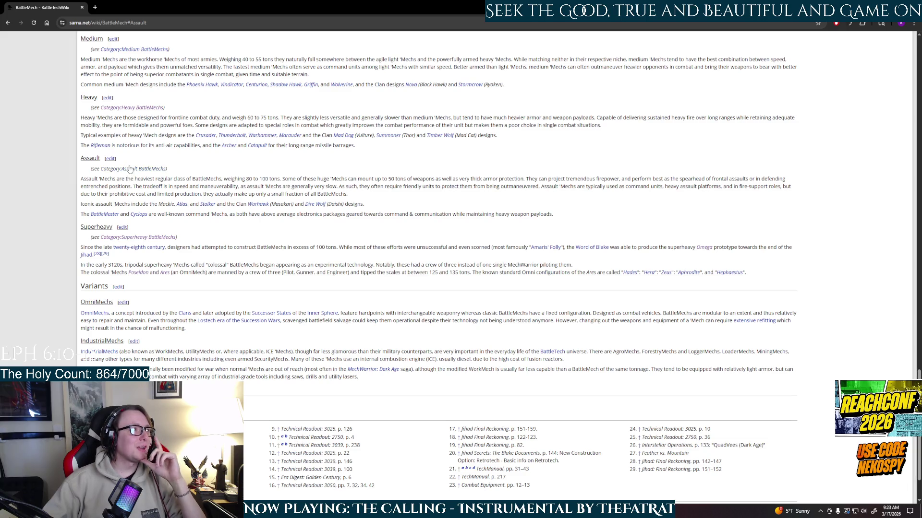
- Open the Sasquatch article from the Assault BattleMechs list in a new tab, close it, and return to Maya
{"action": "scroll", "coordinate": [446, 253], "scroll_direction": "down", "scroll_amount": 3}
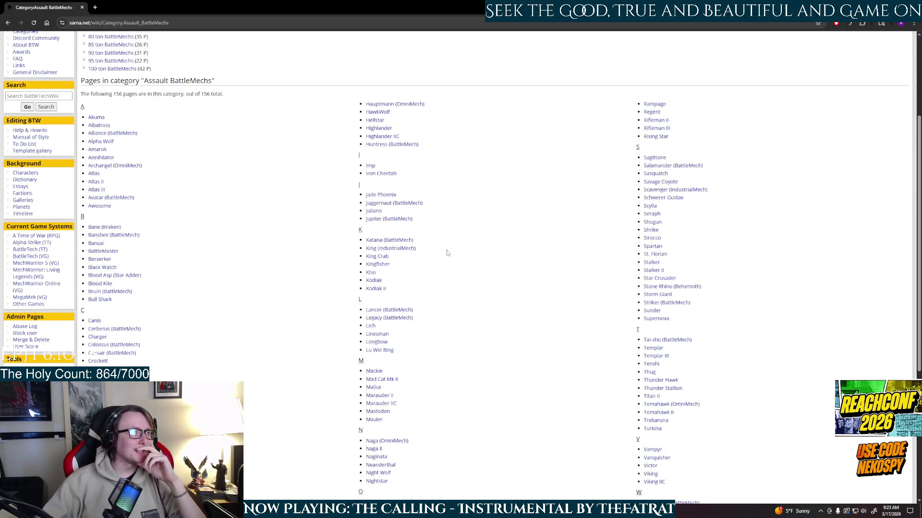
{"action": "scroll", "coordinate": [464, 234], "scroll_direction": "down", "scroll_amount": 2}
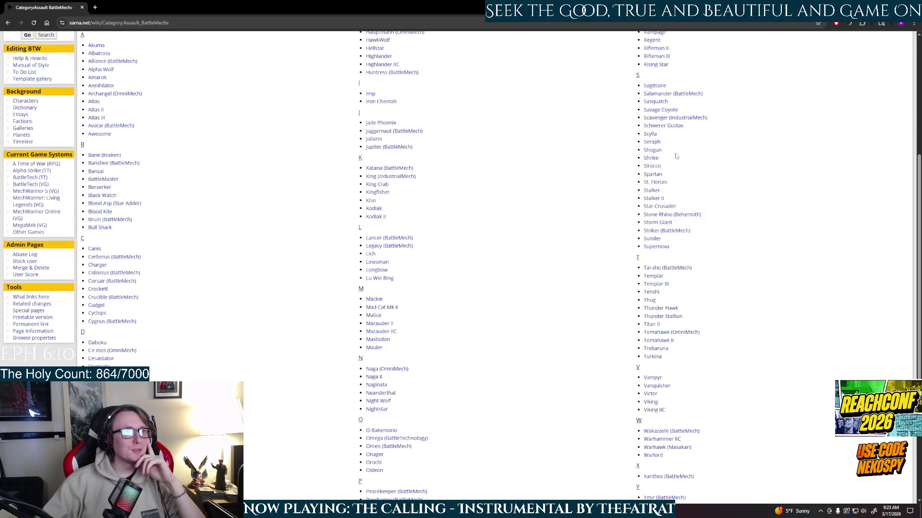
{"action": "right_click", "coordinate": [665, 107]}
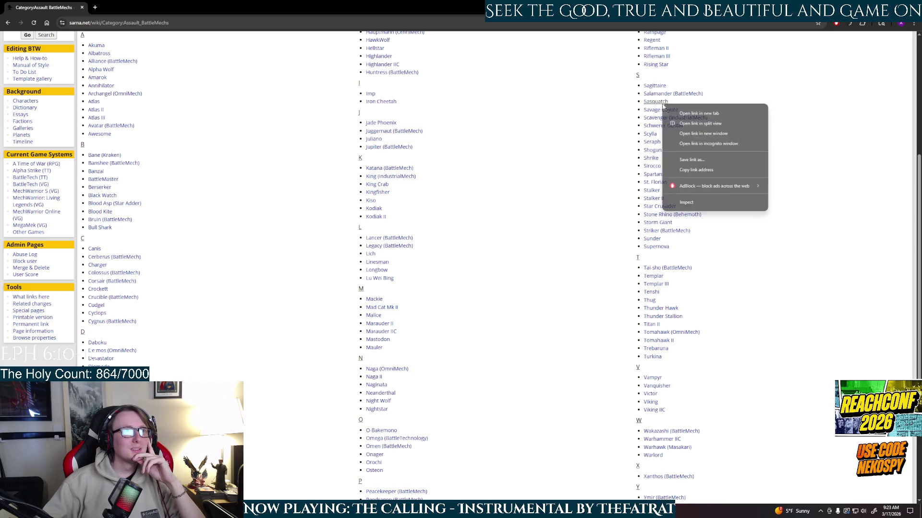
{"action": "left_click", "coordinate": [680, 115]}
{"action": "left_click", "coordinate": [110, 6]}
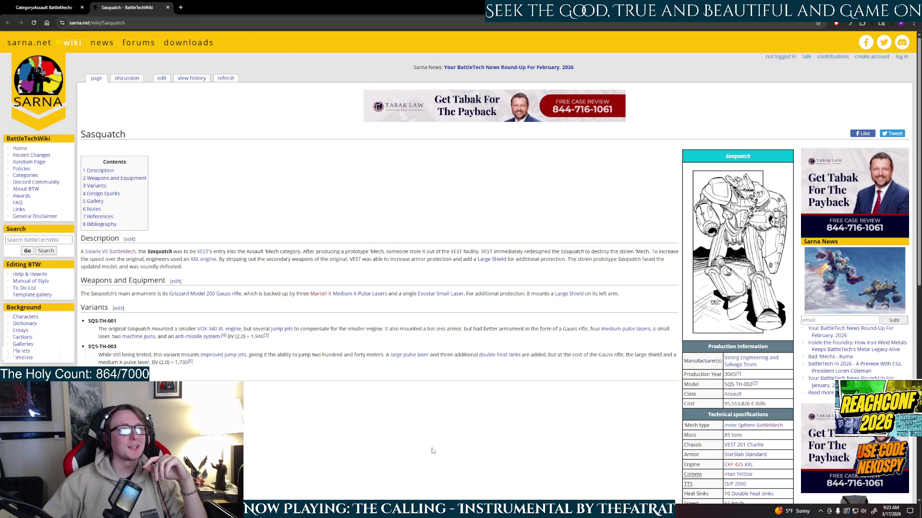
{"action": "key", "text": "ctrl+w"}
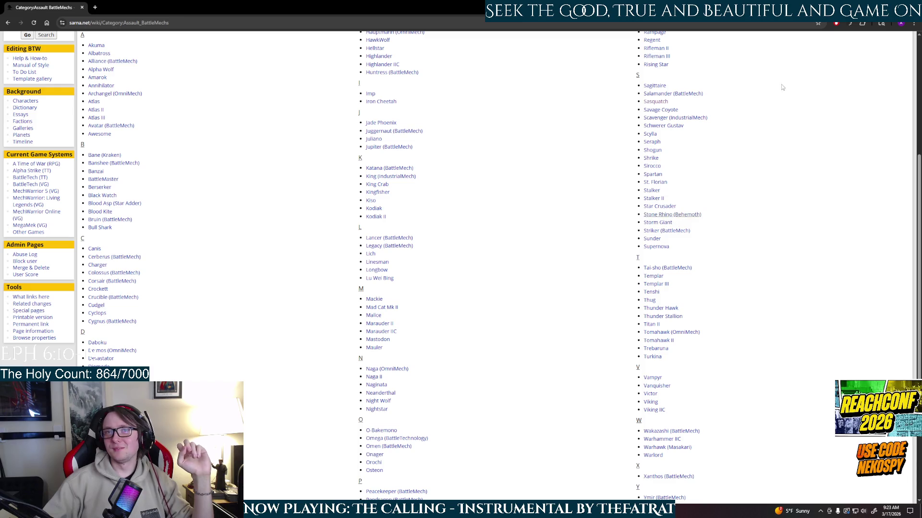
{"action": "key", "text": "alt+Tab"}
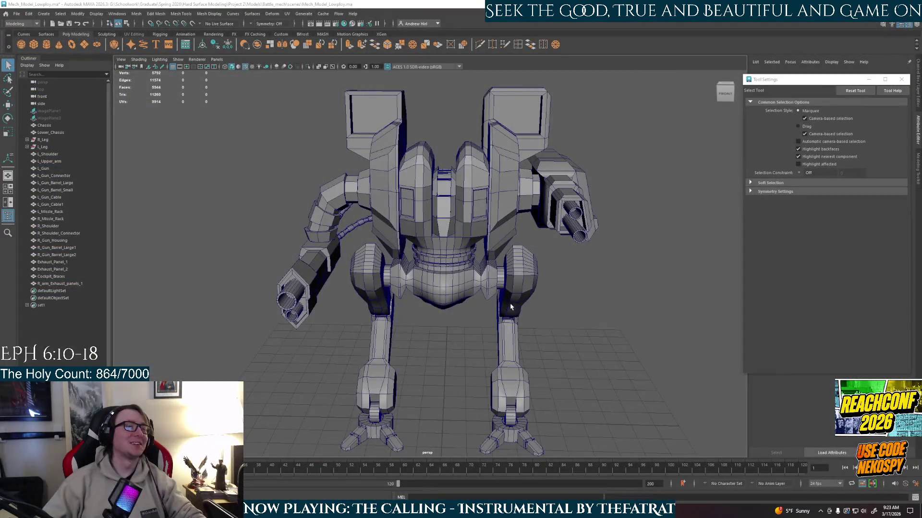
- Select the right missile rack's inner frame faces and extrude them
{"action": "mouse_move", "coordinate": [510, 306]}
{"action": "left_mouse_down", "text": "alt"}
{"action": "mouse_move", "coordinate": [453, 317]}
{"action": "mouse_move", "coordinate": [500, 325]}
{"action": "left_mouse_up", "text": "alt"}
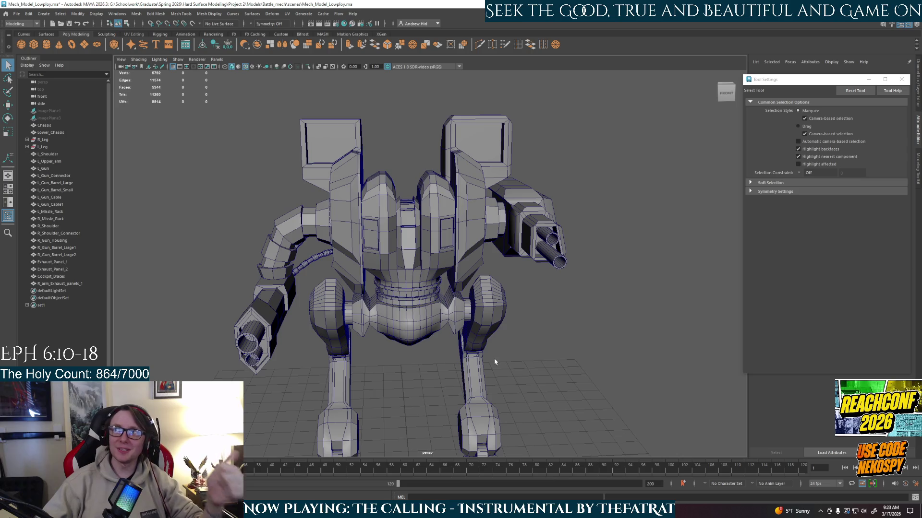
{"action": "mouse_move", "coordinate": [512, 319]}
{"action": "left_mouse_down", "text": "alt"}
{"action": "mouse_move", "coordinate": [459, 333]}
{"action": "mouse_move", "coordinate": [507, 327]}
{"action": "mouse_move", "coordinate": [456, 288]}
{"action": "left_mouse_up", "text": "alt"}
{"action": "right_click_drag", "start_coordinate": [385, 195], "coordinate": [379, 176]}
{"action": "left_click", "coordinate": [380, 176]}
{"action": "left_click", "coordinate": [378, 168]}
{"action": "left_click", "coordinate": [368, 201], "text": "shift"}
{"action": "left_click", "coordinate": [432, 227], "text": "shift"}
{"action": "left_click", "coordinate": [498, 200], "text": "shift"}
{"action": "mouse_move", "coordinate": [462, 242]}
{"action": "left_mouse_down", "text": "alt"}
{"action": "mouse_move", "coordinate": [496, 249]}
{"action": "mouse_move", "coordinate": [435, 280]}
{"action": "mouse_move", "coordinate": [432, 269]}
{"action": "mouse_move", "coordinate": [489, 234]}
{"action": "mouse_move", "coordinate": [387, 162]}
{"action": "left_mouse_up", "text": "alt"}
{"action": "key", "text": "ctrl+e"}
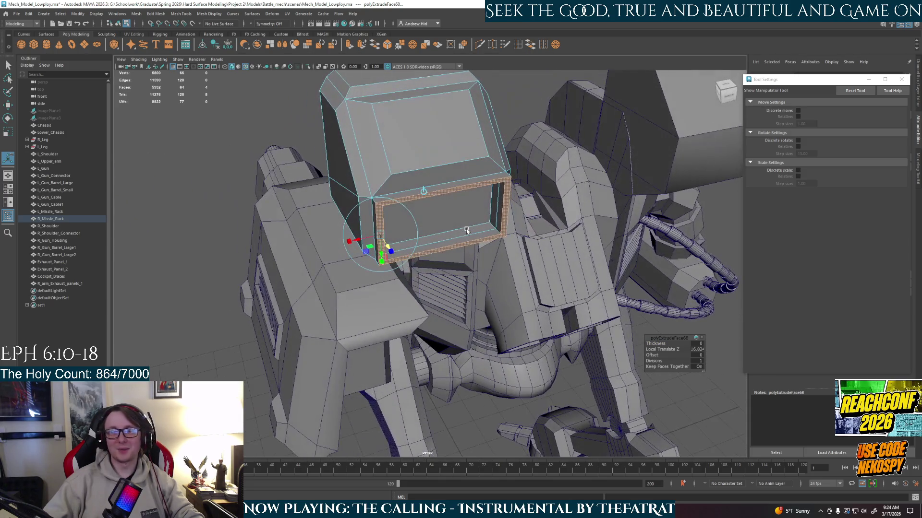
- Bevel the edge loop around the frame's inner border with a fraction of 0.1
{"action": "scroll", "coordinate": [388, 162], "scroll_direction": "up", "scroll_amount": 3}
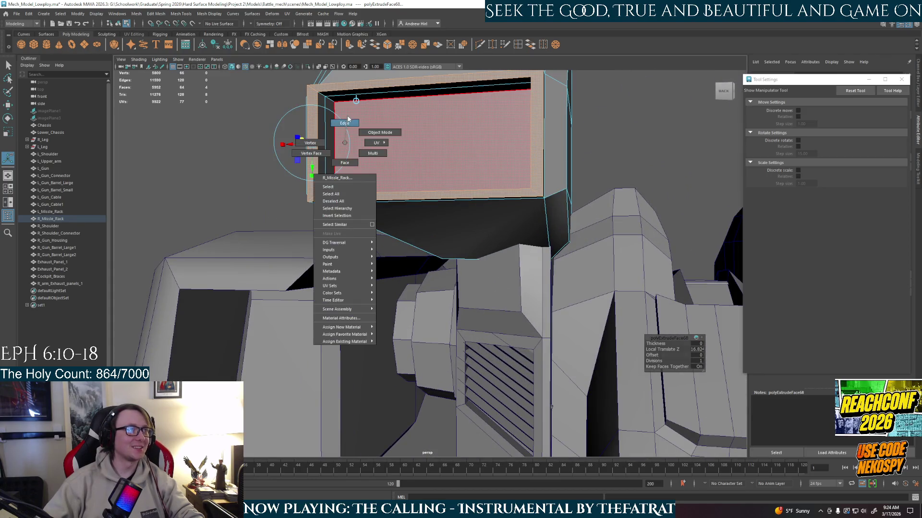
{"action": "right_click_drag", "start_coordinate": [340, 140], "coordinate": [339, 120]}
{"action": "left_click_drag", "start_coordinate": [339, 139], "coordinate": [382, 203], "text": "alt"}
{"action": "double_click", "coordinate": [383, 203]}
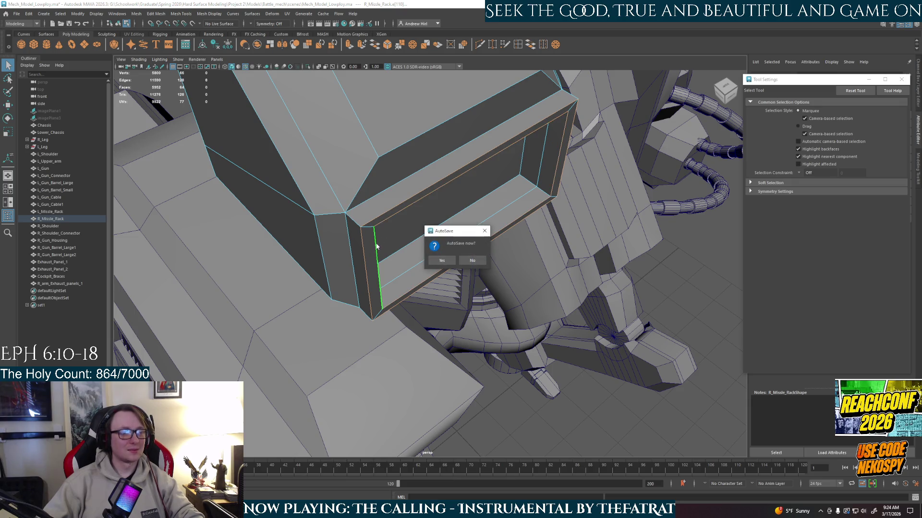
{"action": "left_click", "coordinate": [441, 260]}
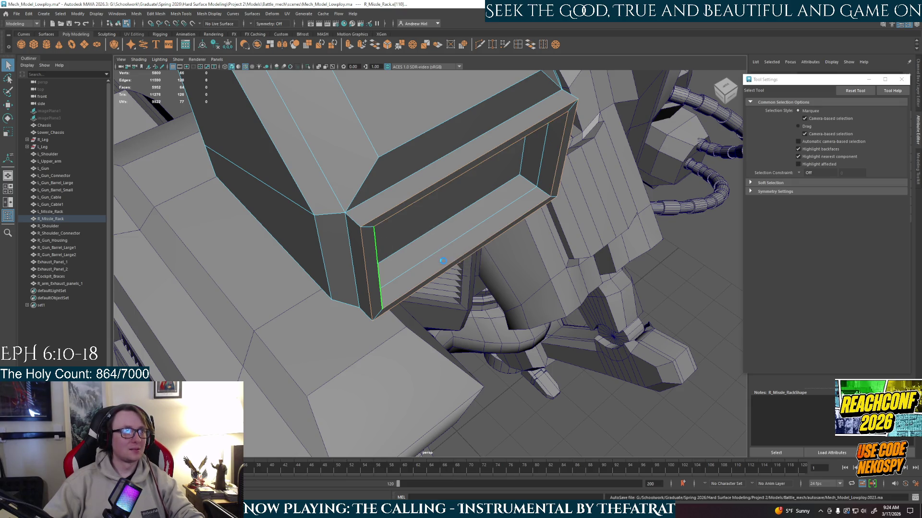
{"action": "key", "text": "ctrl+b"}
{"action": "left_click_drag", "start_coordinate": [443, 261], "coordinate": [482, 268], "text": "alt"}
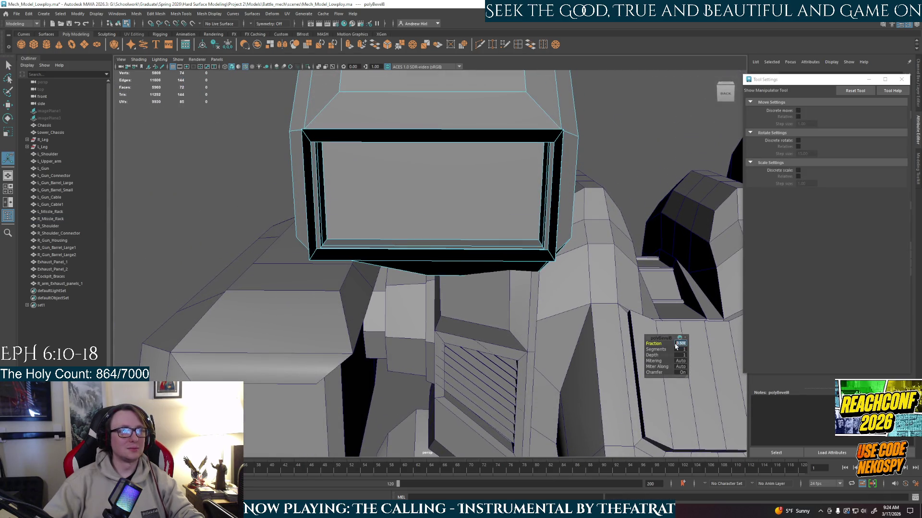
{"action": "key", "text": "BackSpace"}
{"action": "key", "text": "Return"}
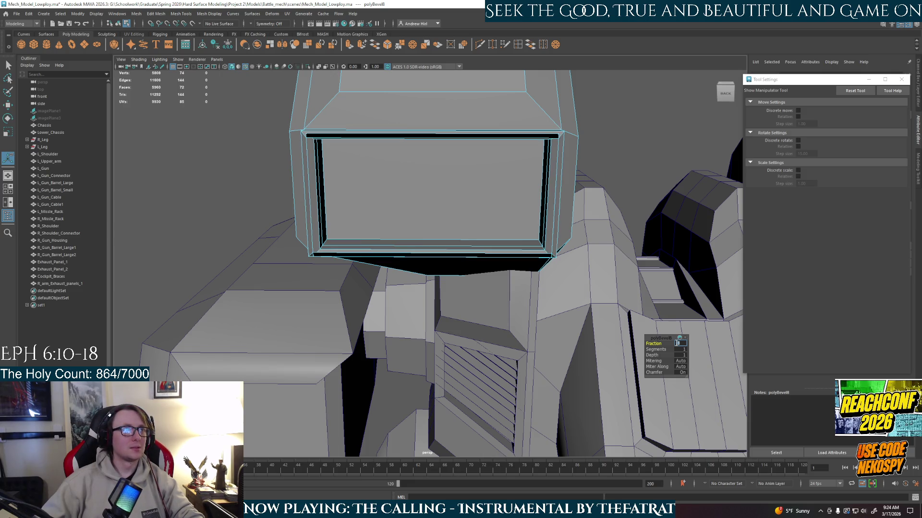
{"action": "type", "text": ".1"}
{"action": "key", "text": "Return"}
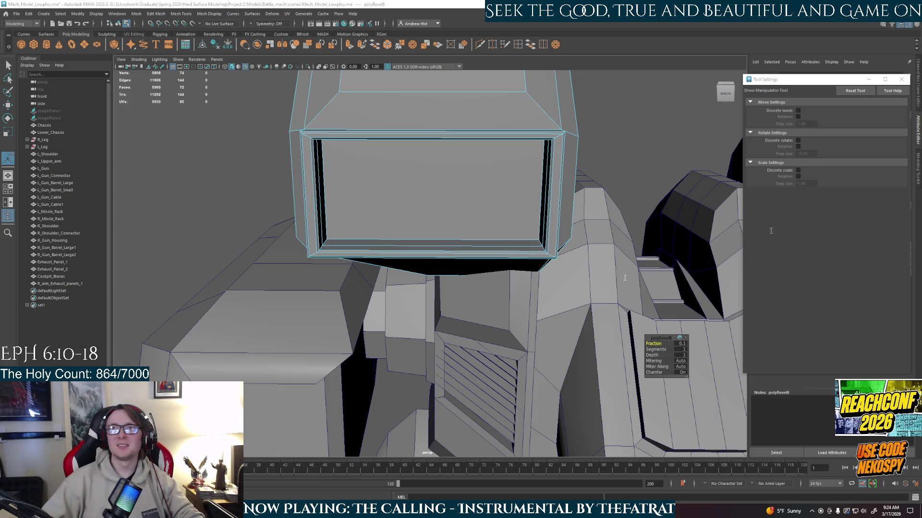
{"action": "key", "text": "alt+Tab"}
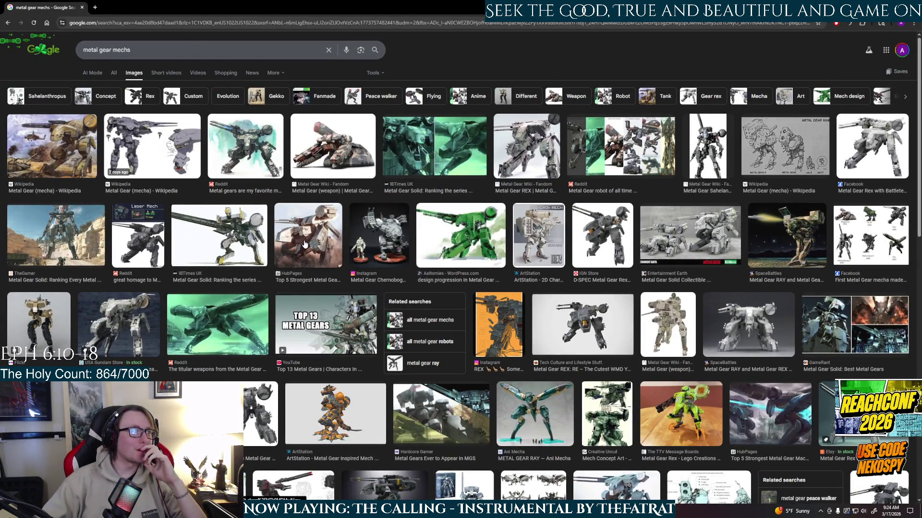
- Preview metal gear mech images: HubPages, Reddit, Wikipedia, TheGamer, D-SPEC Rex and Metal Gear Wiki results
{"action": "left_click", "coordinate": [473, 248]}
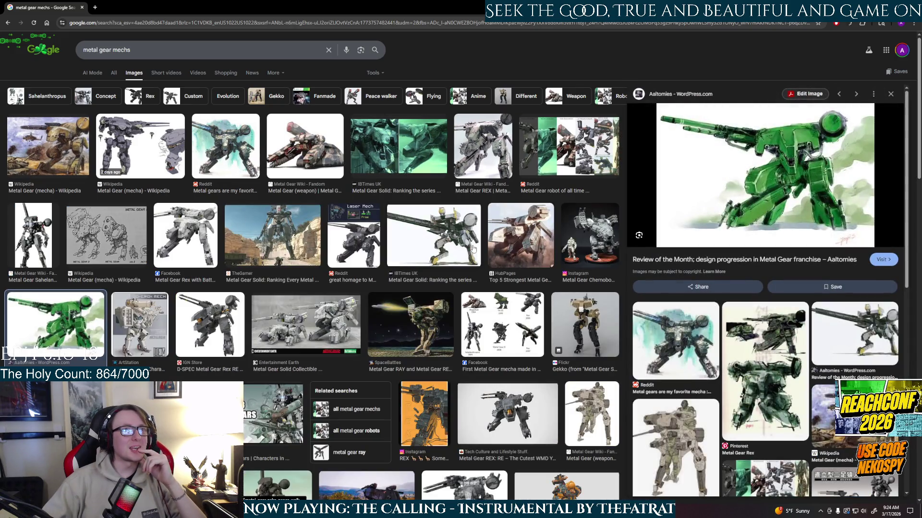
{"action": "left_click", "coordinate": [579, 255]}
{"action": "left_click", "coordinate": [516, 249]}
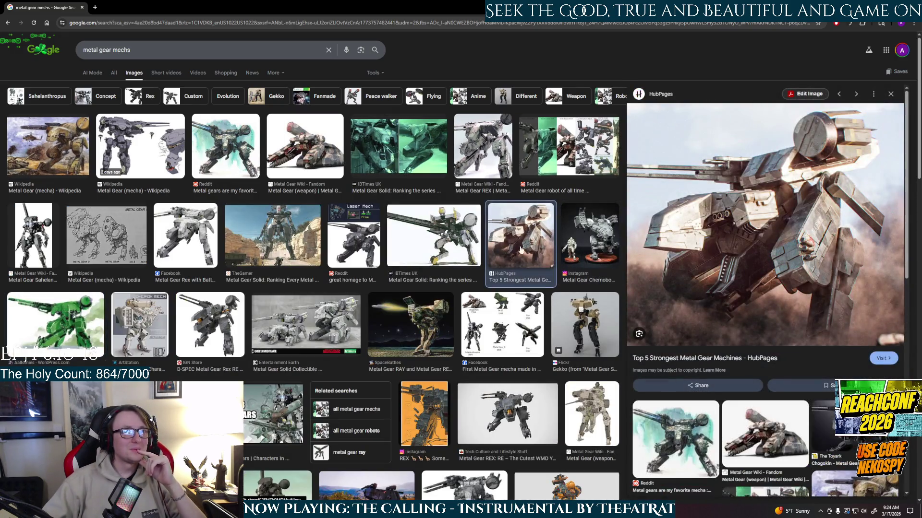
{"action": "left_click", "coordinate": [303, 158]}
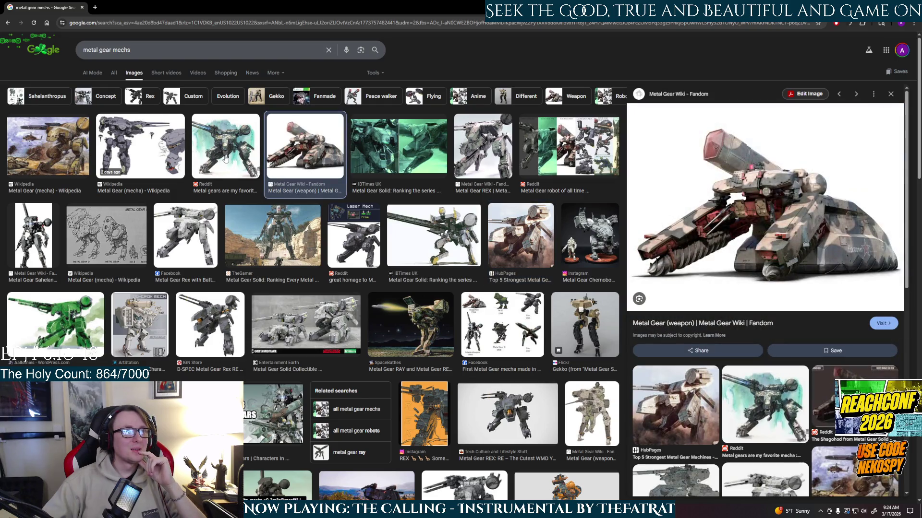
{"action": "left_click", "coordinate": [225, 157]}
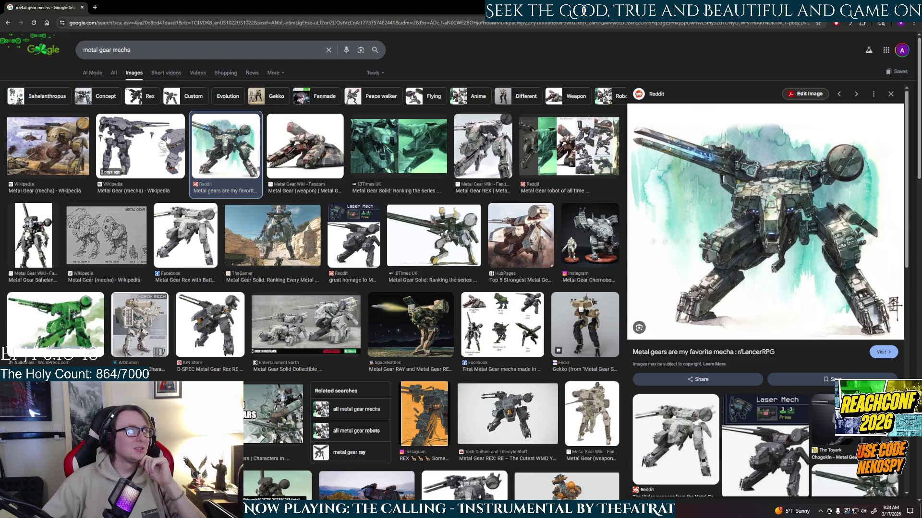
{"action": "left_click", "coordinate": [54, 153]}
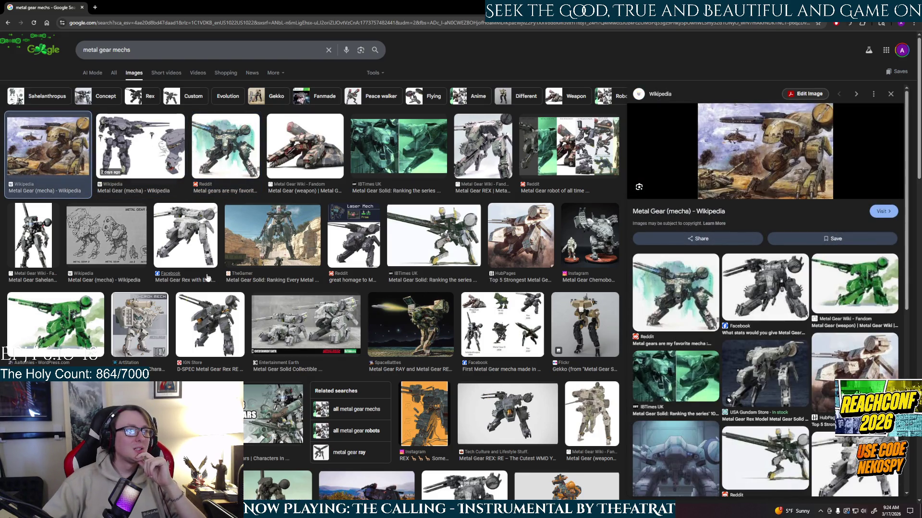
{"action": "left_click", "coordinate": [301, 251]}
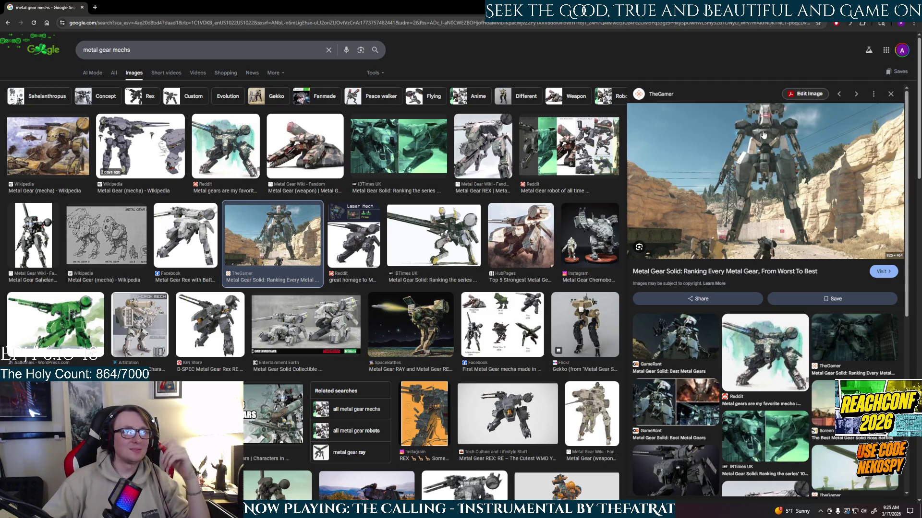
{"action": "left_click", "coordinate": [204, 346]}
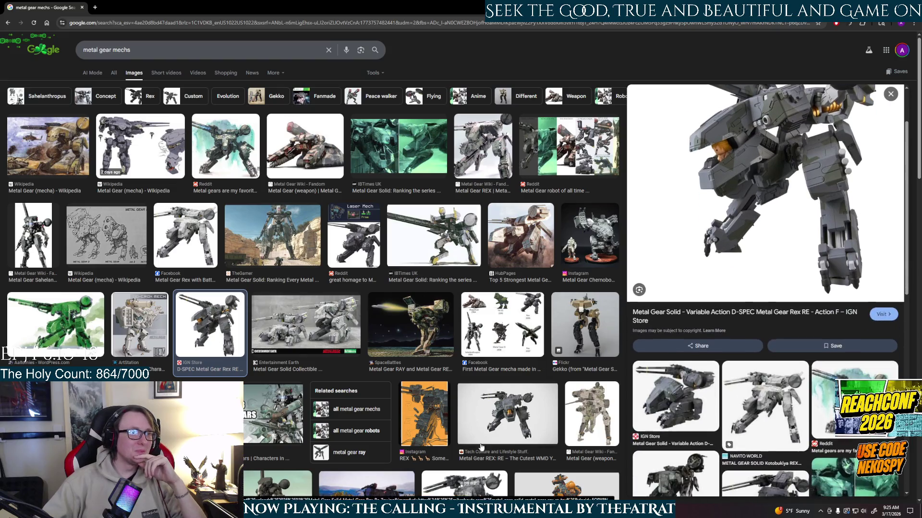
{"action": "left_click", "coordinate": [501, 424]}
{"action": "key", "text": "Right"}
{"action": "left_click", "coordinate": [532, 409]}
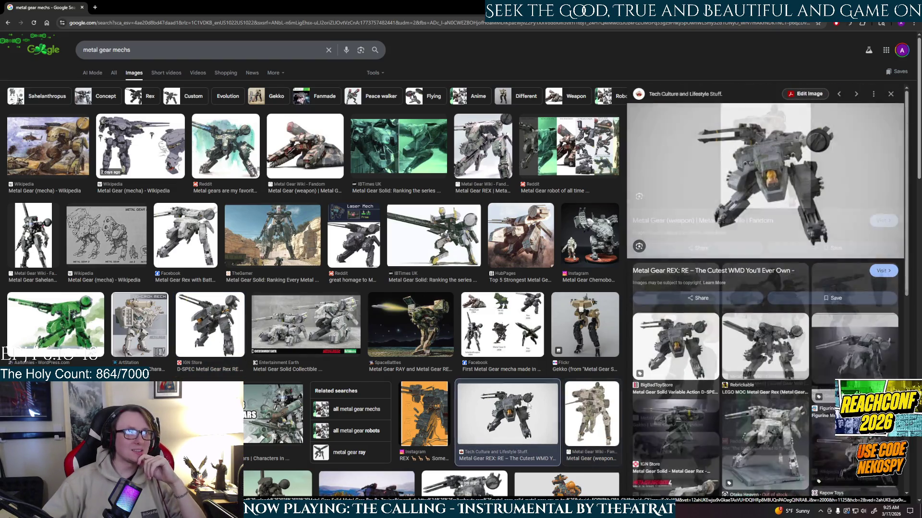
{"action": "left_click", "coordinate": [592, 403]}
{"action": "scroll", "coordinate": [592, 403], "scroll_direction": "down", "scroll_amount": 2}
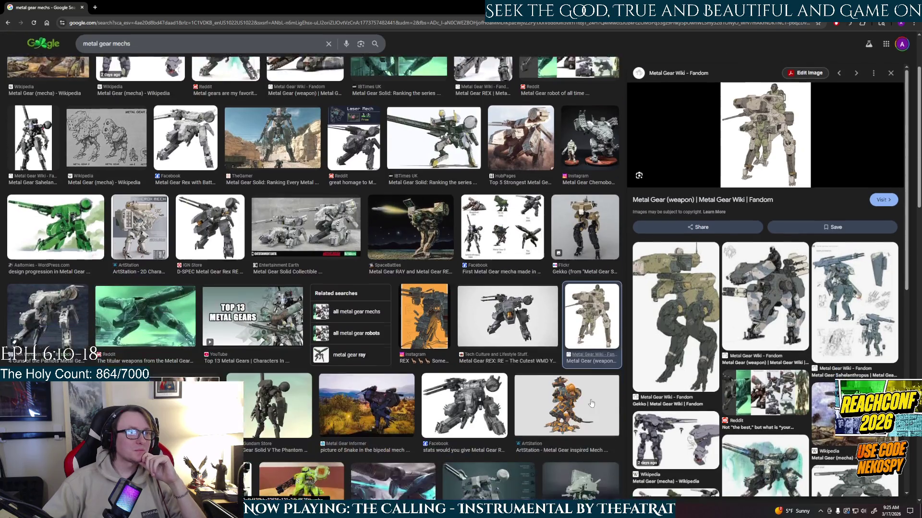
{"action": "scroll", "coordinate": [297, 399], "scroll_direction": "up", "scroll_amount": 2}
- Replace the image search query with 'metal gear rex' and run it
{"action": "key", "text": "/"}
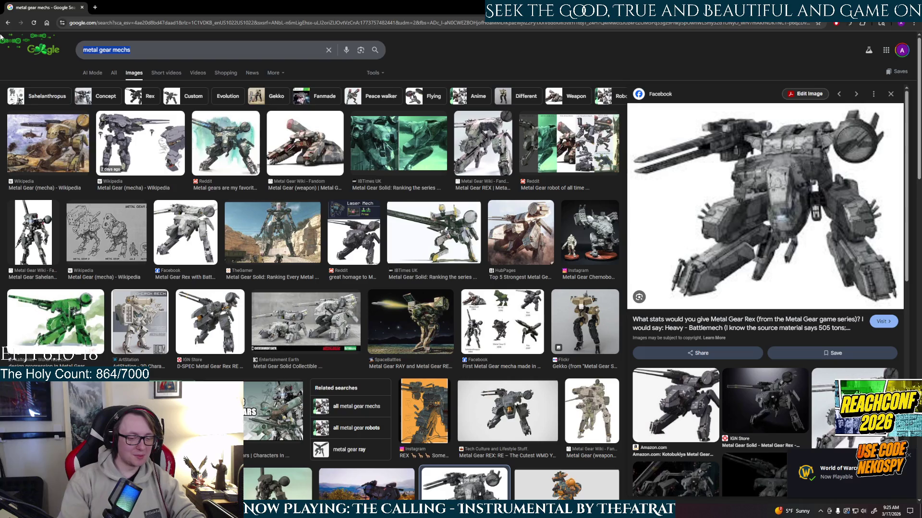
{"action": "type", "text": "frotn"}
{"action": "key", "text": "BackSpace"}
{"action": "key", "text": "BackSpace"}
{"action": "type", "text": "ntms"}
{"action": "key", "text": "BackSpace"}
{"action": "key", "text": "BackSpace"}
{"action": "type", "text": "ms"}
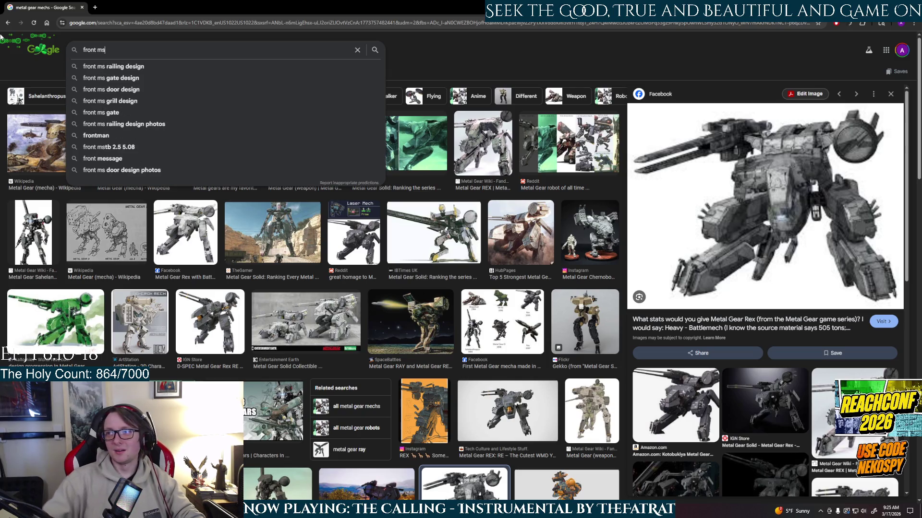
{"action": "key", "text": "Escape"}
{"action": "type", "text": "m"}
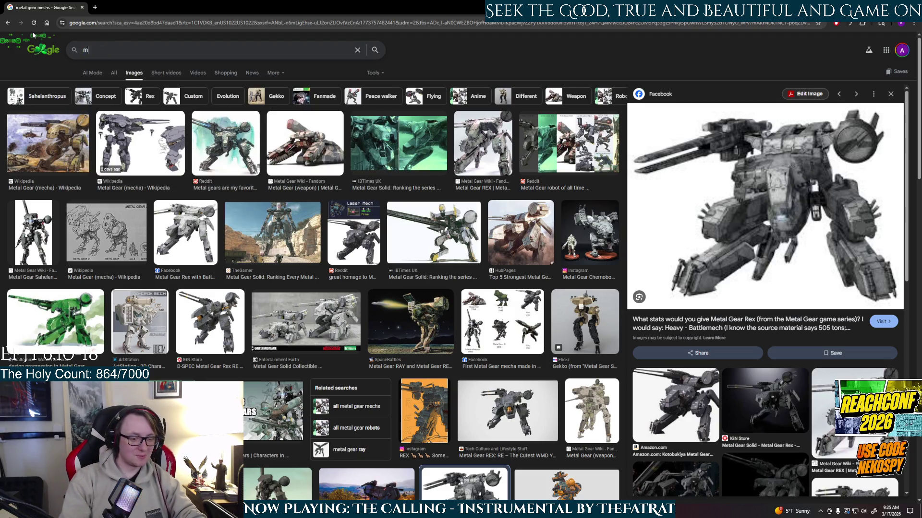
{"action": "type", "text": "etal gear r"}
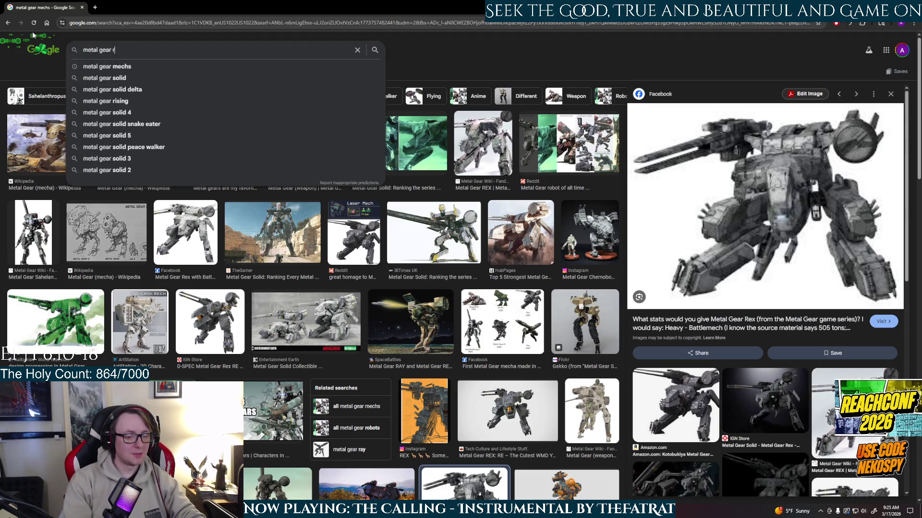
{"action": "type", "text": "ex"}
{"action": "key", "text": "Return"}
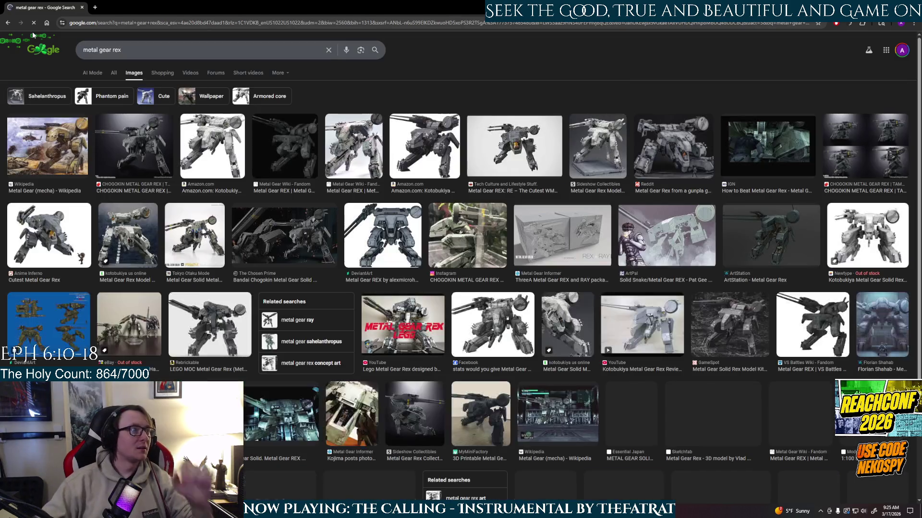
- Preview the Kotobukiya, Reddit gunpla and ArtStation Metal Gear Rex images
{"action": "left_click", "coordinate": [218, 170]}
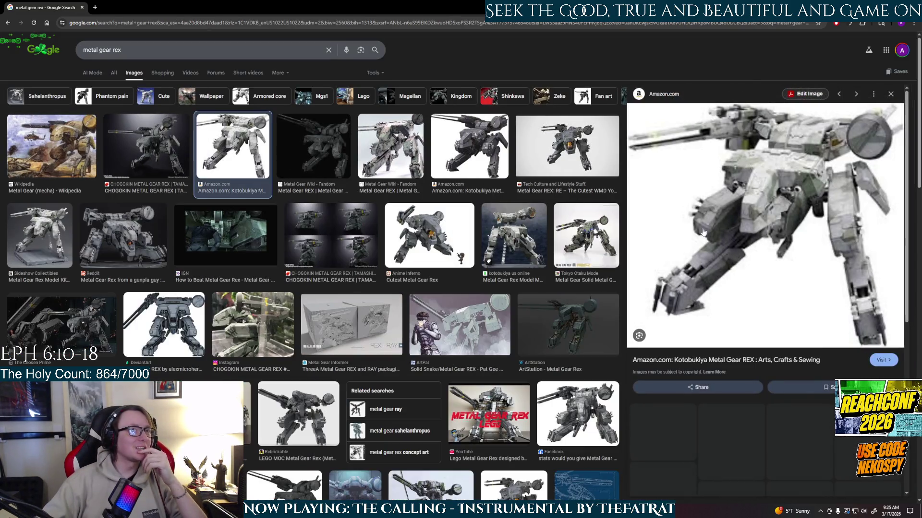
{"action": "left_click", "coordinate": [140, 236]}
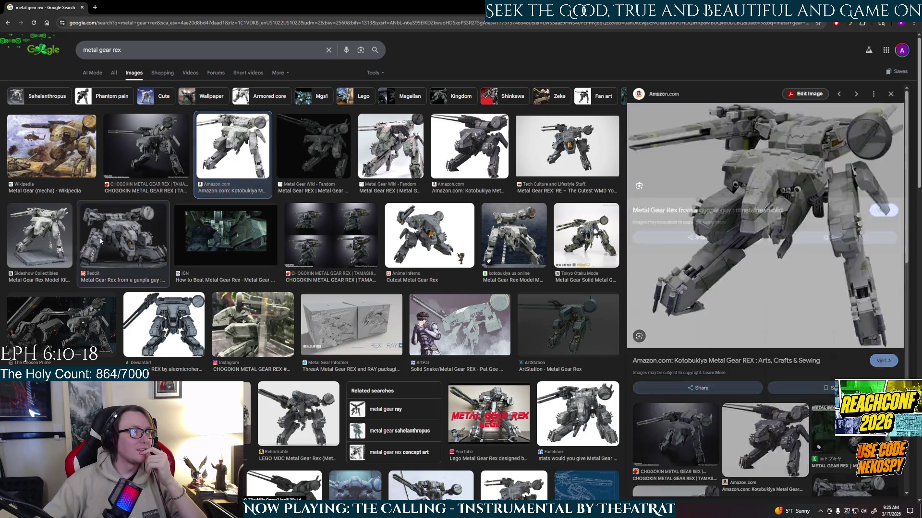
{"action": "left_click", "coordinate": [528, 249]}
{"action": "left_click", "coordinate": [557, 322]}
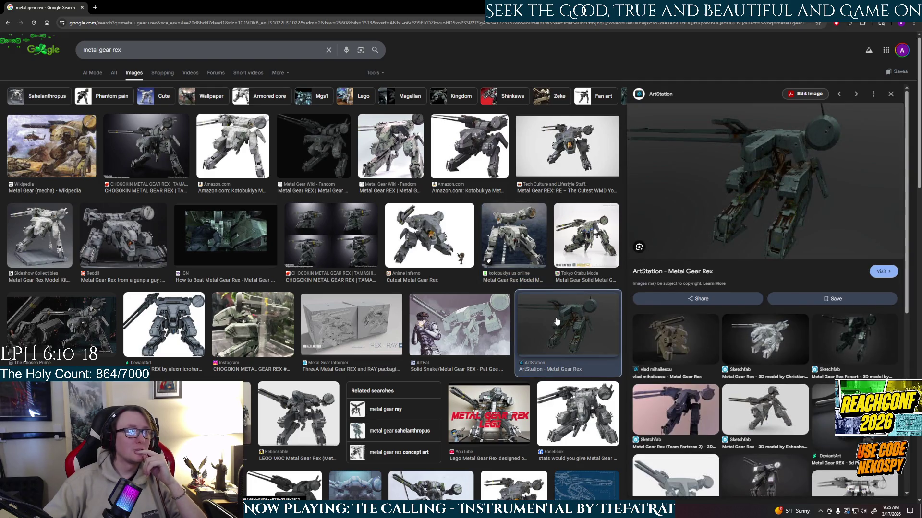
- Search 'metal gear ray' and enlarge the Sideshow Collectibles Metal Gear Ray figure
{"action": "double_click", "coordinate": [113, 49]}
{"action": "type", "text": "ray"}
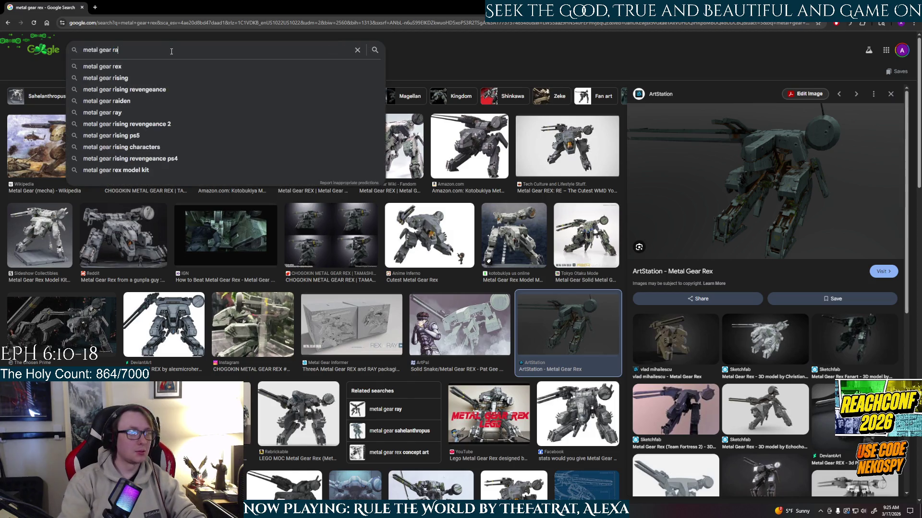
{"action": "key", "text": "Return"}
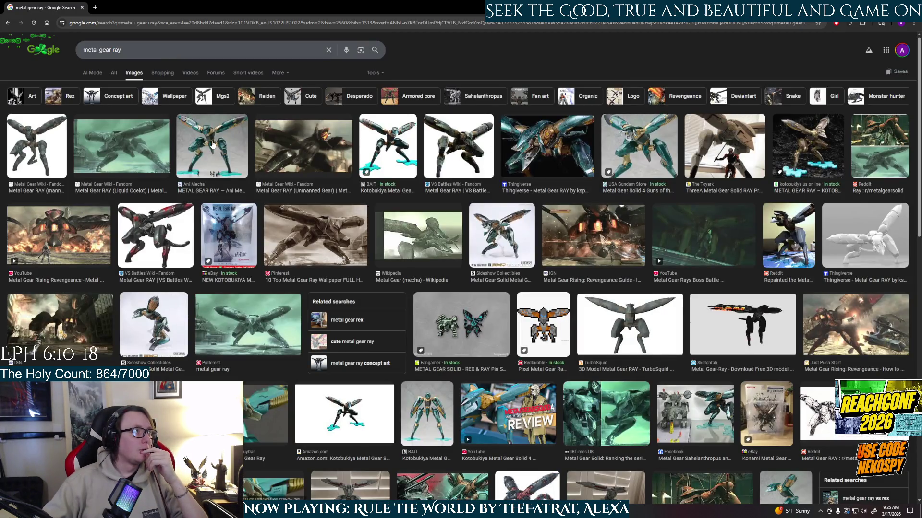
{"action": "left_click", "coordinate": [213, 144]}
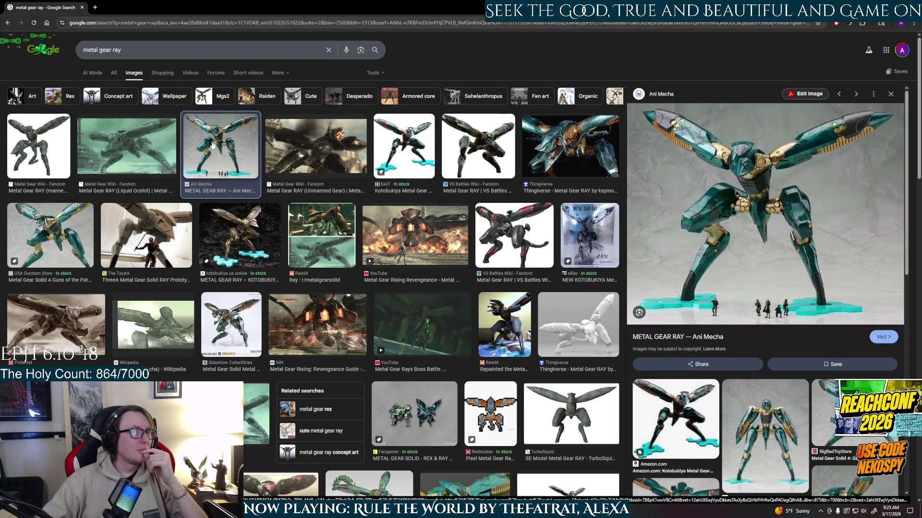
{"action": "left_click", "coordinate": [503, 243]}
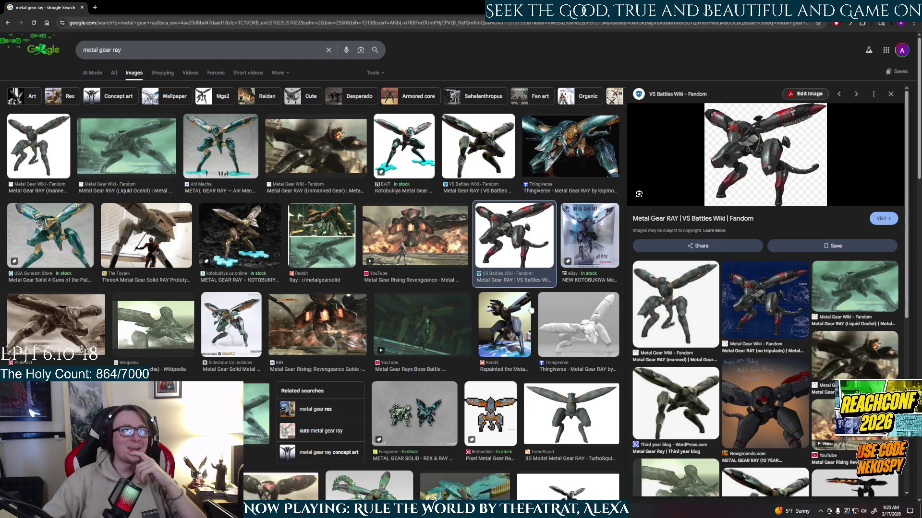
{"action": "left_click", "coordinate": [227, 335]}
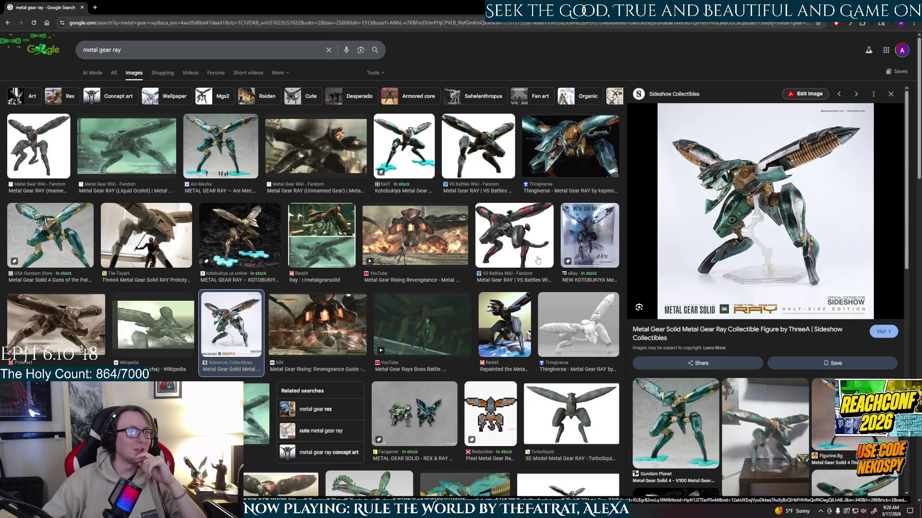
- Replace the search query with 'front mission'
{"action": "scroll", "coordinate": [444, 265], "scroll_direction": "down", "scroll_amount": 2}
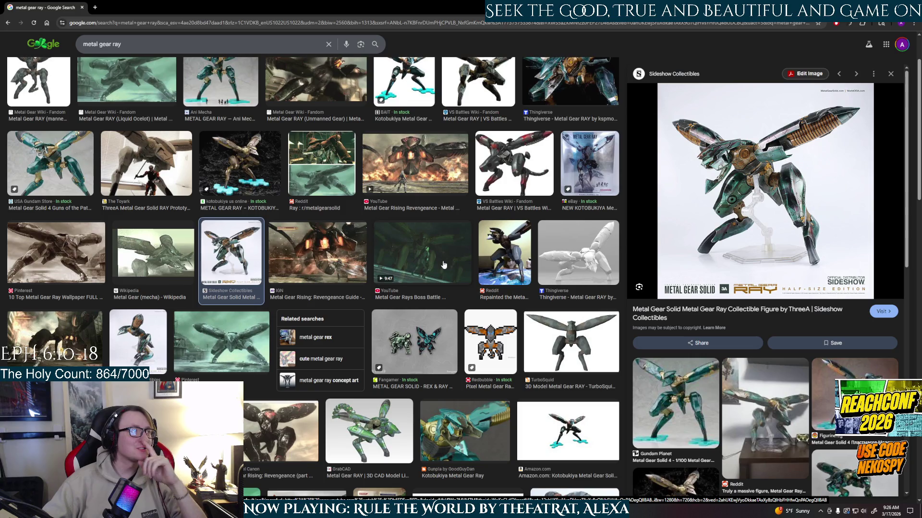
{"action": "scroll", "coordinate": [433, 251], "scroll_direction": "up", "scroll_amount": 2}
{"action": "triple_click", "coordinate": [115, 51]}
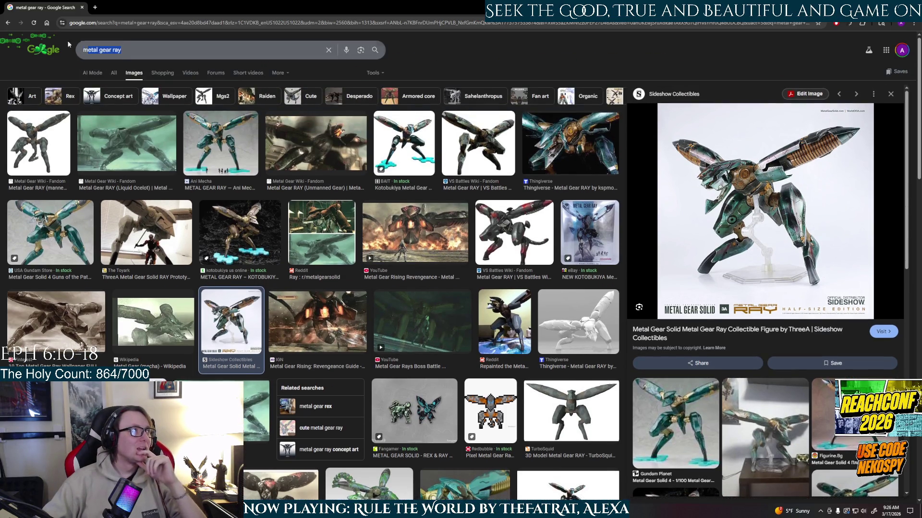
{"action": "type", "text": "front missi"}
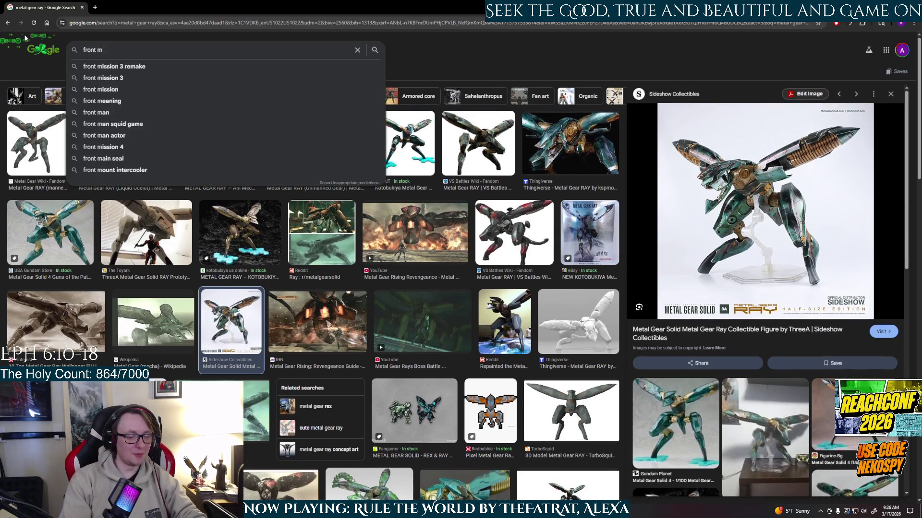
{"action": "type", "text": "on"}
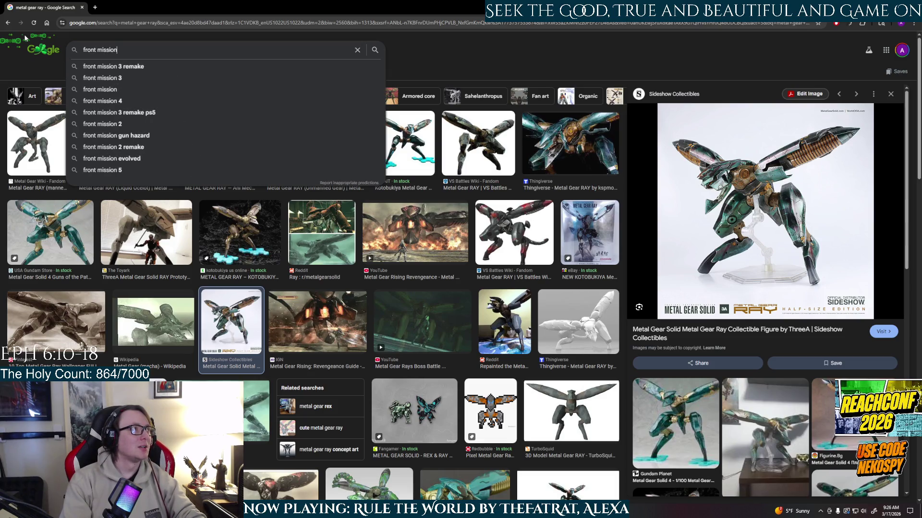
- Search 'front mission', preview two results, then refine the search to 'front mission 3'
{"action": "key", "text": "Return"}
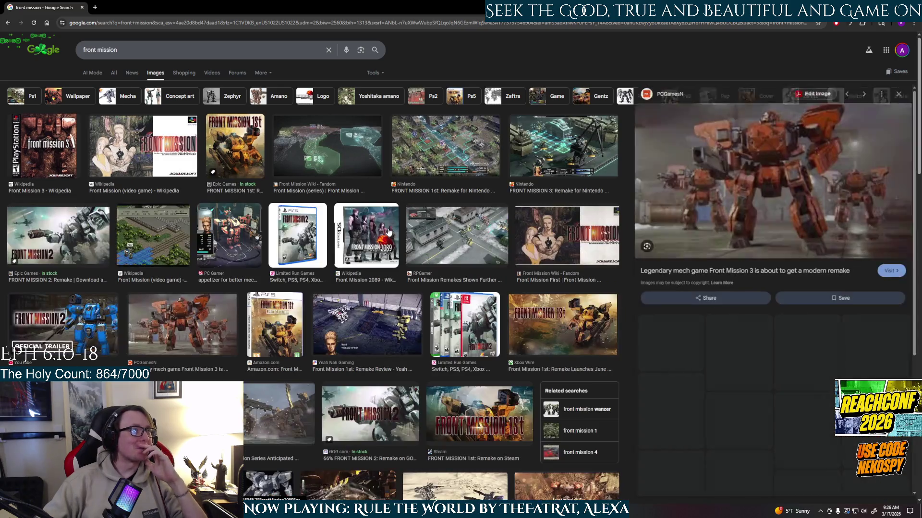
{"action": "left_click", "coordinate": [389, 234]}
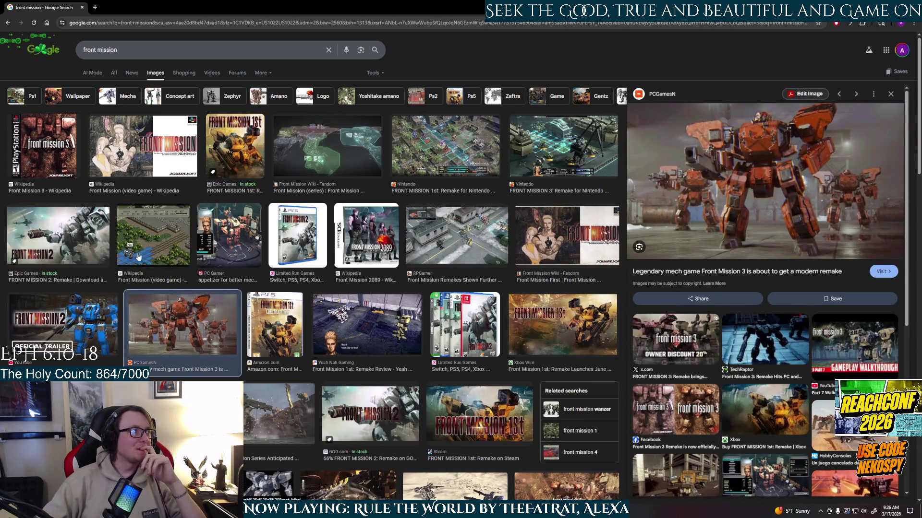
{"action": "left_click", "coordinate": [419, 159]}
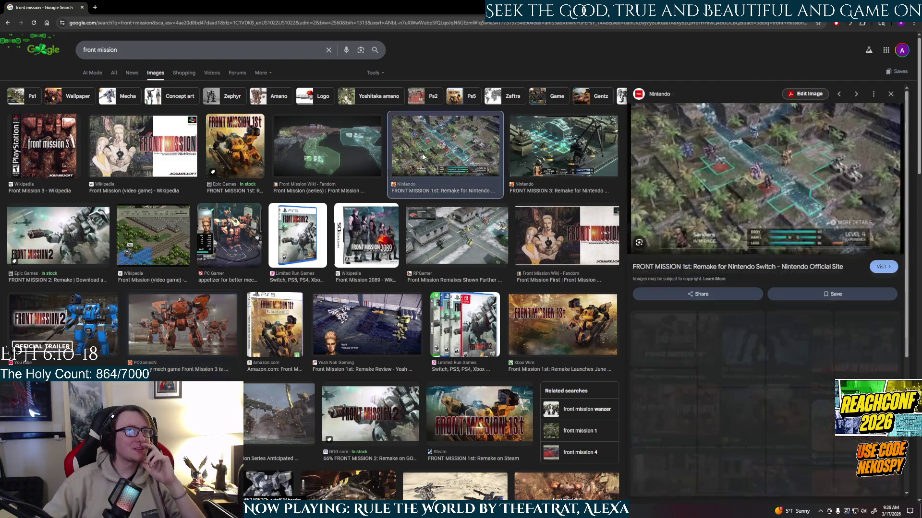
{"action": "left_click", "coordinate": [137, 50]}
{"action": "type", "text": "3"}
{"action": "key", "text": "Return"}
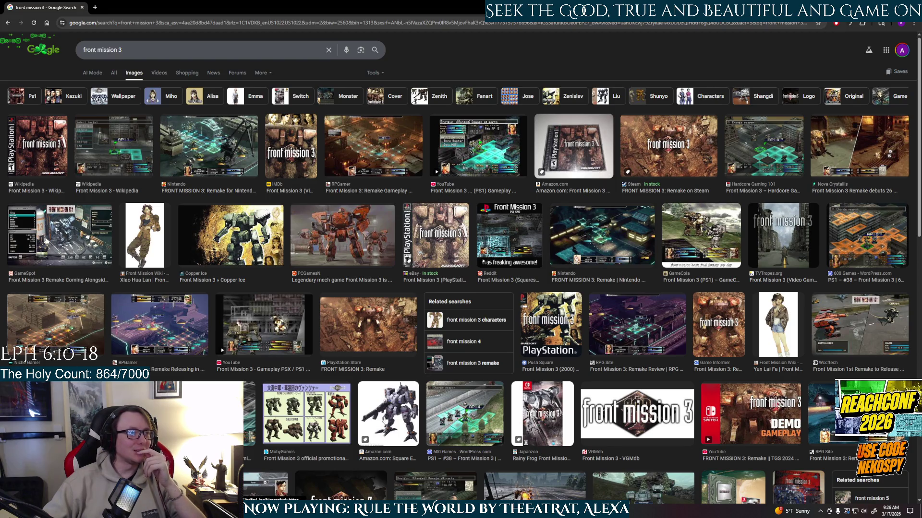
- Preview Front Mission 3 images, from Game Informer and IGN to the GameSpot remake screenshot
{"action": "left_click", "coordinate": [387, 400]}
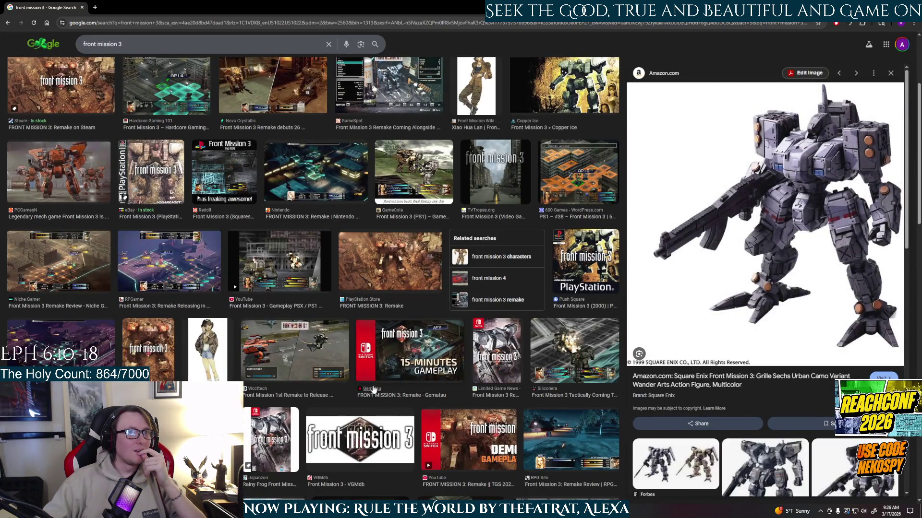
{"action": "left_click", "coordinate": [152, 362]}
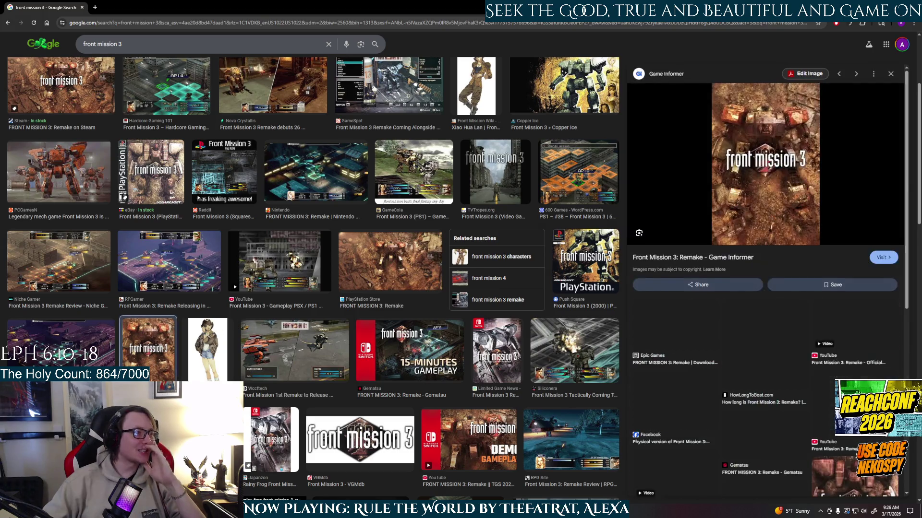
{"action": "left_click", "coordinate": [431, 168]}
{"action": "left_click", "coordinate": [99, 193]}
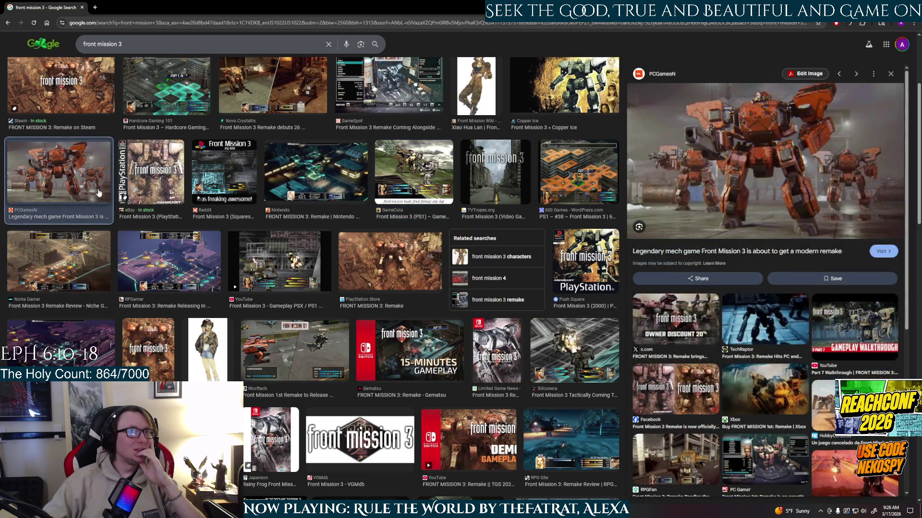
{"action": "scroll", "coordinate": [392, 243], "scroll_direction": "down", "scroll_amount": 2}
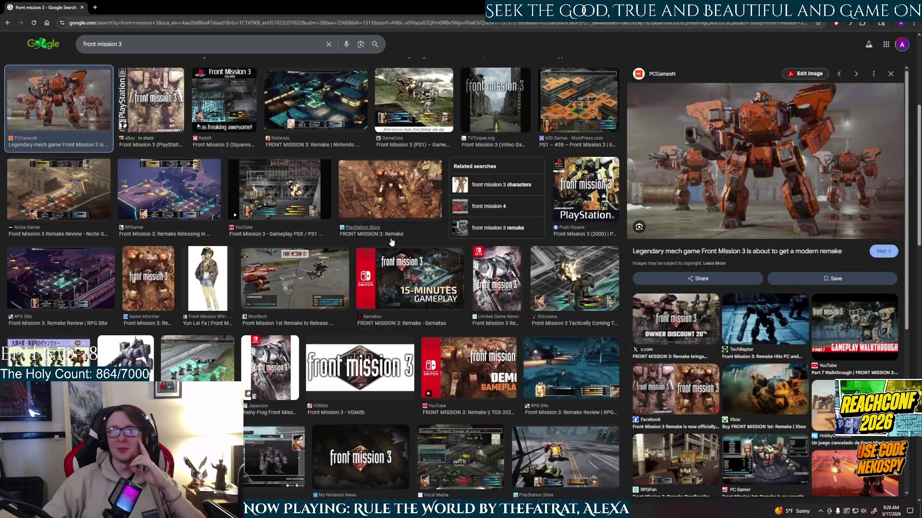
{"action": "scroll", "coordinate": [559, 326], "scroll_direction": "down", "scroll_amount": 3}
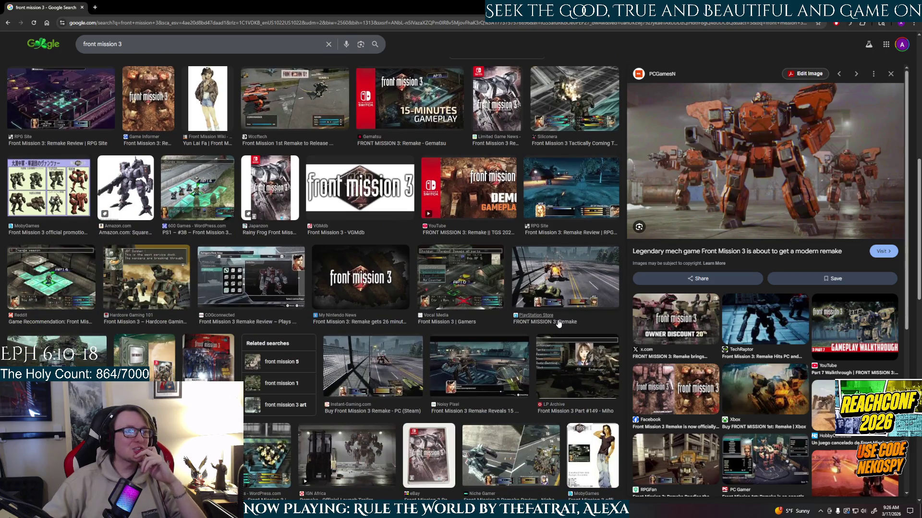
{"action": "scroll", "coordinate": [480, 336], "scroll_direction": "down", "scroll_amount": 3}
{"action": "left_click", "coordinate": [355, 331]}
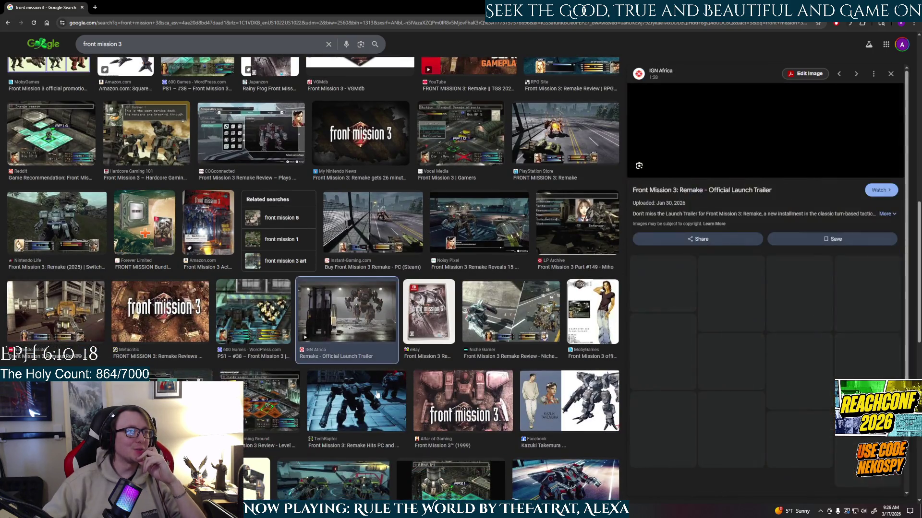
{"action": "left_click", "coordinate": [377, 394]}
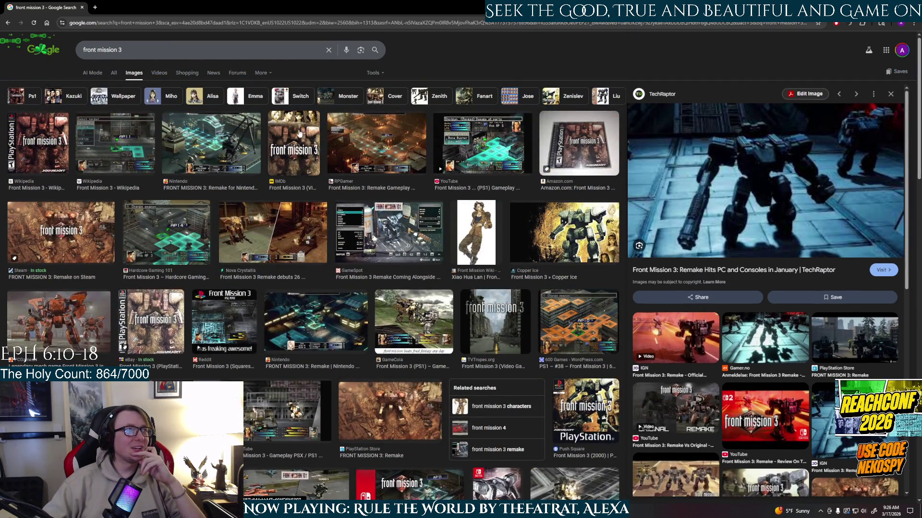
{"action": "left_click", "coordinate": [312, 145]}
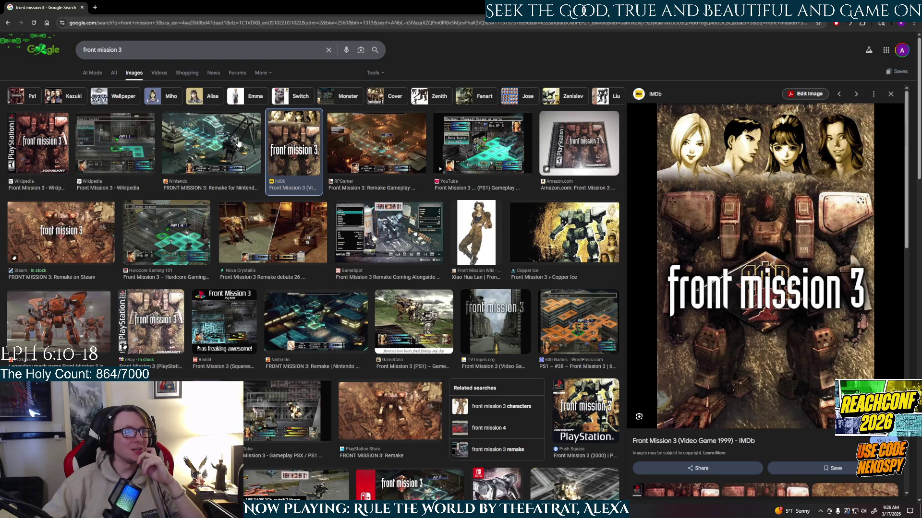
{"action": "left_click", "coordinate": [238, 144]}
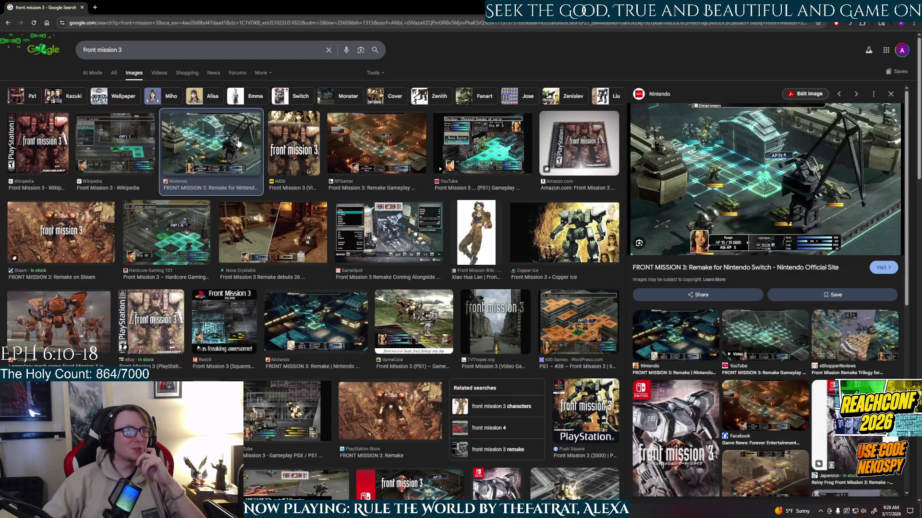
{"action": "left_click", "coordinate": [411, 240]}
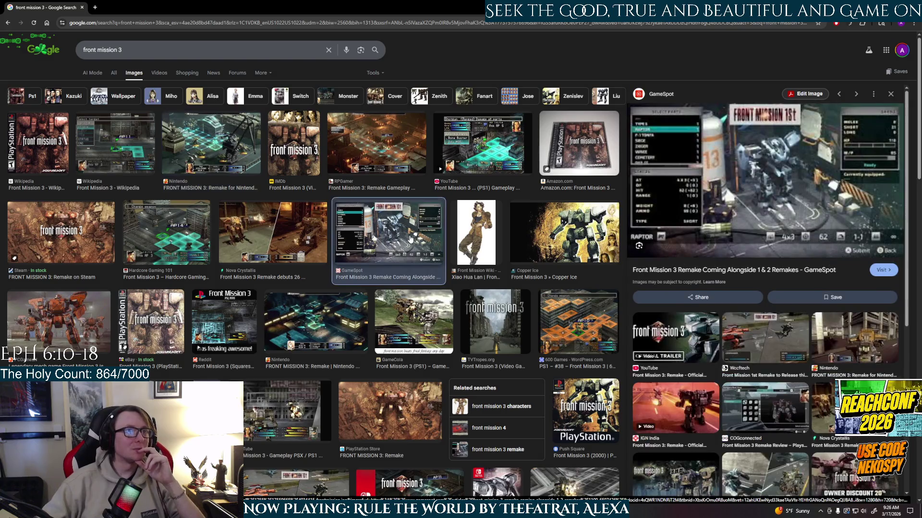
- Delete the 3 from the 'front mission 3' search query
{"action": "scroll", "coordinate": [395, 307], "scroll_direction": "down", "scroll_amount": 6}
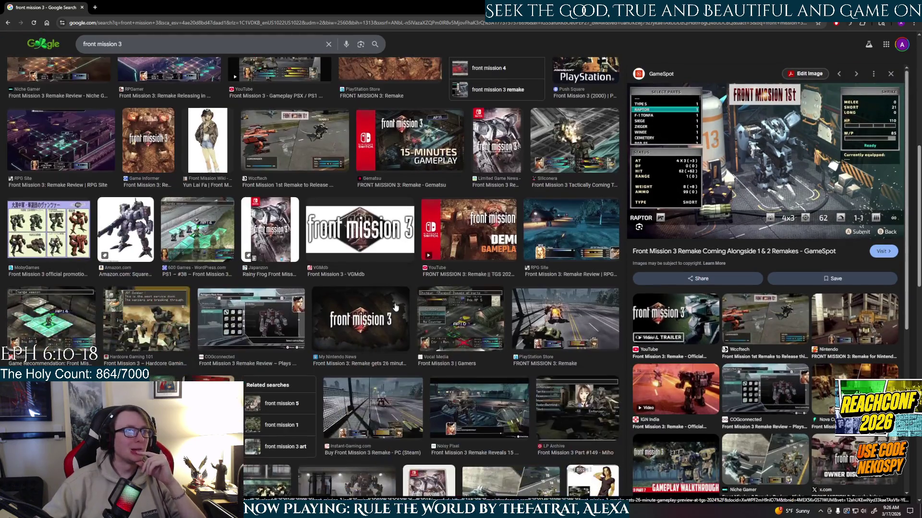
{"action": "left_click", "coordinate": [139, 48]}
{"action": "key", "text": "BackSpace"}
- Search Google Images for 'front mission 4' and preview the PS2 gameplay video result
{"action": "type", "text": "4"}
{"action": "key", "text": "Return"}
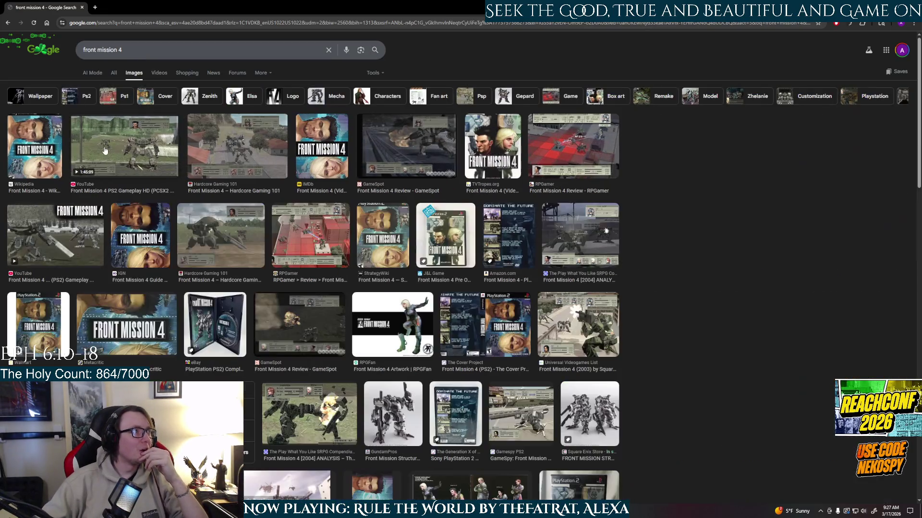
{"action": "left_click", "coordinate": [106, 151]}
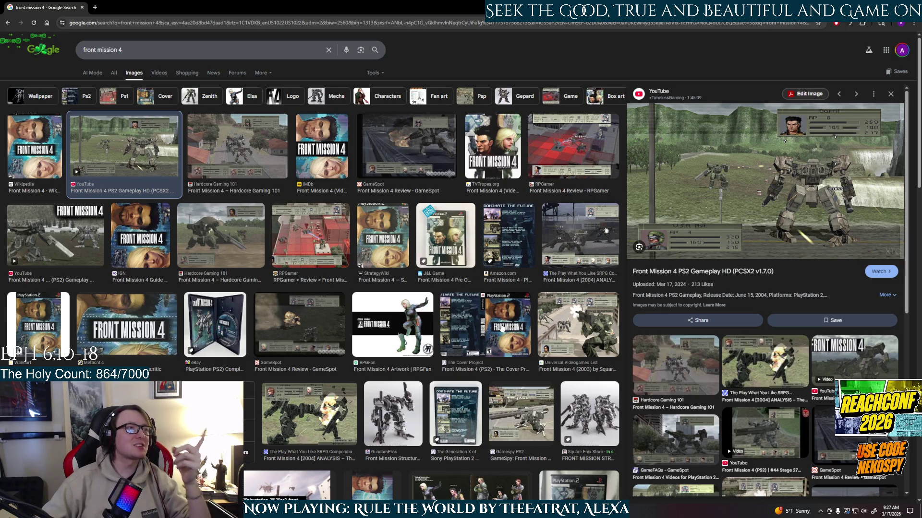
- Preview the GundamPros mech figure, Hardcore Gaming 101 screenshot and Square Enix model kit, ending on the PS2 gameplay video
{"action": "left_click", "coordinate": [392, 416]}
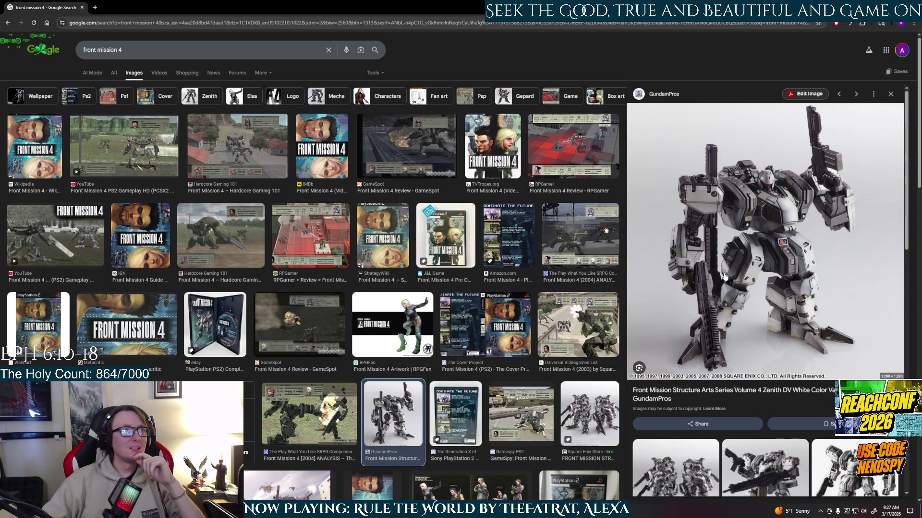
{"action": "left_click", "coordinate": [248, 150]}
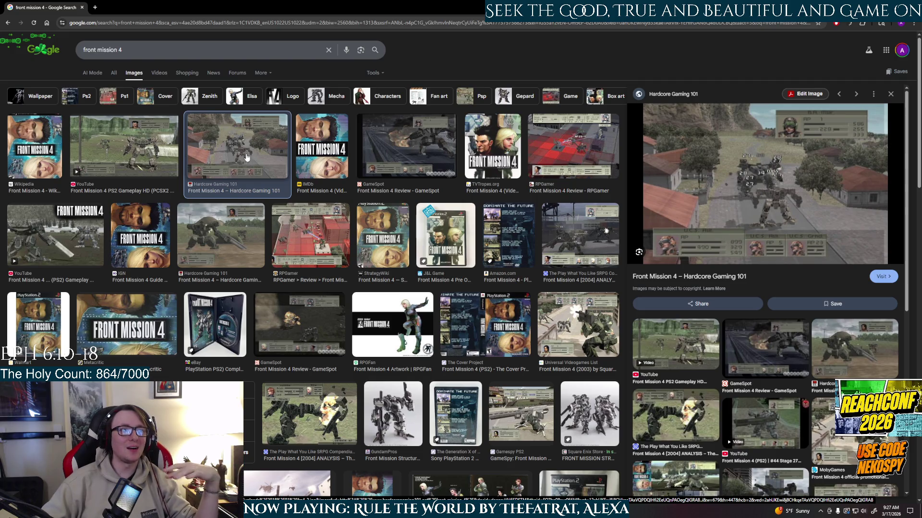
{"action": "left_click", "coordinate": [577, 417]}
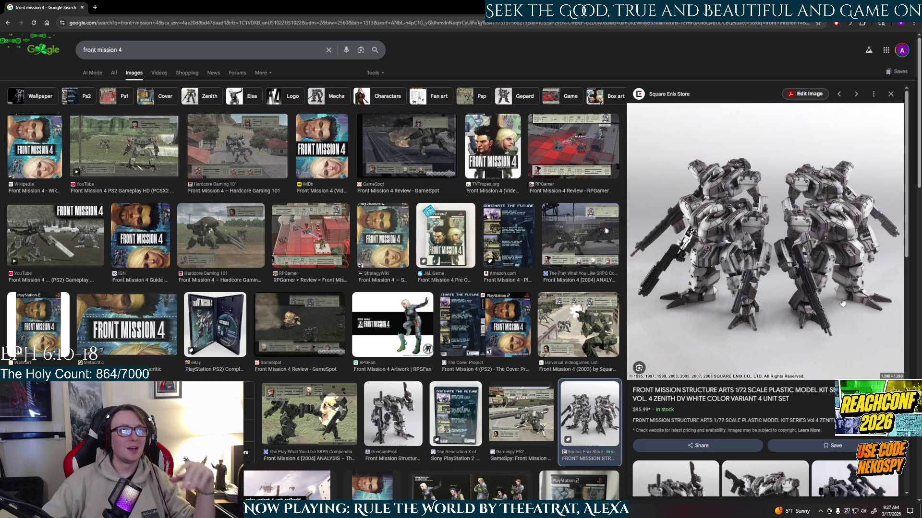
{"action": "left_click", "coordinate": [237, 147]}
{"action": "left_click", "coordinate": [70, 227]}
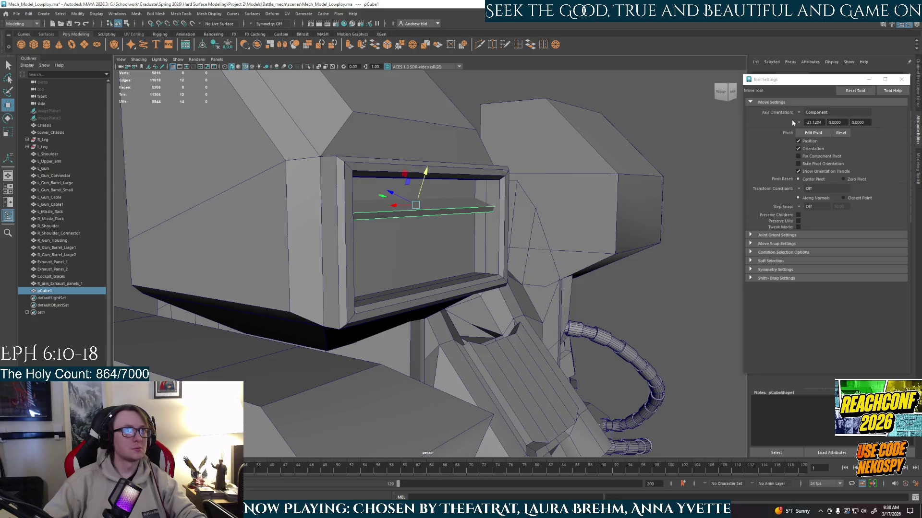
- Raise the slat panel inside the exhaust frame and select its long front edge
{"action": "mouse_move", "coordinate": [401, 190]}
{"action": "left_mouse_down"}
{"action": "mouse_move", "coordinate": [402, 178]}
{"action": "mouse_move", "coordinate": [405, 195]}
{"action": "mouse_move", "coordinate": [388, 175]}
{"action": "left_mouse_up"}
{"action": "right_click_drag", "start_coordinate": [388, 174], "coordinate": [394, 175]}
{"action": "key", "text": "q"}
{"action": "left_click", "coordinate": [394, 177]}
{"action": "mouse_move", "coordinate": [485, 208]}
{"action": "left_mouse_down", "text": "alt"}
{"action": "mouse_move", "coordinate": [505, 175]}
{"action": "mouse_move", "coordinate": [490, 154]}
{"action": "left_mouse_up", "text": "alt"}
- Set the Move tool's axis orientation to Object, return to Object Mode, and switch to the browser
{"action": "key", "text": "w"}
{"action": "left_click", "coordinate": [797, 116]}
{"action": "left_click", "coordinate": [814, 119]}
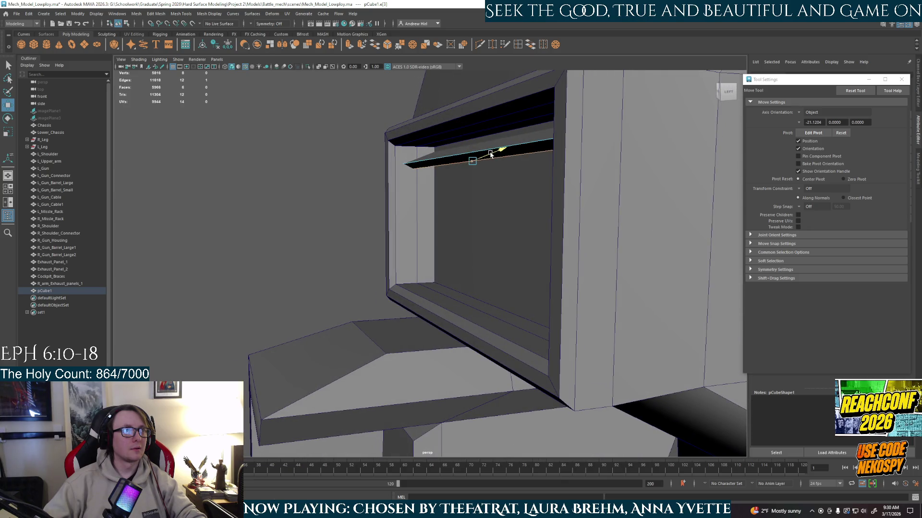
{"action": "left_click_drag", "start_coordinate": [457, 191], "coordinate": [463, 192], "text": "alt"}
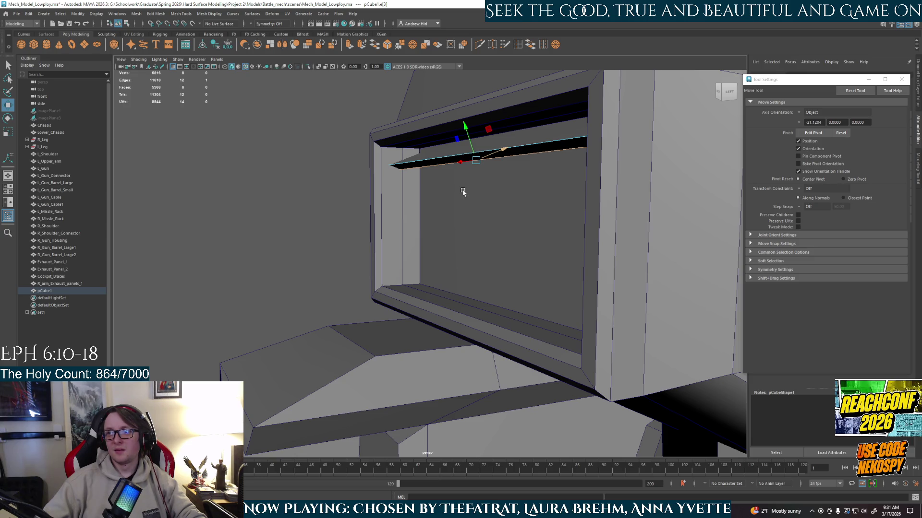
{"action": "left_click_drag", "start_coordinate": [463, 192], "coordinate": [430, 158], "text": "alt"}
{"action": "right_click_drag", "start_coordinate": [430, 159], "coordinate": [436, 144]}
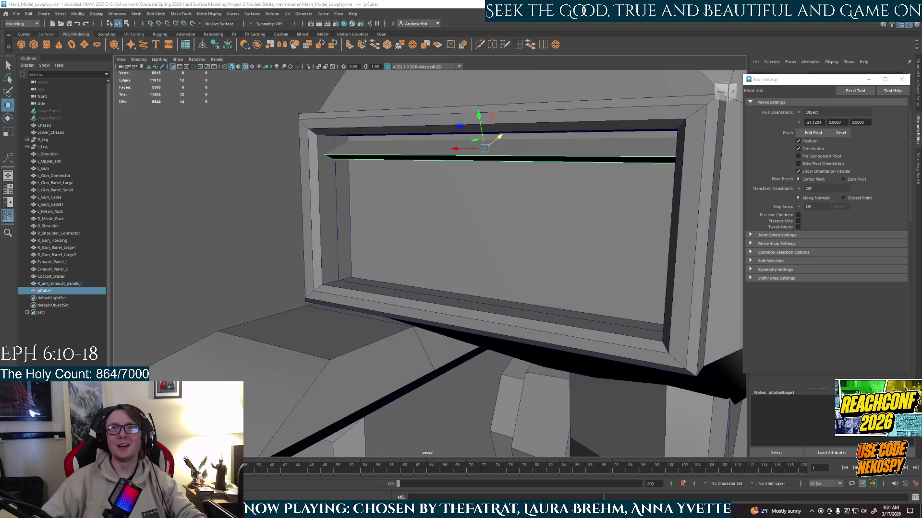
{"action": "key", "text": "alt+Tab"}
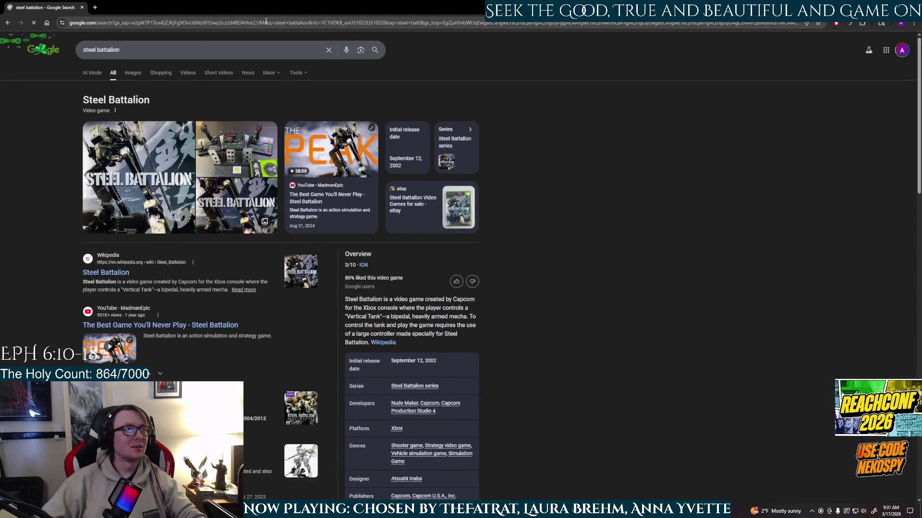
- Open the $498.99 TEKKI Steel Battalion controller listing on eBay from the image results
{"action": "left_click", "coordinate": [237, 148]}
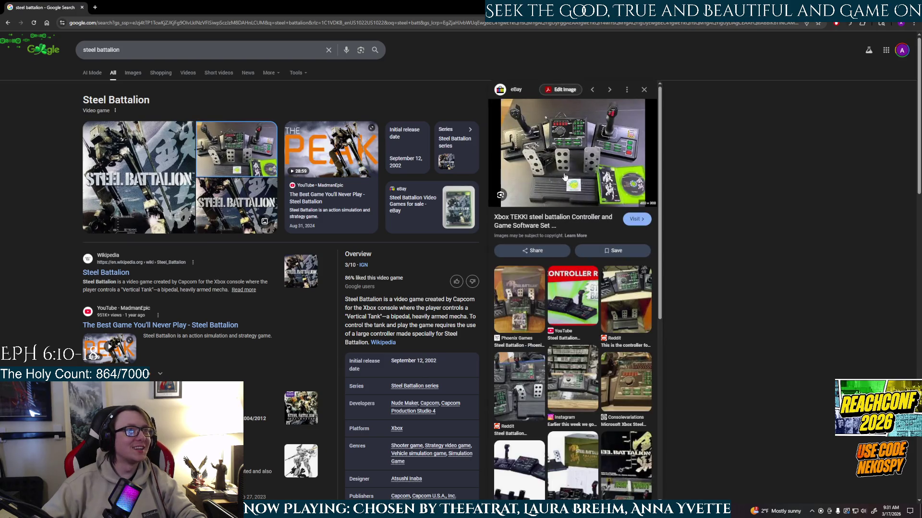
{"action": "left_click", "coordinate": [577, 149]}
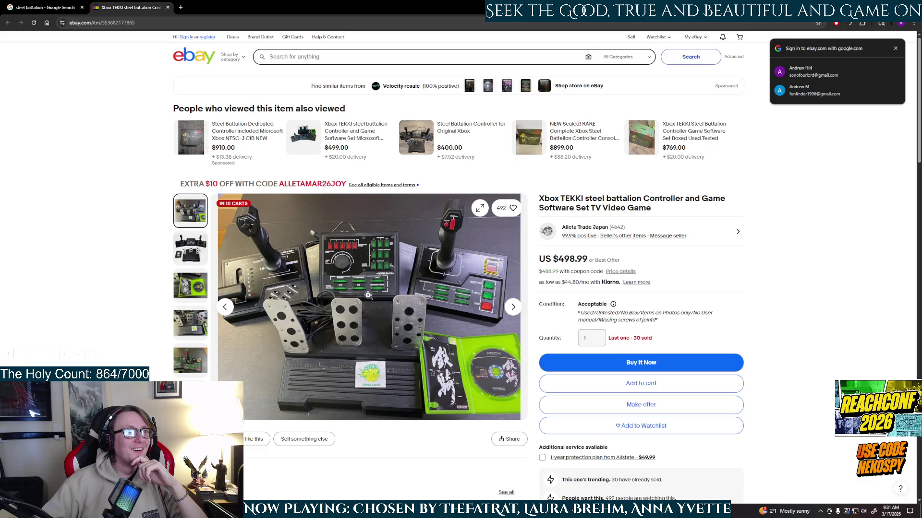
{"action": "left_click_drag", "start_coordinate": [554, 259], "coordinate": [590, 258]}
- Zoom into the product photo, then open the US $400.00 Steel Battalion Controller for Original Xbox listing
{"action": "left_click", "coordinate": [366, 250]}
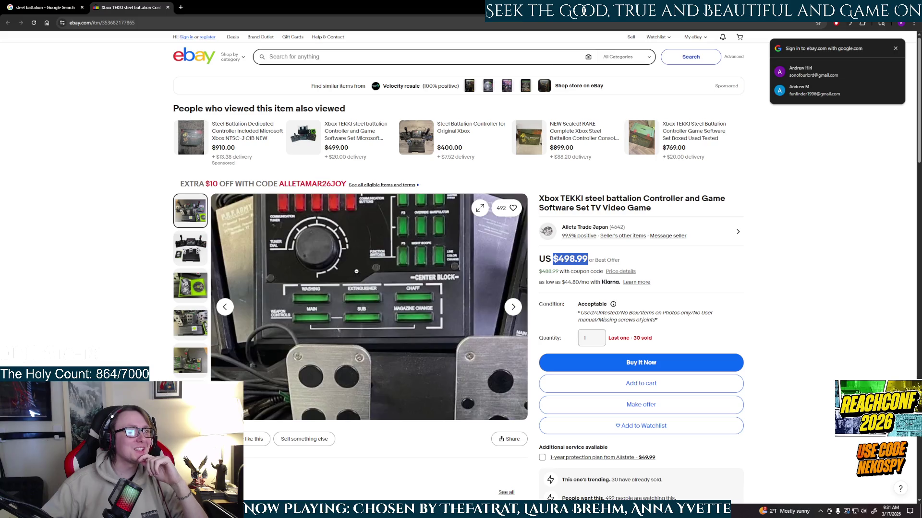
{"action": "left_click", "coordinate": [270, 269]}
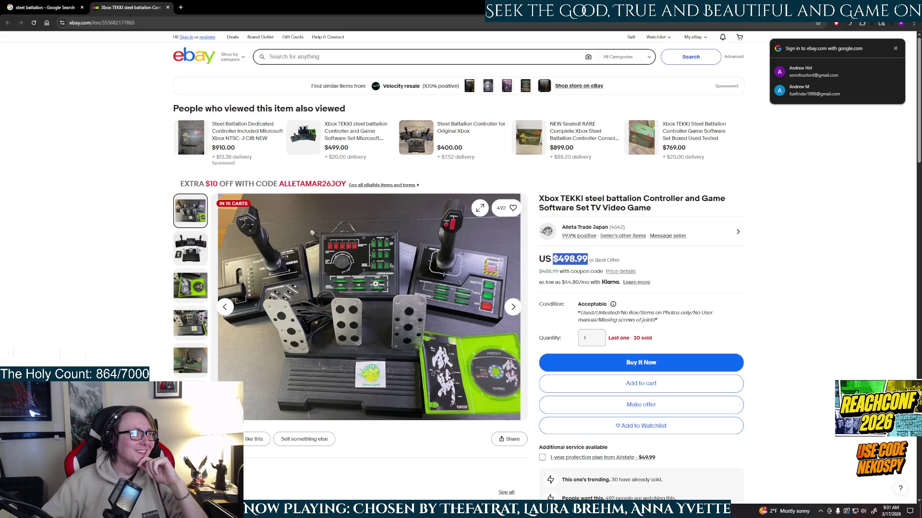
{"action": "left_click", "coordinate": [375, 285]}
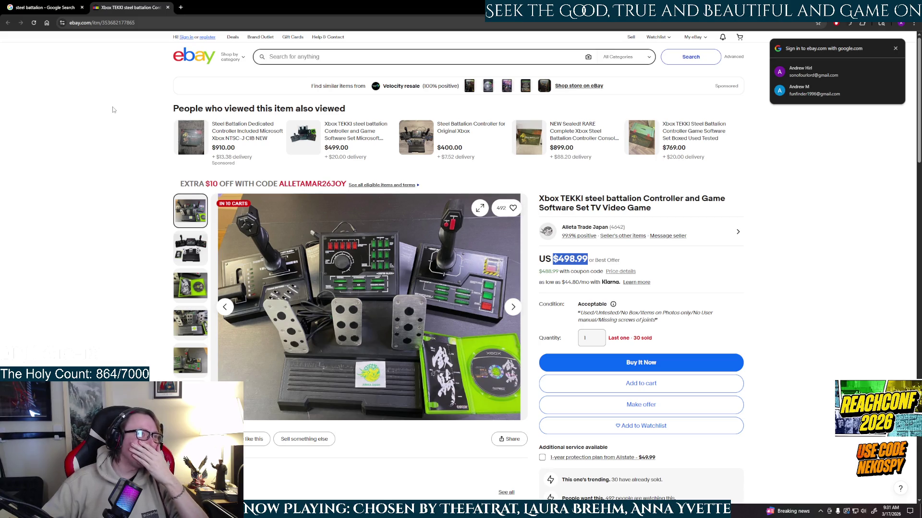
{"action": "left_click", "coordinate": [419, 134]}
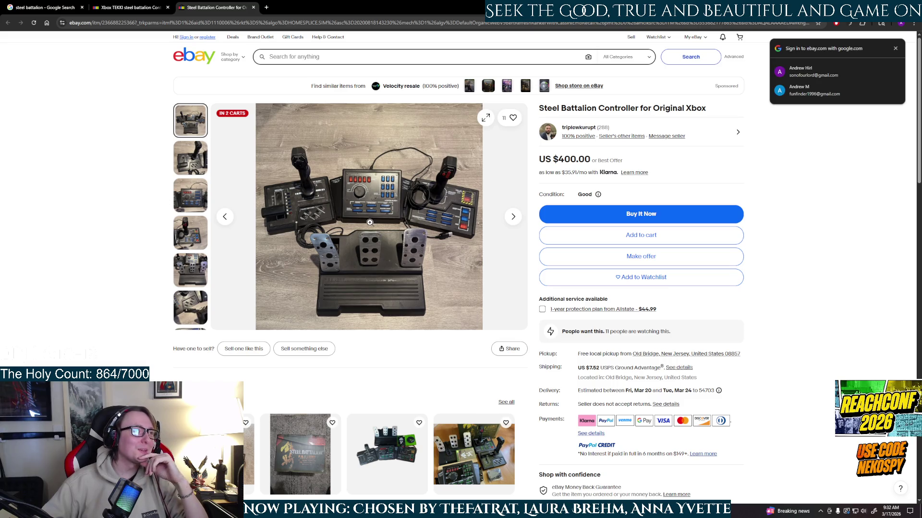
- Zoom in and out of the $400 controller photo, then go back to the TEKKI listing
{"action": "left_click", "coordinate": [308, 200]}
{"action": "left_click", "coordinate": [430, 202]}
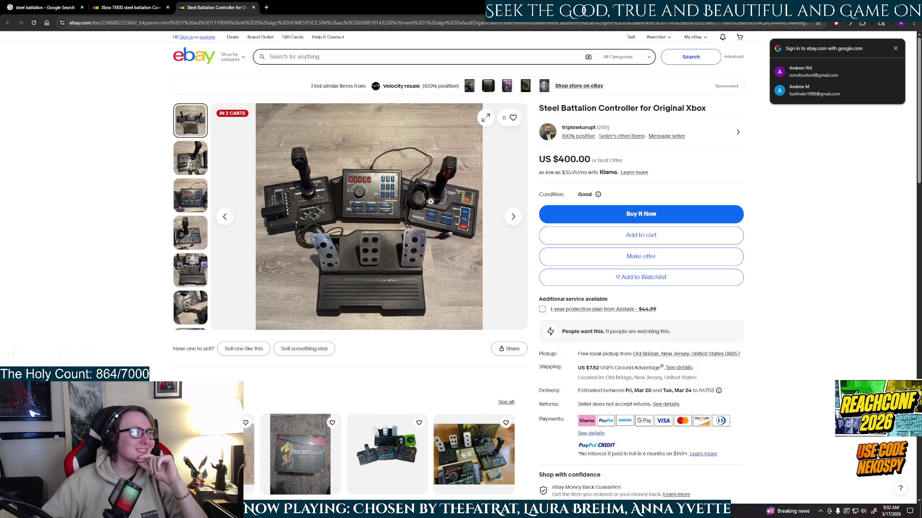
{"action": "left_click", "coordinate": [121, 8]}
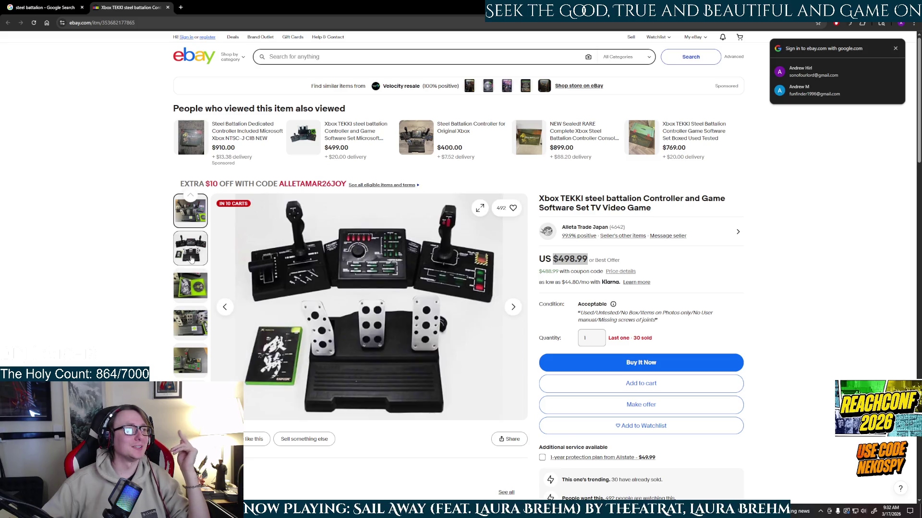
- Show steel battalion image results and preview the GameSpot, Old School Gamer and IGN images
{"action": "left_click", "coordinate": [45, 7]}
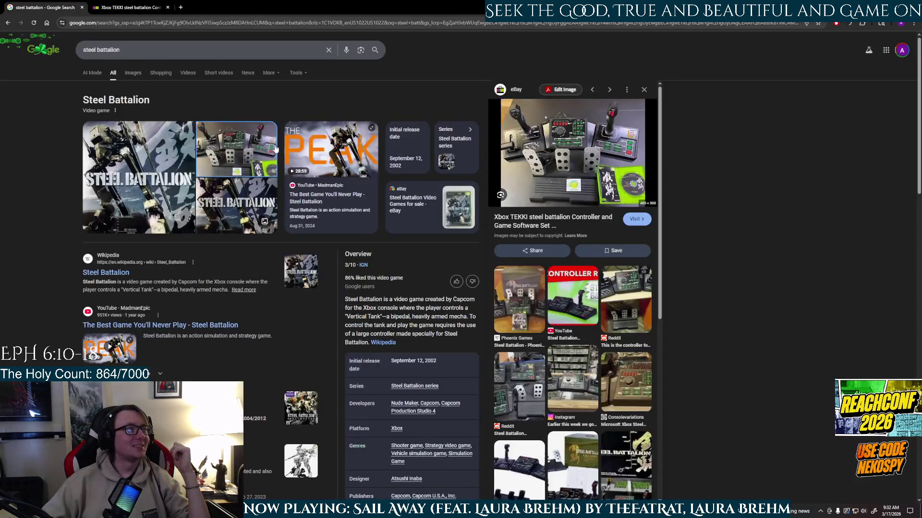
{"action": "left_click", "coordinate": [137, 74]}
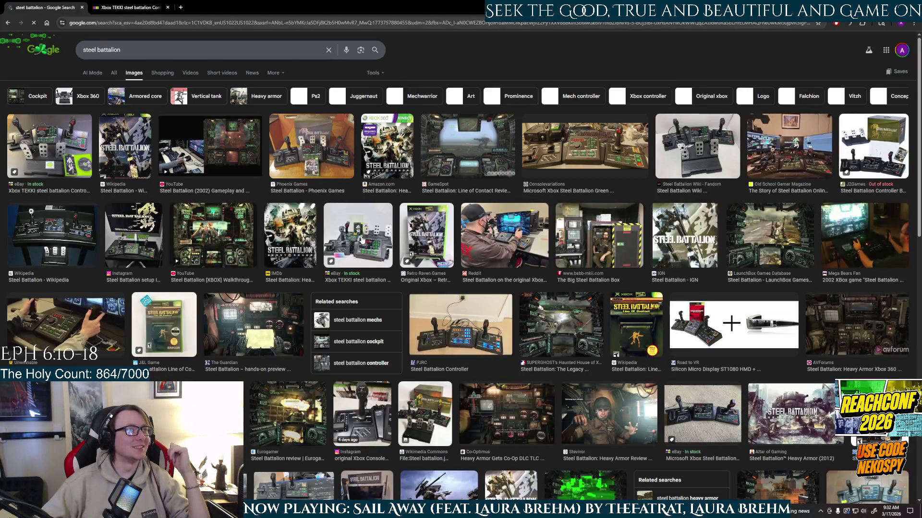
{"action": "left_click", "coordinate": [469, 150]}
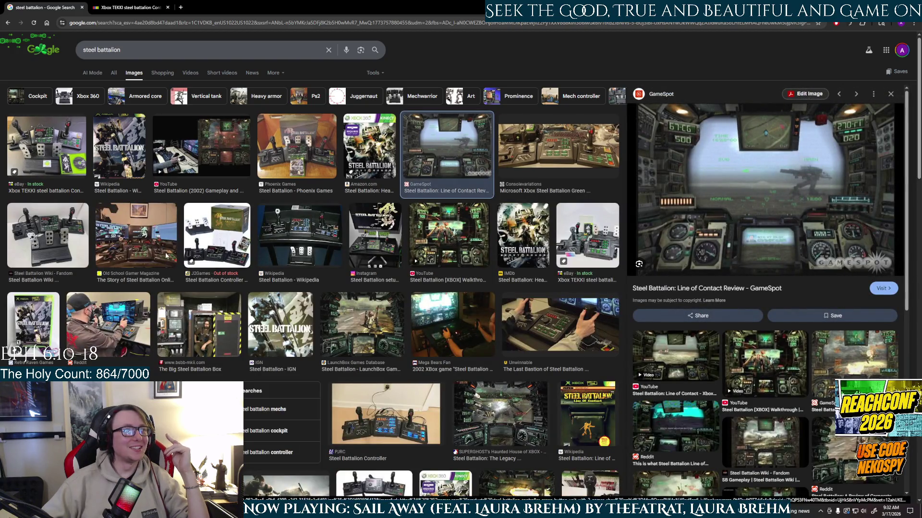
{"action": "left_click", "coordinate": [134, 254]}
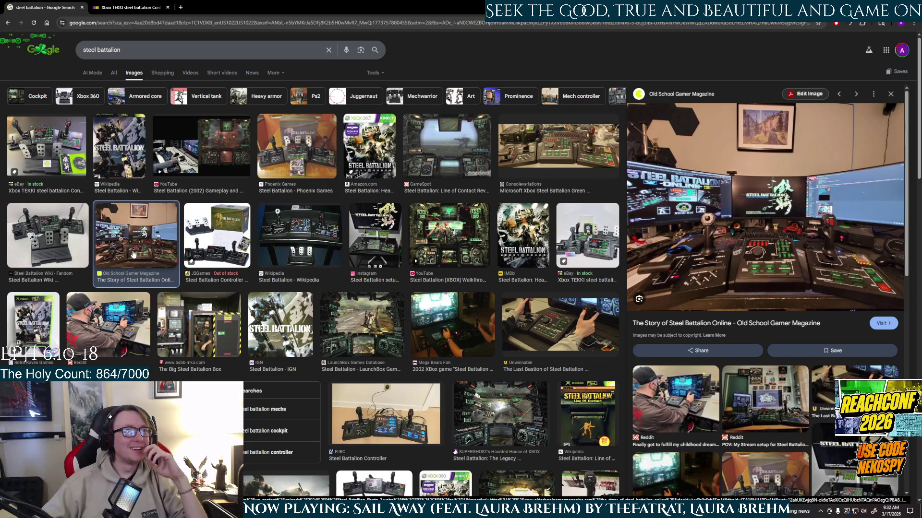
{"action": "left_click", "coordinate": [280, 324]}
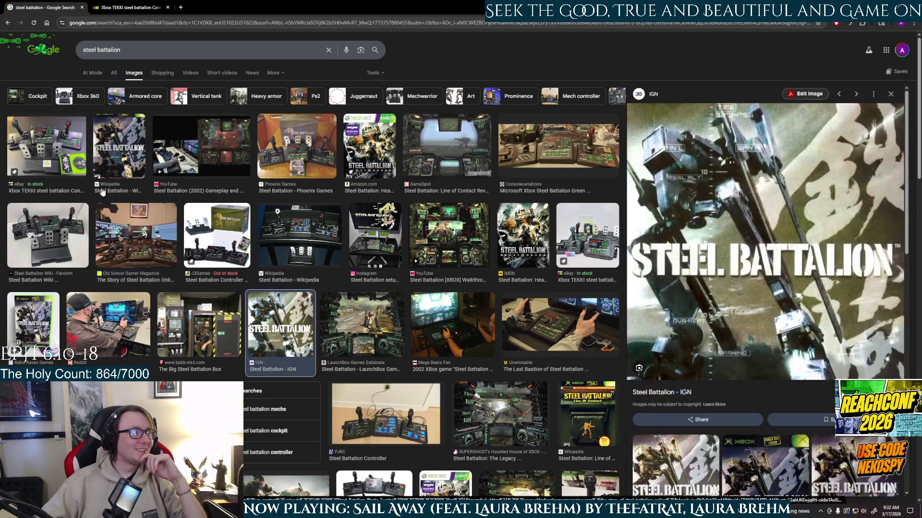
- Refine the Google search to 'steel battalion game'
{"action": "left_click", "coordinate": [150, 55]}
{"action": "type", "text": "game"}
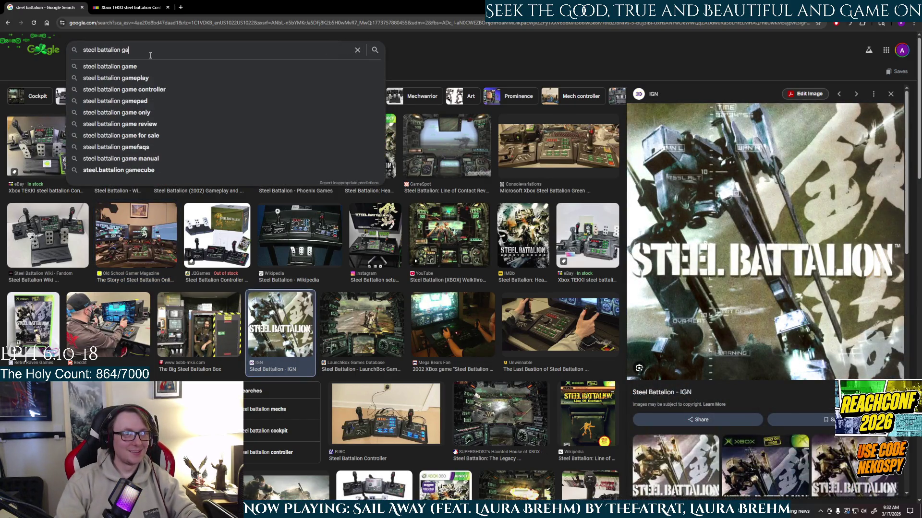
{"action": "key", "text": "Return"}
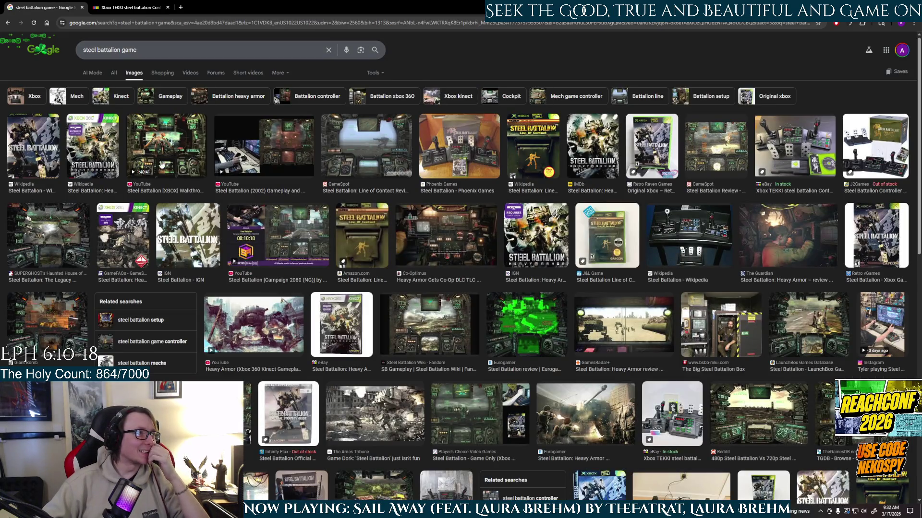
- Preview the YouTube walkthrough, The Legacy, SB Gameplay wiki, B.S.B.B. Mk II and GamesRadar images
{"action": "left_click", "coordinate": [169, 165]}
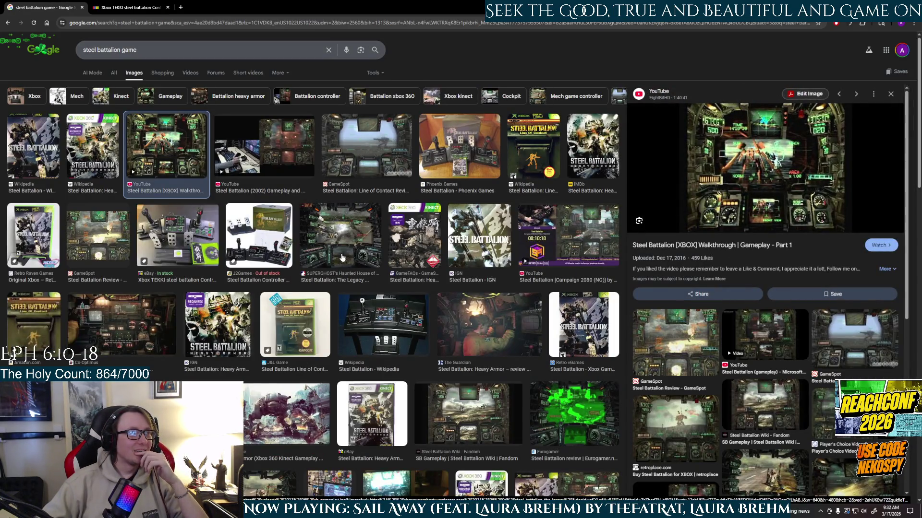
{"action": "left_click", "coordinate": [361, 246]}
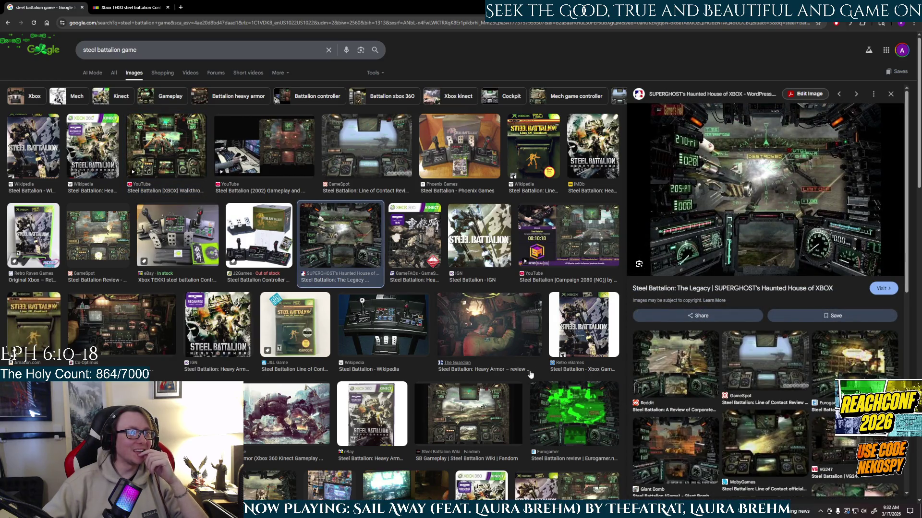
{"action": "left_click", "coordinate": [487, 419]}
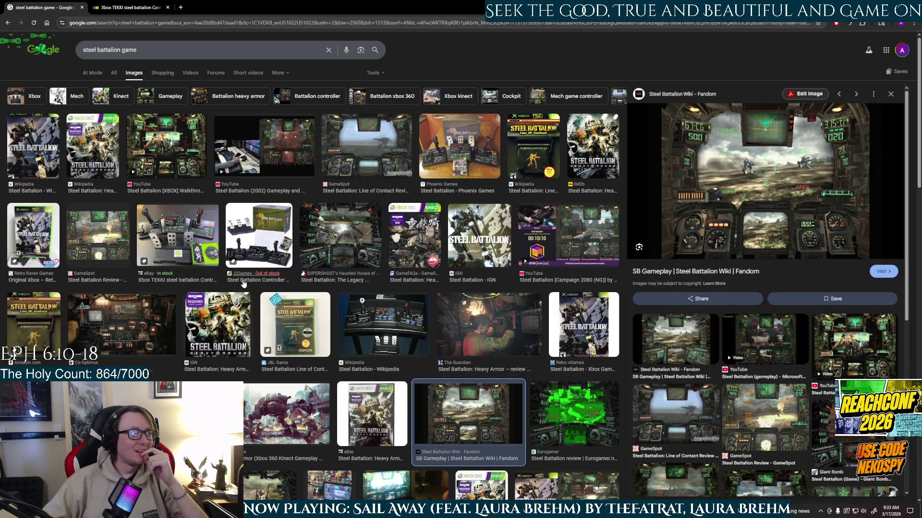
{"action": "scroll", "coordinate": [267, 340], "scroll_direction": "down", "scroll_amount": 2}
{"action": "scroll", "coordinate": [267, 341], "scroll_direction": "down", "scroll_amount": 2}
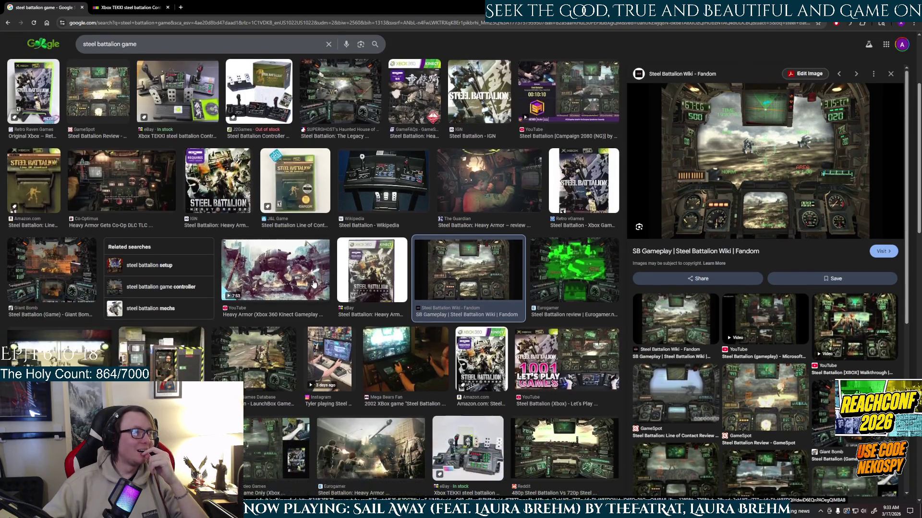
{"action": "left_click", "coordinate": [185, 371]}
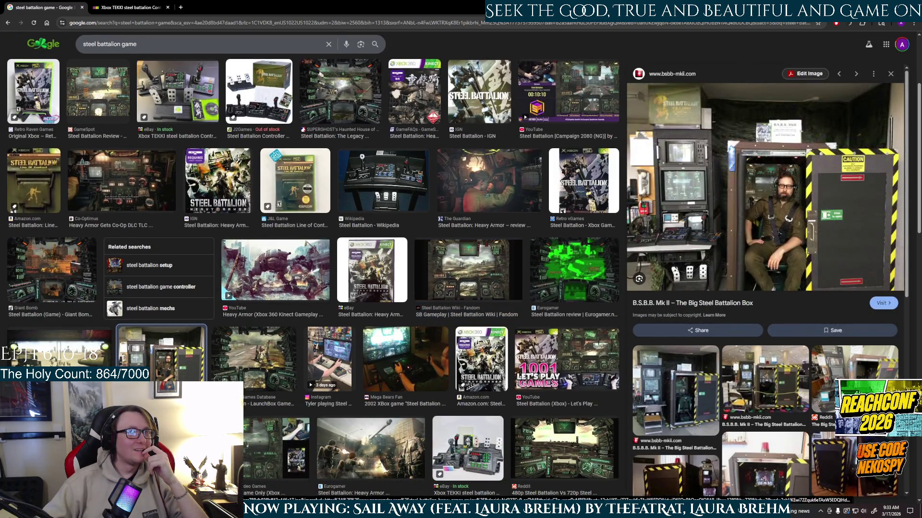
{"action": "left_click", "coordinate": [67, 356]}
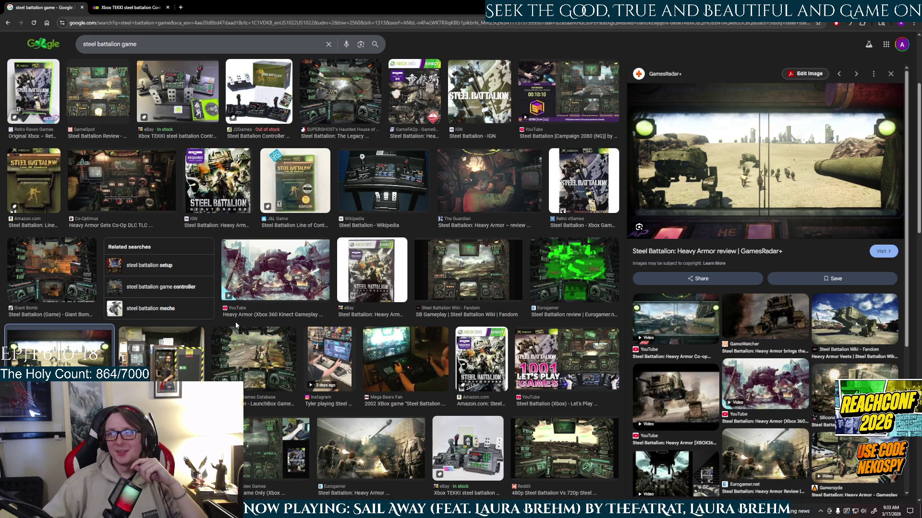
- Preview the Reddit comparison, Player's Choice, TheGamesDB and Phoenix Games controller images, then select the search box
{"action": "scroll", "coordinate": [236, 326], "scroll_direction": "down", "scroll_amount": 3}
{"action": "left_click", "coordinate": [564, 305]}
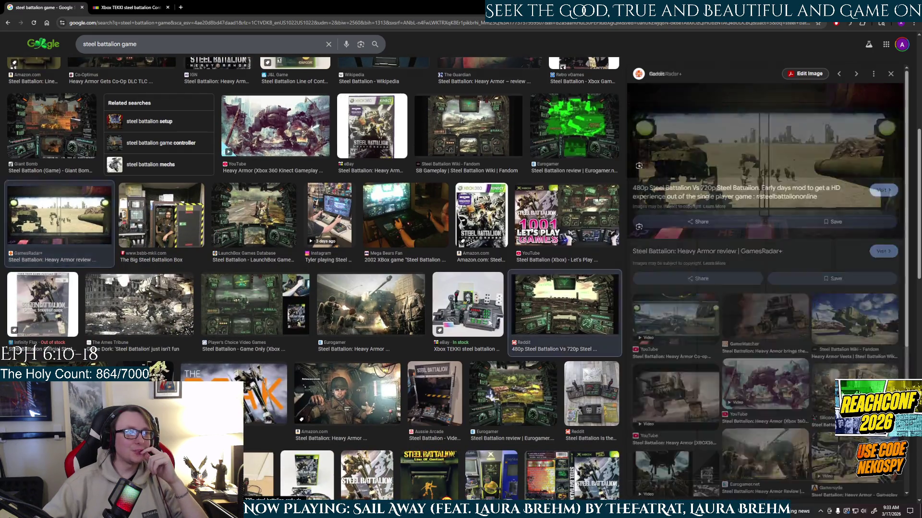
{"action": "left_click", "coordinate": [250, 305]}
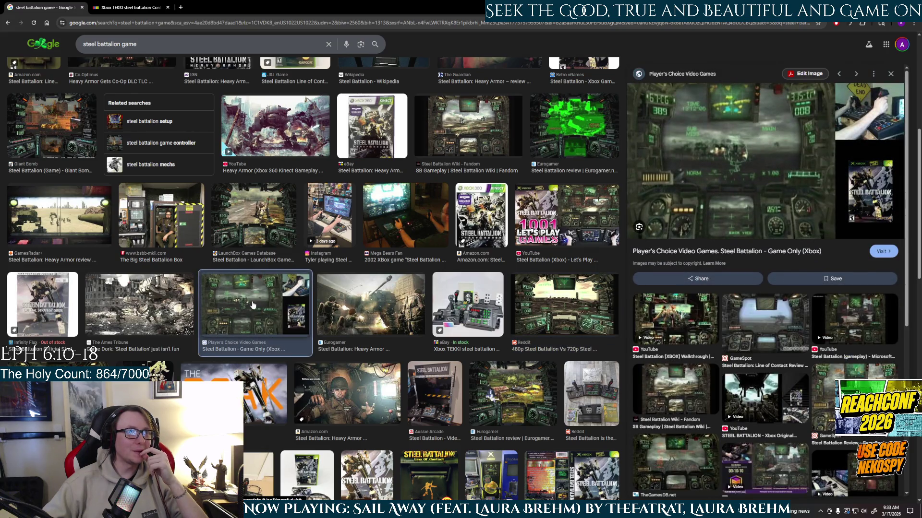
{"action": "left_click", "coordinate": [168, 313]}
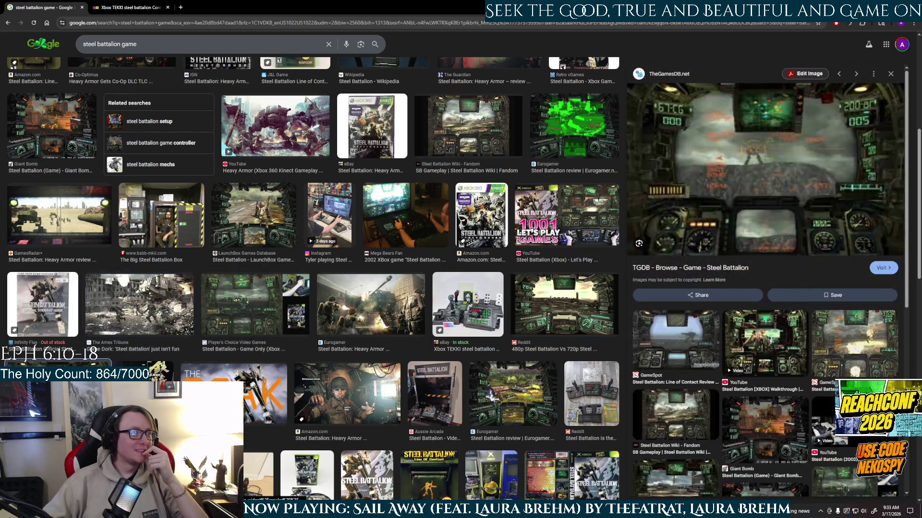
{"action": "scroll", "coordinate": [329, 322], "scroll_direction": "up", "scroll_amount": 5}
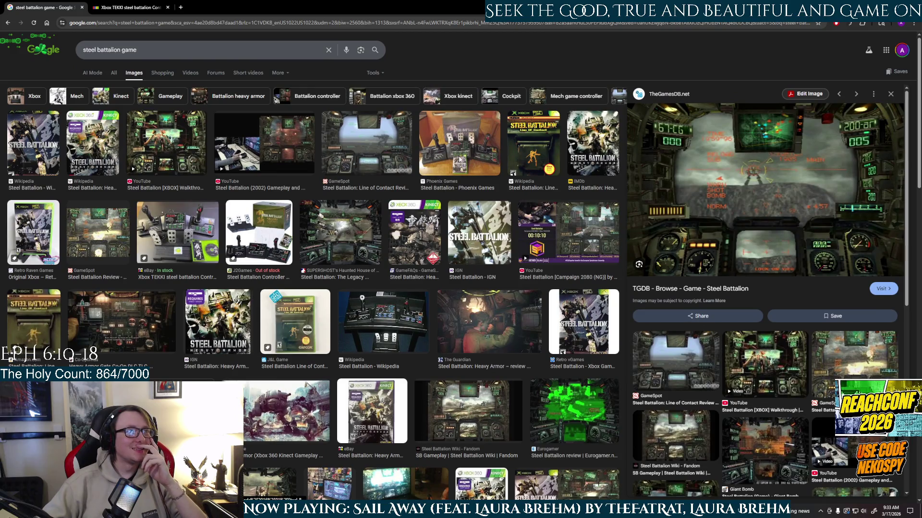
{"action": "left_click", "coordinate": [460, 160]}
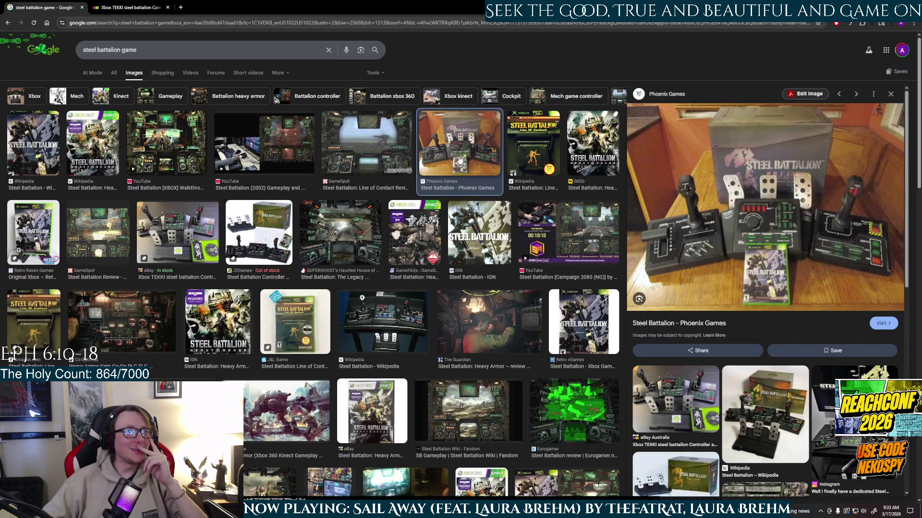
{"action": "left_click", "coordinate": [190, 50]}
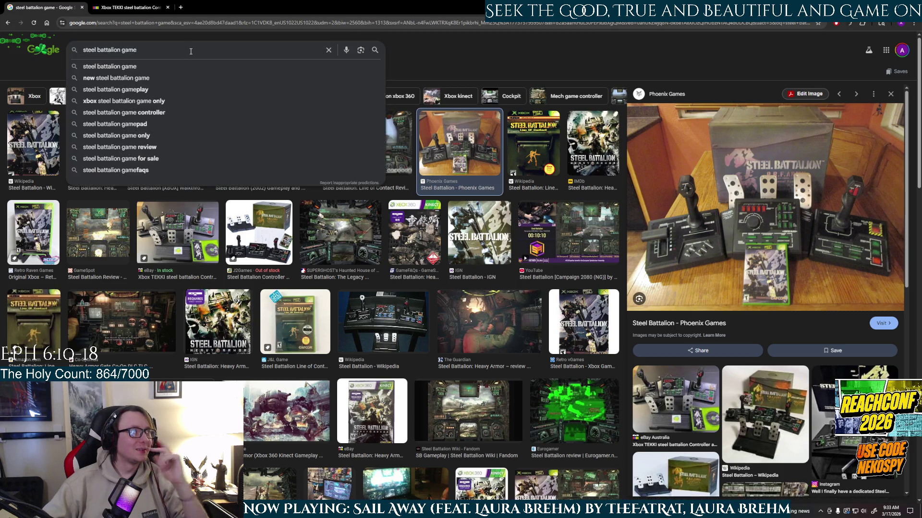
- Search 'steel battalion game play' and preview the SB Gameplay wiki, Wikipedia box art and The Legacy images
{"action": "type", "text": " play"}
{"action": "key", "text": "Return"}
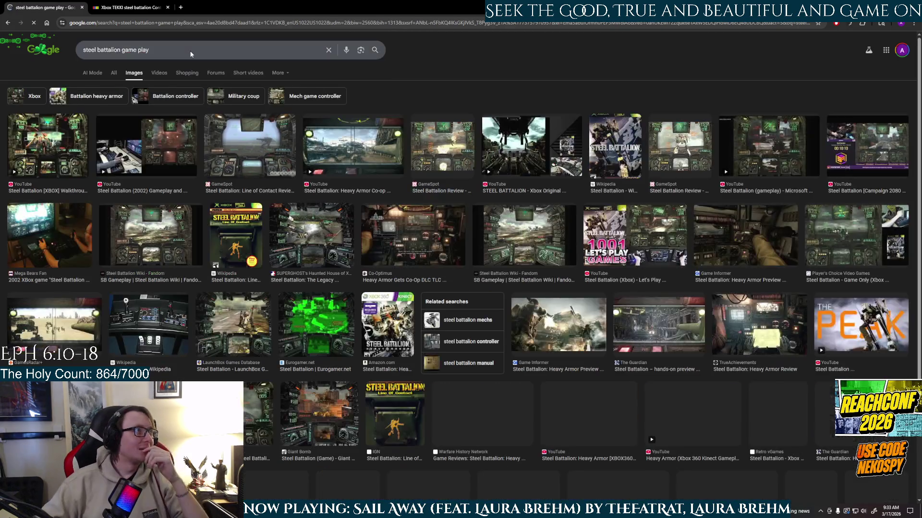
{"action": "left_click", "coordinate": [151, 253]}
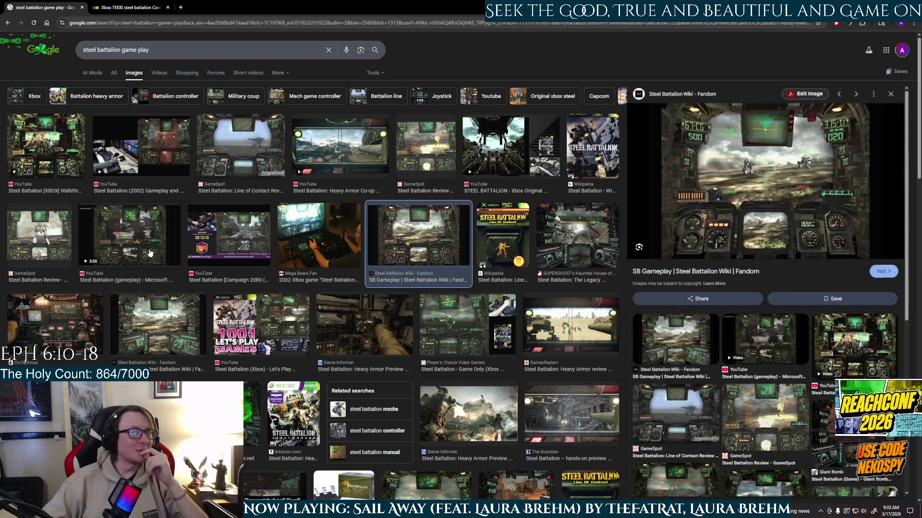
{"action": "left_click", "coordinate": [499, 252]}
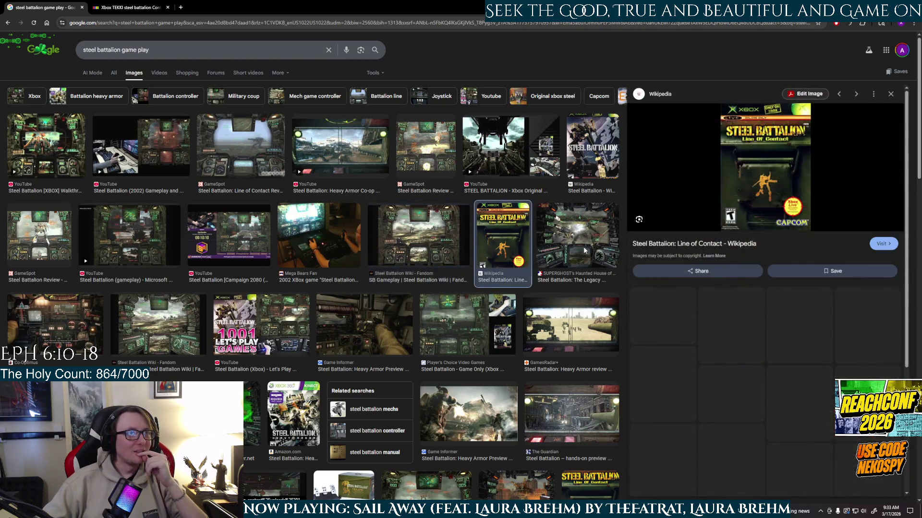
{"action": "left_click", "coordinate": [585, 251]}
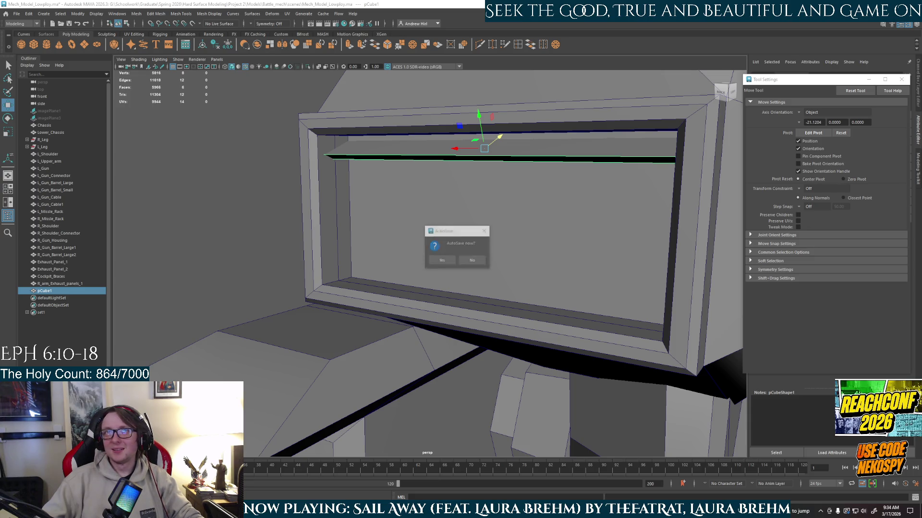
- Accept Maya's autosave of the scene and bring up a Chrome new-tab page
{"action": "left_click", "coordinate": [442, 261]}
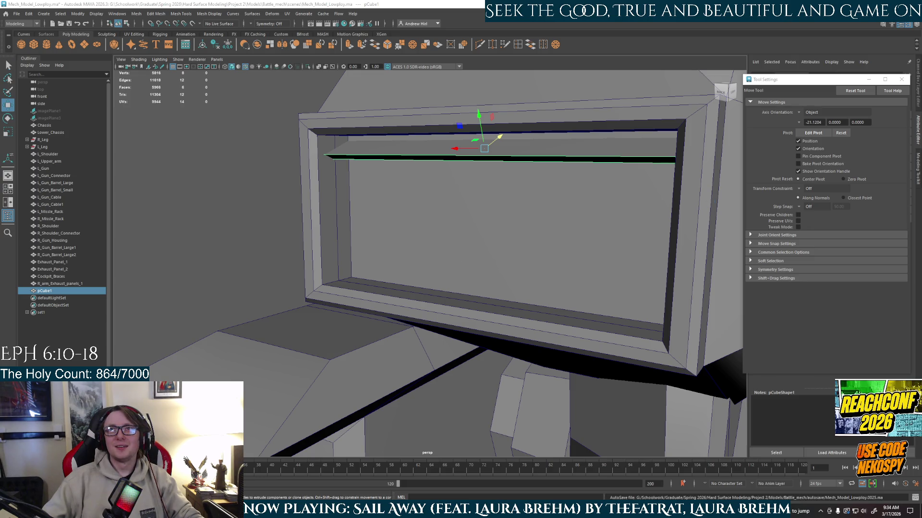
{"action": "key", "text": "alt+Tab"}
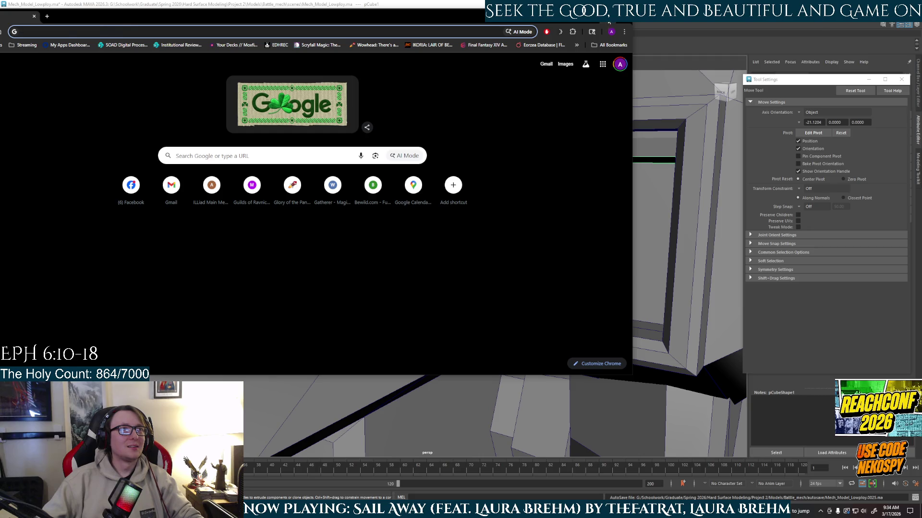
- Maximize the browser and search Google for 'OVRLRD'
{"action": "left_click", "coordinate": [608, 22]}
{"action": "left_click", "coordinate": [537, 24]}
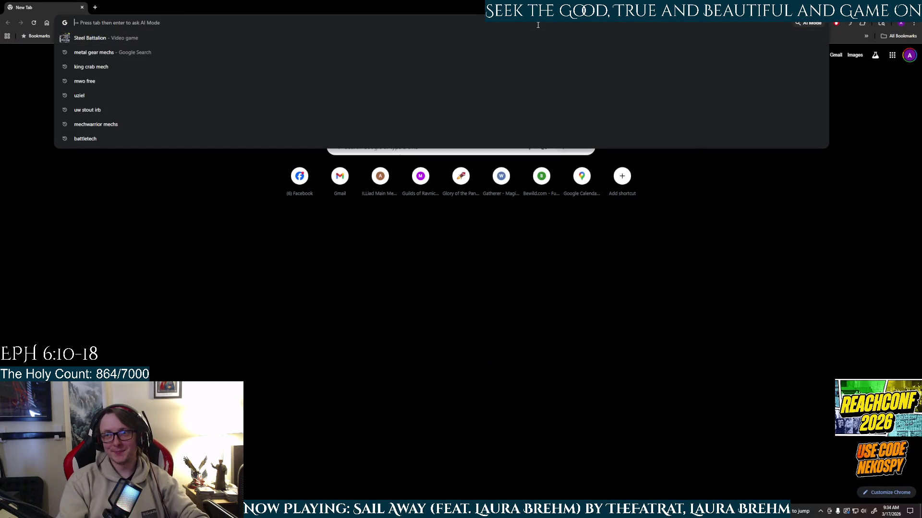
{"action": "type", "text": "ov"}
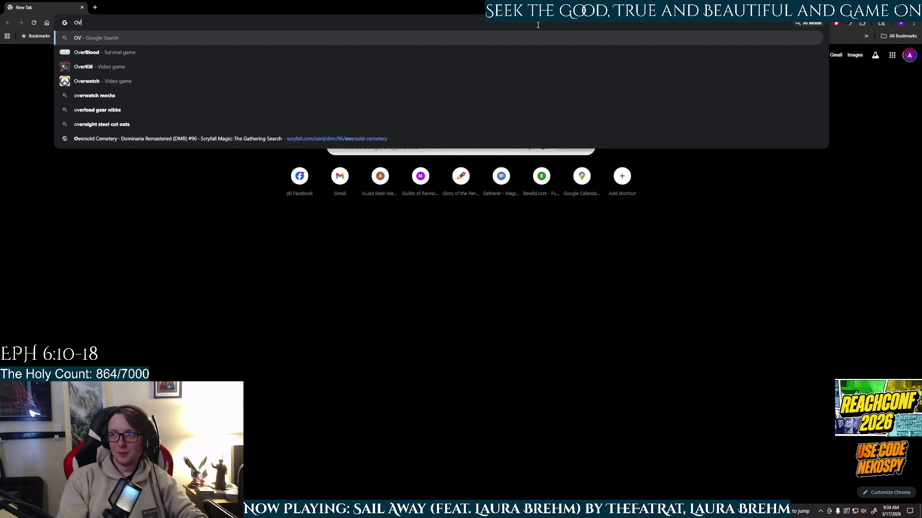
{"action": "type", "text": "RLO"}
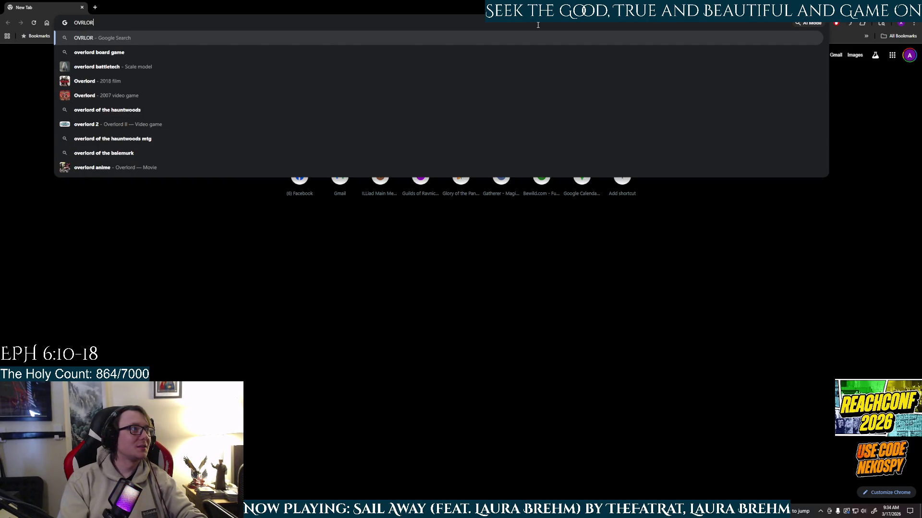
{"action": "key", "text": "BackSpace"}
{"action": "type", "text": "RD"}
{"action": "key", "text": "Return"}
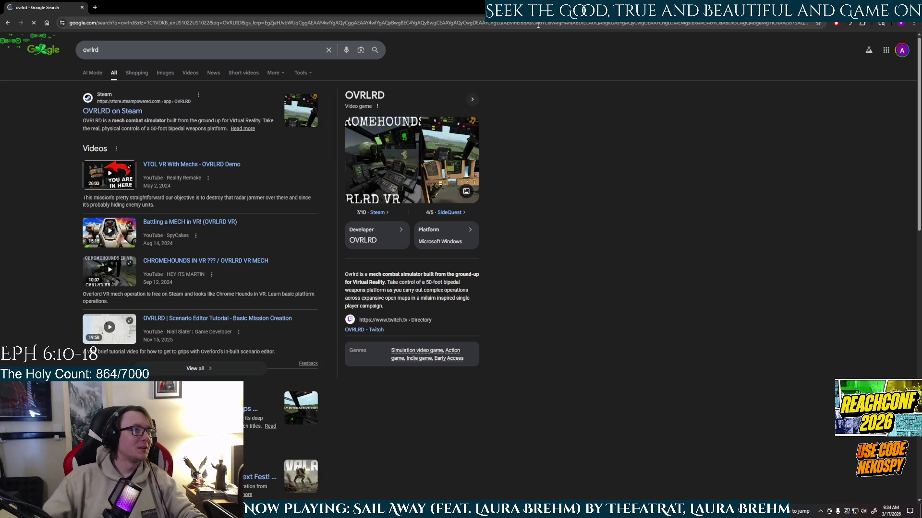
- Show OVRLRD image results, preview the Games-Stats.com red cockpit image, then close the preview
{"action": "left_click", "coordinate": [165, 73]}
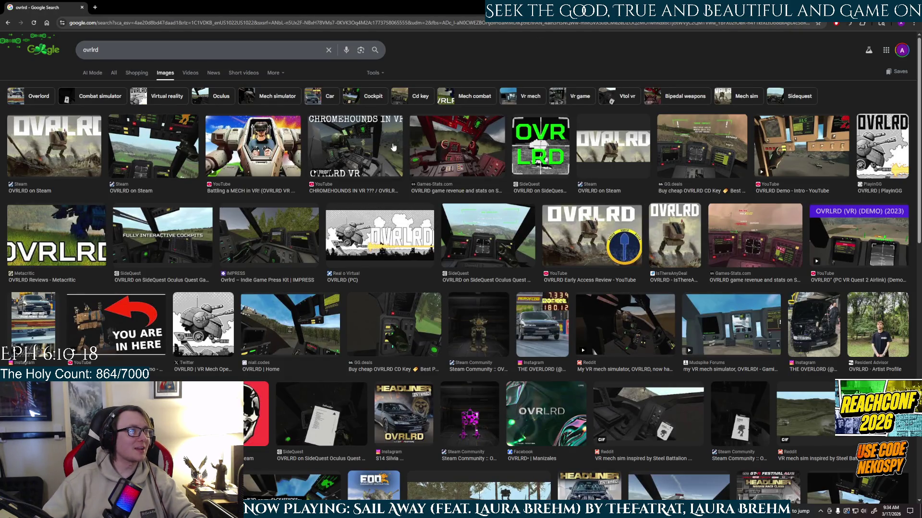
{"action": "left_click", "coordinate": [460, 153]}
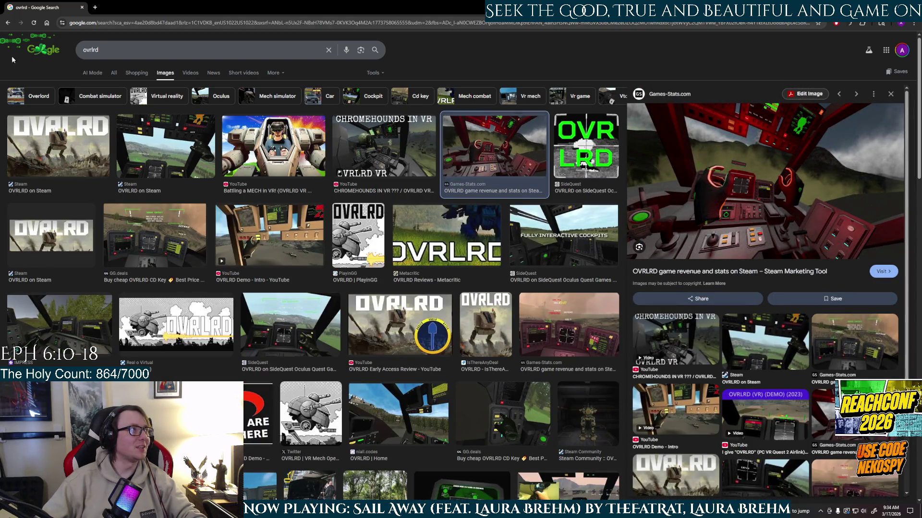
{"action": "left_click", "coordinate": [6, 23]}
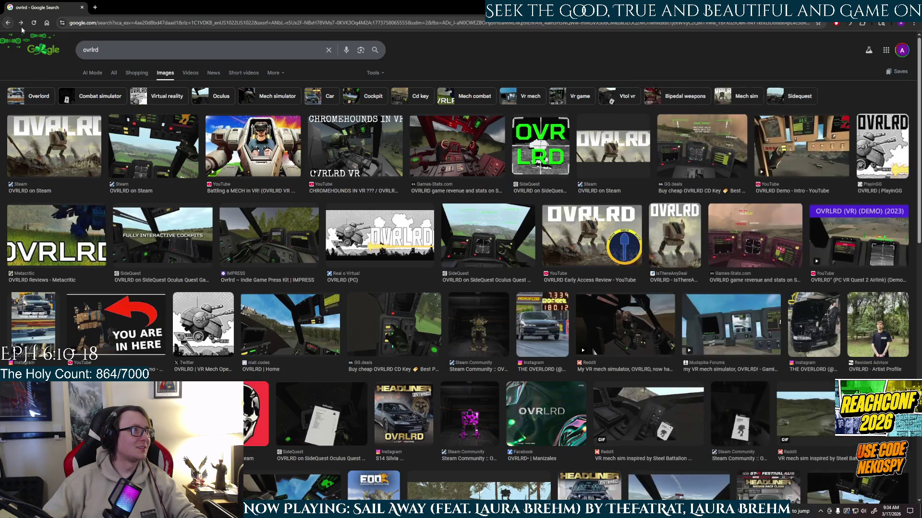
{"action": "left_click", "coordinate": [8, 24]}
- Open the OVRLRD Steam store page and view the third through sixth gameplay screenshots
{"action": "left_click", "coordinate": [127, 114]}
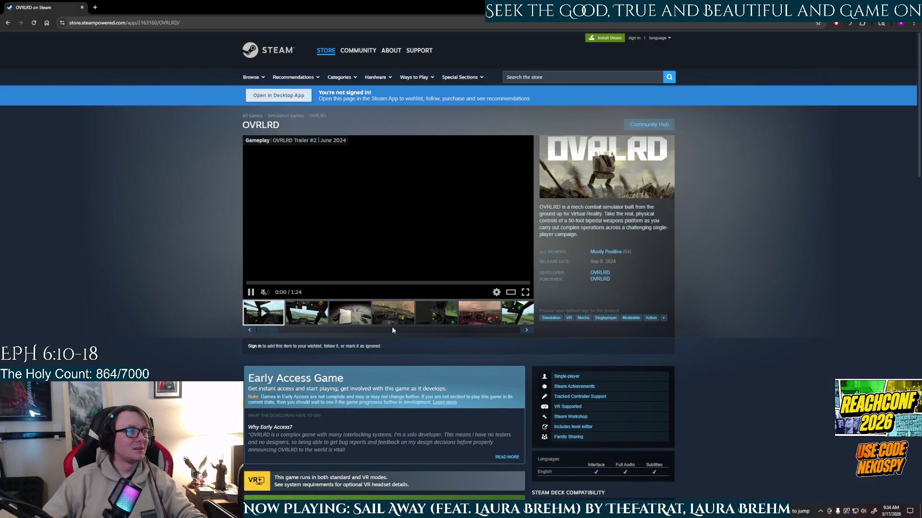
{"action": "left_click", "coordinate": [356, 320]}
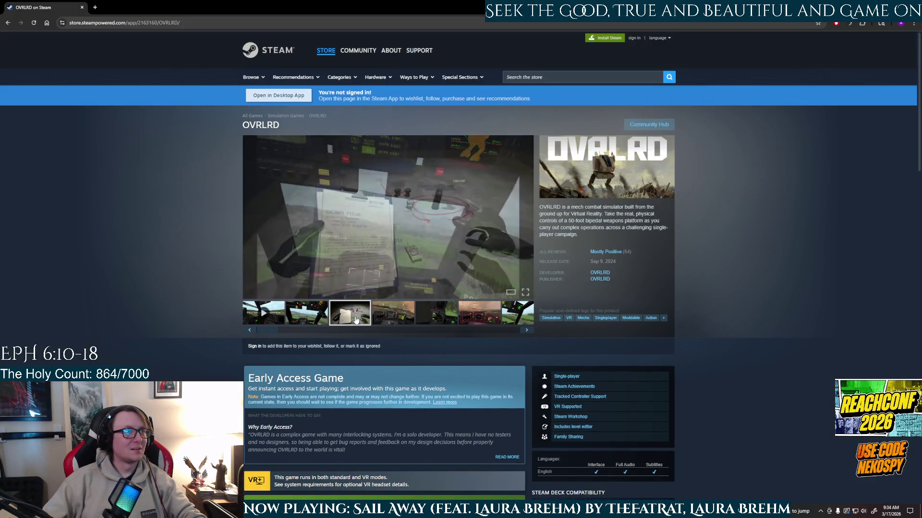
{"action": "left_click", "coordinate": [405, 323]}
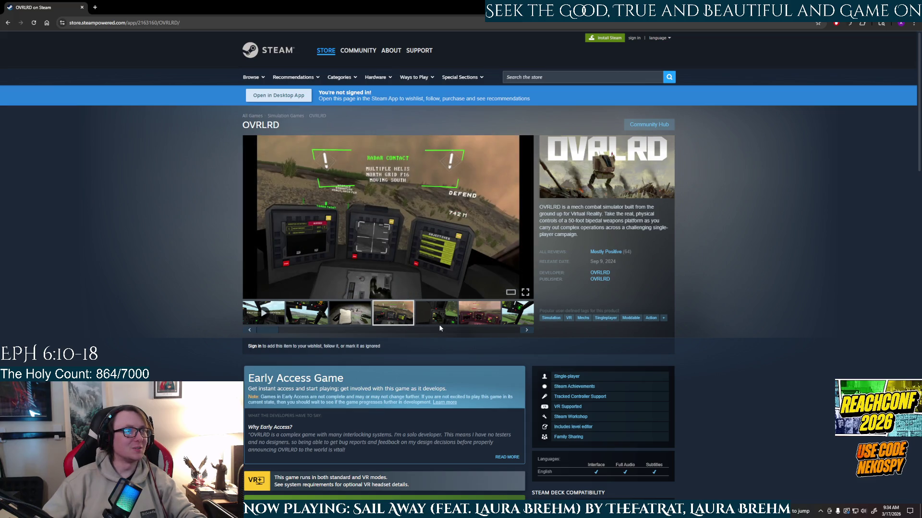
{"action": "left_click", "coordinate": [436, 322]}
{"action": "left_click", "coordinate": [476, 318]}
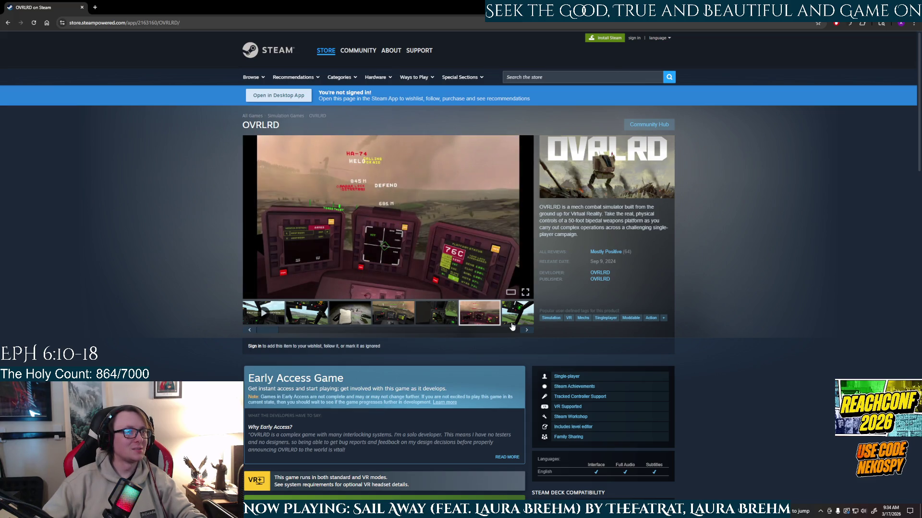
- Advance through the remaining OVRLRD screenshots, then return to the Maya mech scene
{"action": "left_click", "coordinate": [527, 330]}
{"action": "left_click", "coordinate": [526, 331]}
{"action": "left_click", "coordinate": [527, 330]}
{"action": "left_click", "coordinate": [529, 330]}
{"action": "left_click", "coordinate": [530, 330]}
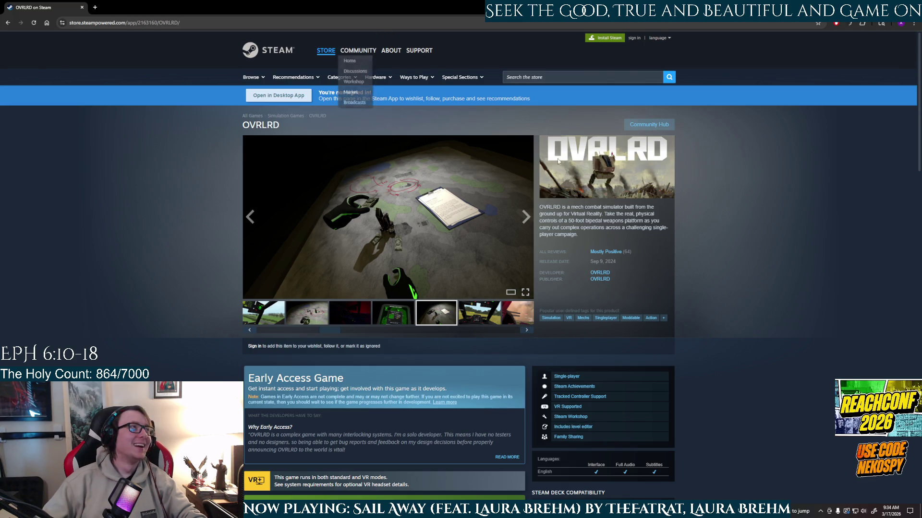
{"action": "key", "text": "alt+Tab"}
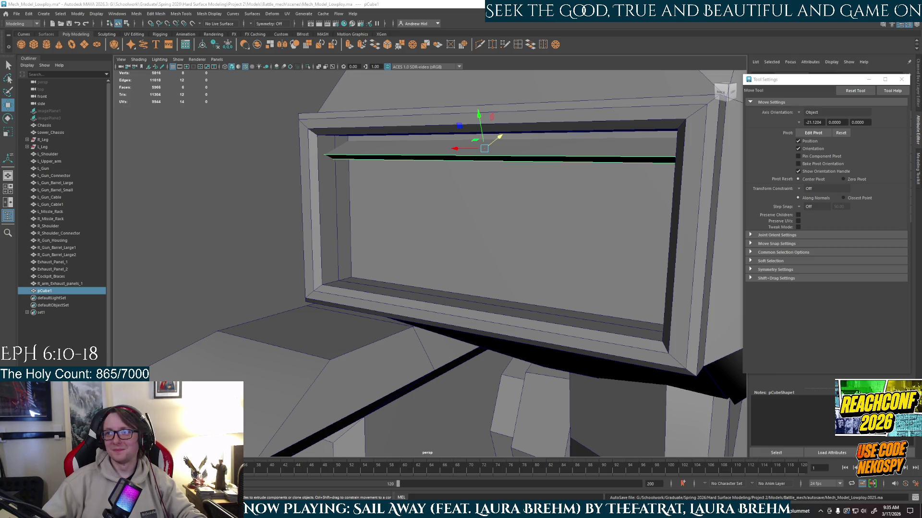
- Rename the slat object pCube1 in the Outliner to Missle_Rack_exhaust_panel
{"action": "left_click_drag", "start_coordinate": [445, 261], "coordinate": [439, 259], "text": "alt"}
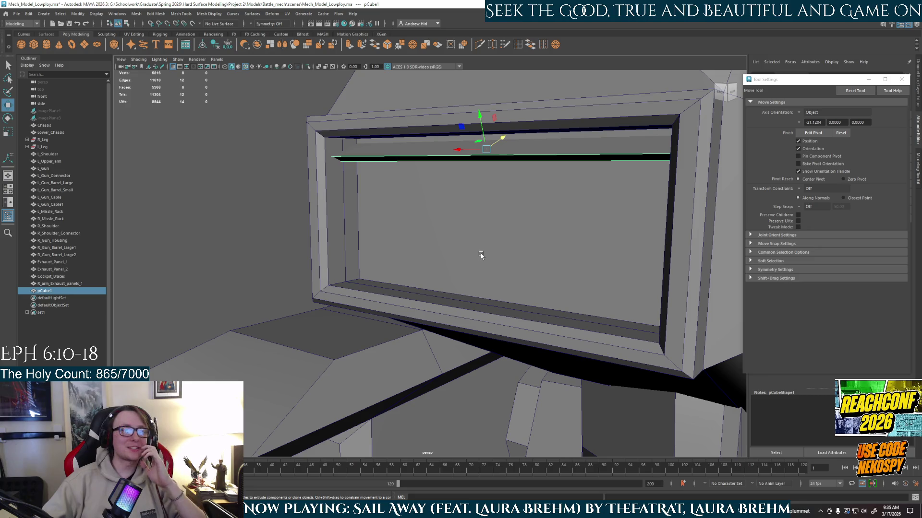
{"action": "left_click_drag", "start_coordinate": [632, 261], "coordinate": [551, 270], "text": "alt"}
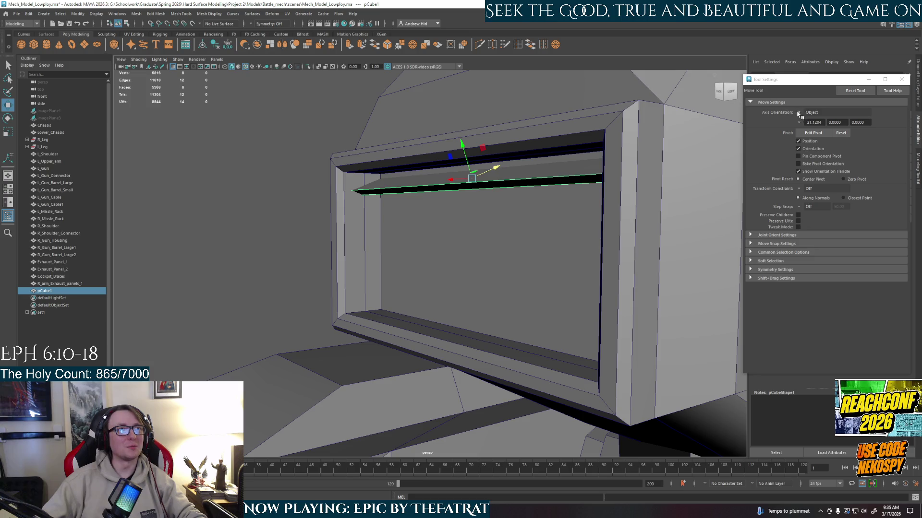
{"action": "double_click", "coordinate": [71, 292]}
{"action": "type", "text": "Missle_Rack_exhaust_panel"}
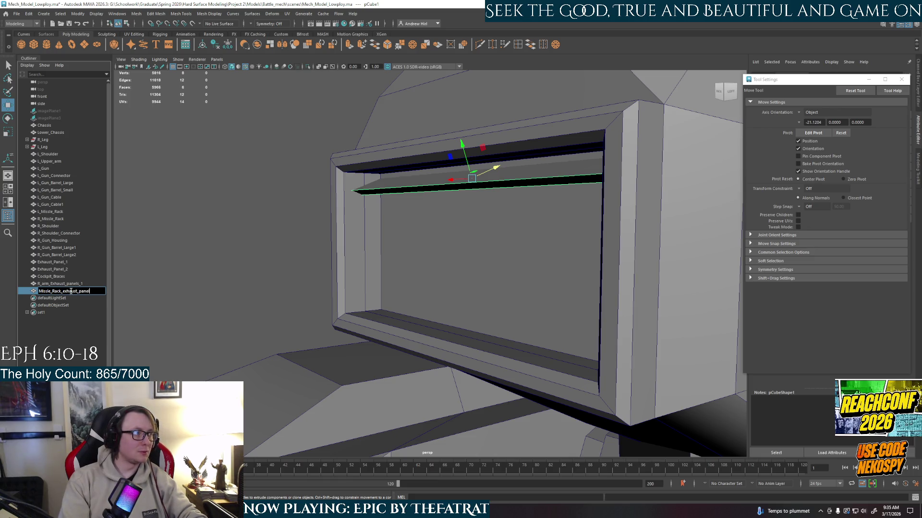
{"action": "key", "text": "Return"}
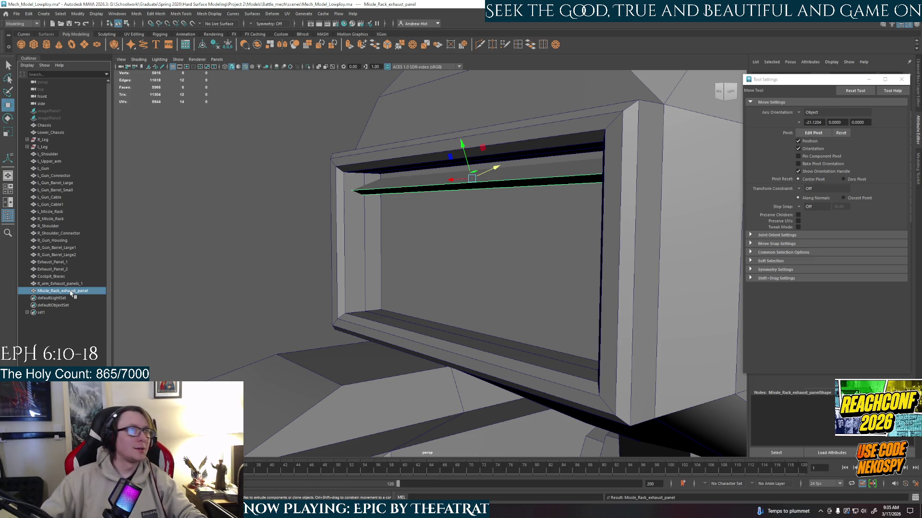
- Set the Move tool's axis orientation to World and save the scene as Mech_Model_Lowploy.ma
{"action": "left_click", "coordinate": [800, 113]}
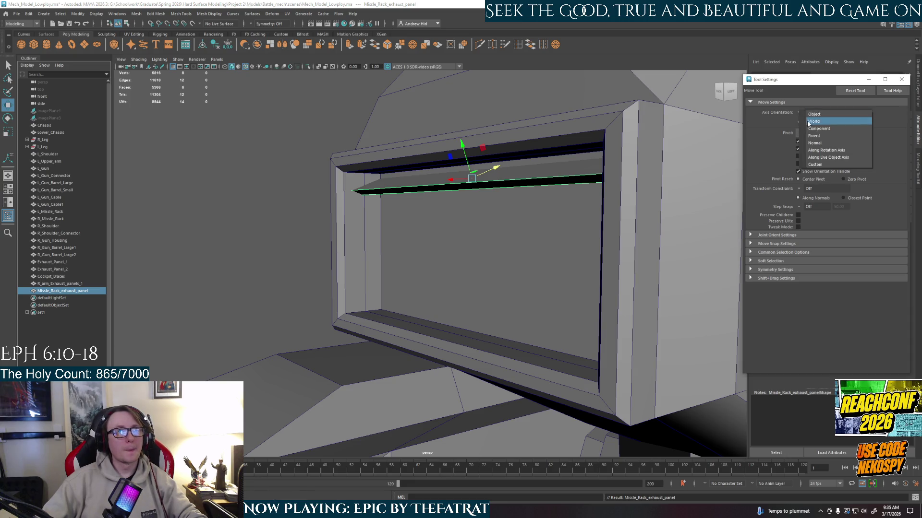
{"action": "left_click", "coordinate": [590, 159]}
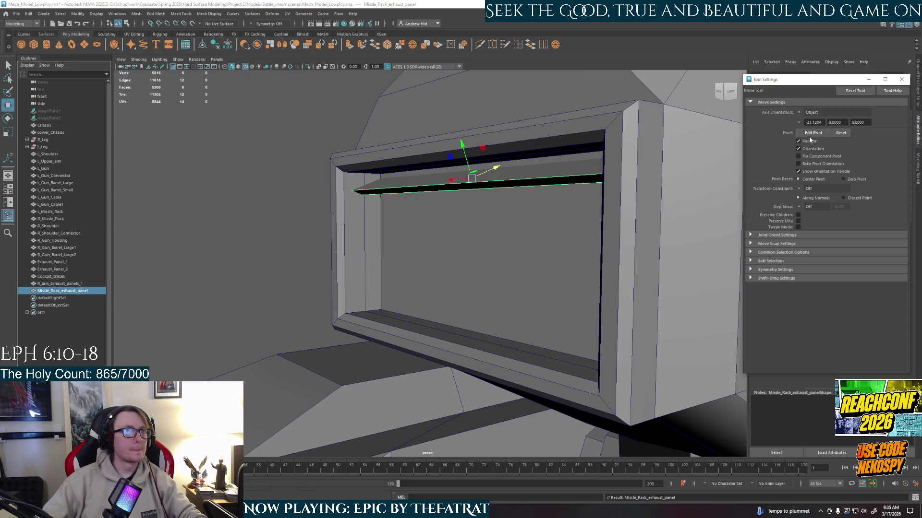
{"action": "left_click", "coordinate": [807, 114]}
{"action": "left_click", "coordinate": [574, 186]}
{"action": "left_click_drag", "start_coordinate": [384, 249], "coordinate": [356, 261], "text": "alt"}
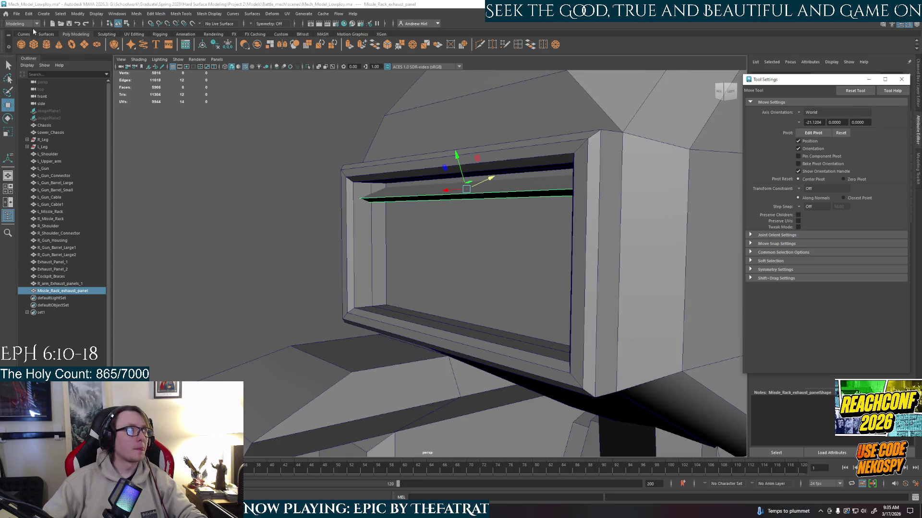
{"action": "left_click", "coordinate": [17, 14]}
{"action": "left_click", "coordinate": [37, 46]}
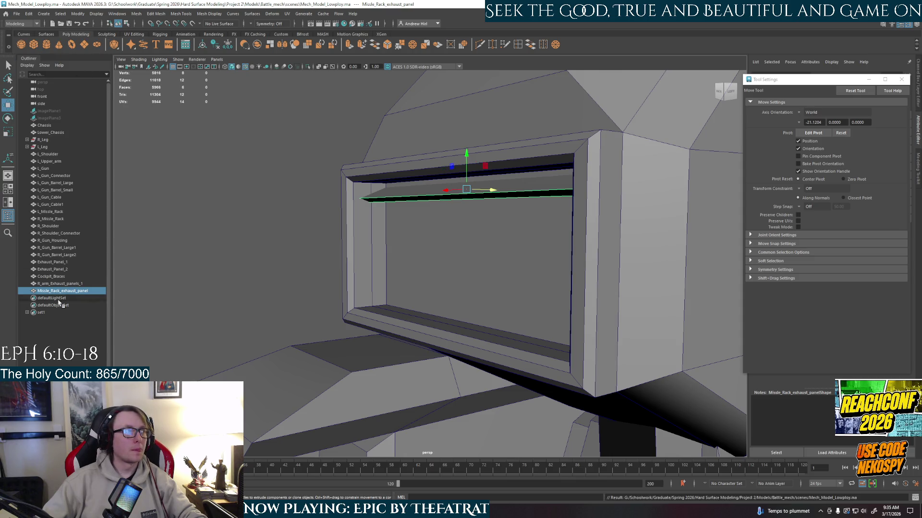
- Append '_1' to the slat's name, making it Missle_Rack_exhaust_panel_1
{"action": "double_click", "coordinate": [91, 291]}
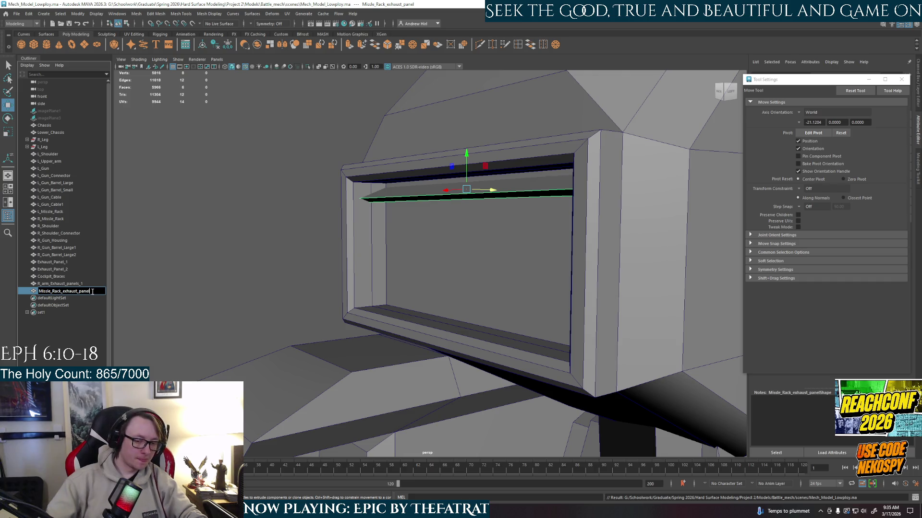
{"action": "type", "text": "_1"}
{"action": "key", "text": "Return"}
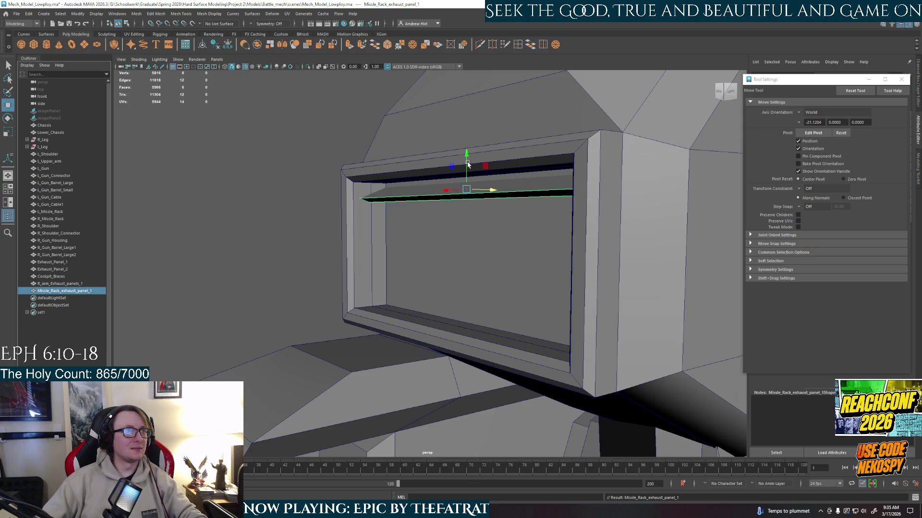
- Shift-drag copies of the slat down the rack to make seven stacked exhaust slats, Missle_Rack_exhaust_panel_1 through _7
{"action": "left_click_drag", "start_coordinate": [466, 170], "coordinate": [466, 191], "text": "shift"}
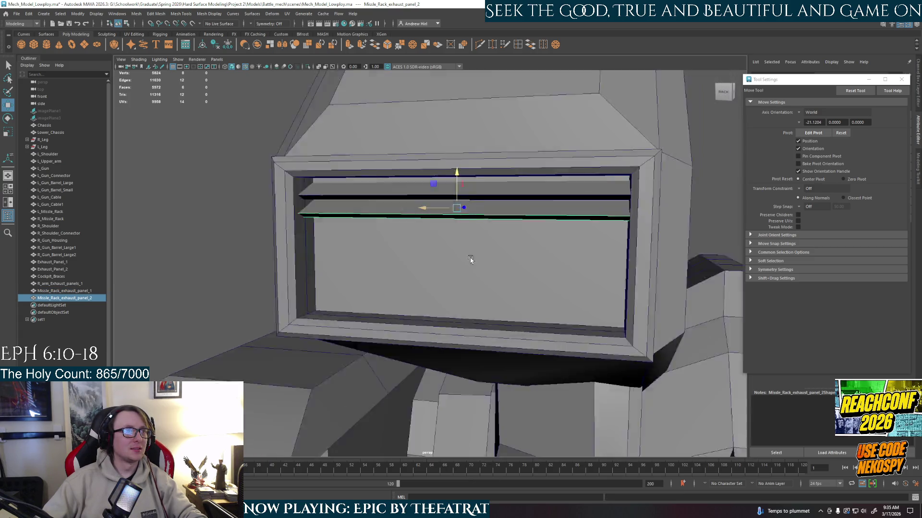
{"action": "mouse_move", "coordinate": [469, 258]}
{"action": "left_mouse_down", "text": "alt"}
{"action": "mouse_move", "coordinate": [464, 198]}
{"action": "mouse_move", "coordinate": [464, 237]}
{"action": "left_mouse_up", "text": "alt"}
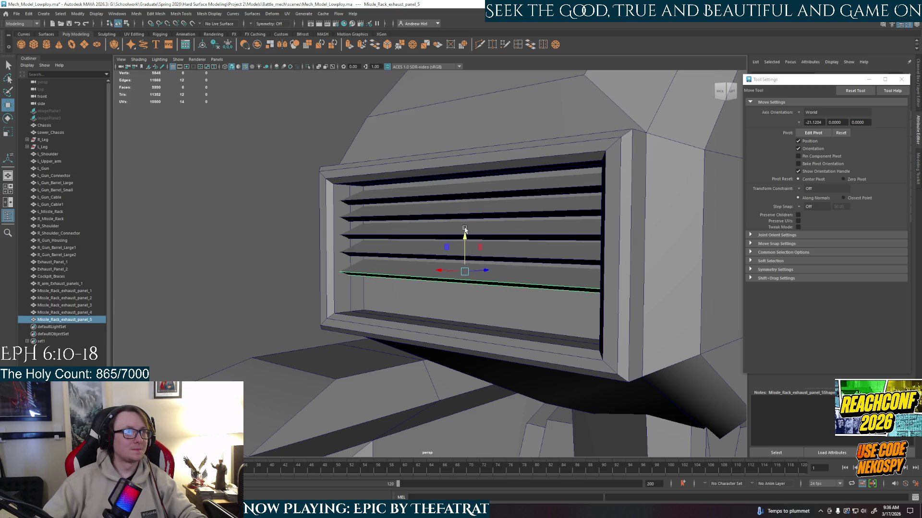
{"action": "left_click_drag", "start_coordinate": [464, 237], "coordinate": [464, 257], "text": "shift"}
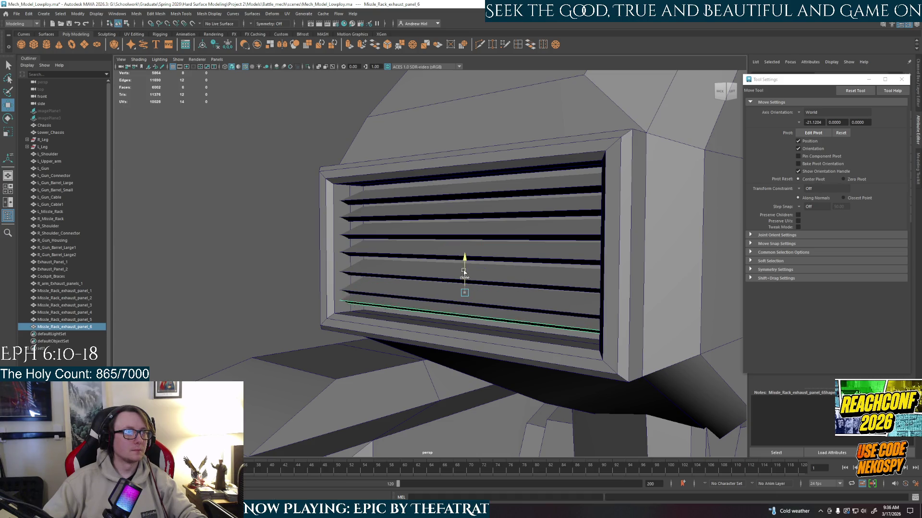
{"action": "mouse_move", "coordinate": [464, 257]}
{"action": "left_mouse_down", "text": "shift"}
{"action": "mouse_move", "coordinate": [465, 278]}
{"action": "mouse_move", "coordinate": [481, 273]}
{"action": "mouse_move", "coordinate": [450, 277]}
{"action": "left_mouse_up", "text": "shift"}
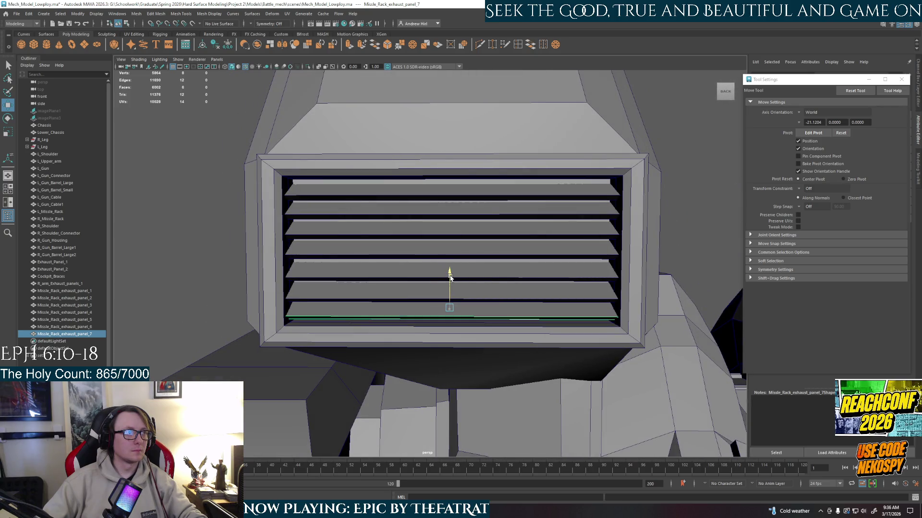
{"action": "left_click", "coordinate": [236, 248]}
{"action": "right_click_drag", "start_coordinate": [236, 248], "coordinate": [233, 222], "text": "alt"}
{"action": "mouse_move", "coordinate": [233, 222]}
{"action": "left_mouse_down", "text": "alt"}
{"action": "mouse_move", "coordinate": [558, 254]}
{"action": "mouse_move", "coordinate": [553, 322]}
{"action": "mouse_move", "coordinate": [568, 318]}
{"action": "left_mouse_up", "text": "alt"}
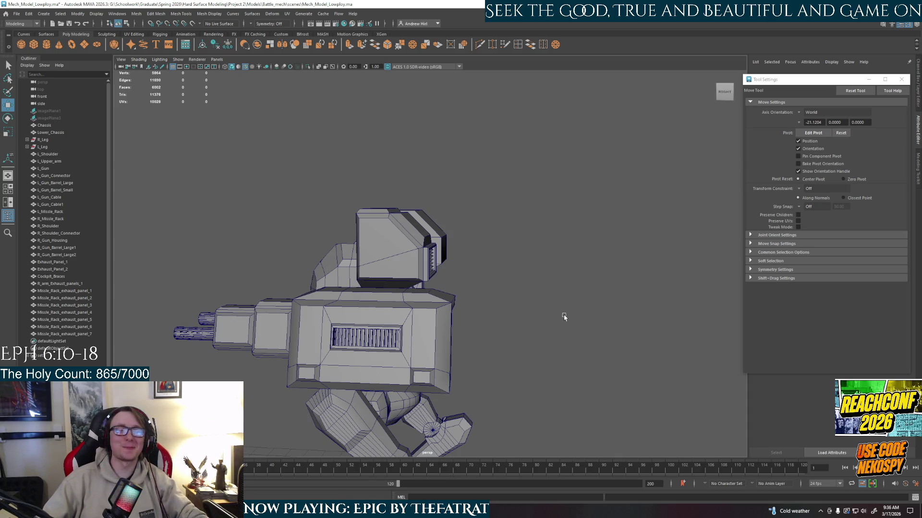
- Combine the seven slats into one mesh, delete its history, and name it Missle_Rack_exhaust_panels
{"action": "mouse_move", "coordinate": [526, 297]}
{"action": "left_mouse_down", "text": "alt"}
{"action": "mouse_move", "coordinate": [457, 350]}
{"action": "mouse_move", "coordinate": [452, 288]}
{"action": "left_mouse_up", "text": "alt"}
{"action": "scroll", "coordinate": [449, 276], "scroll_direction": "up", "scroll_amount": 5}
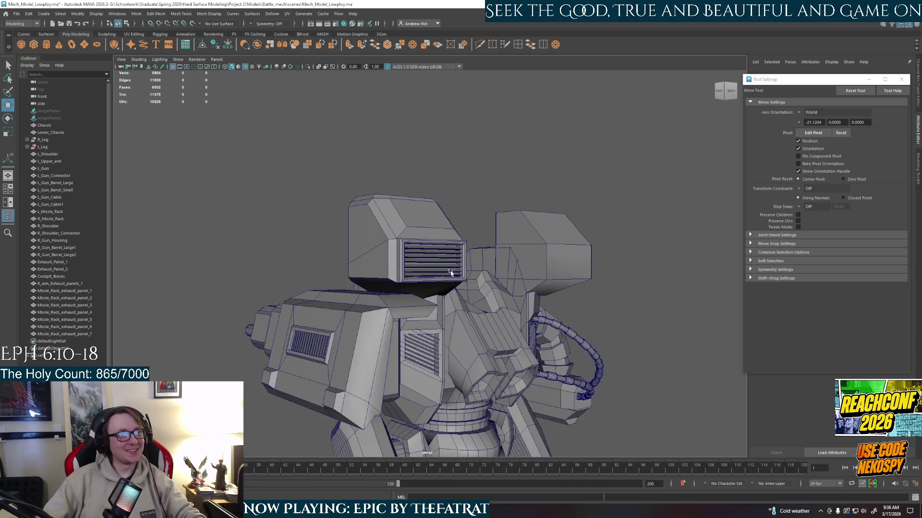
{"action": "left_click", "coordinate": [91, 292]}
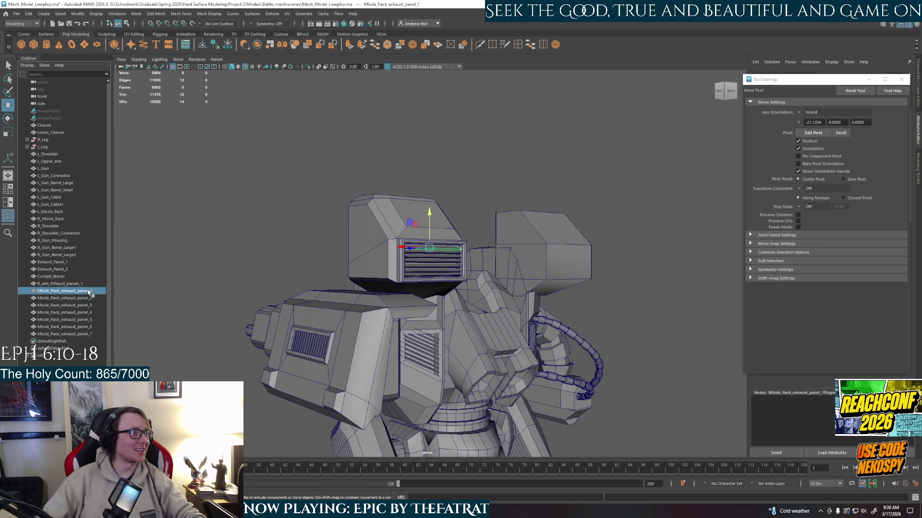
{"action": "left_click", "coordinate": [91, 334], "text": "shift"}
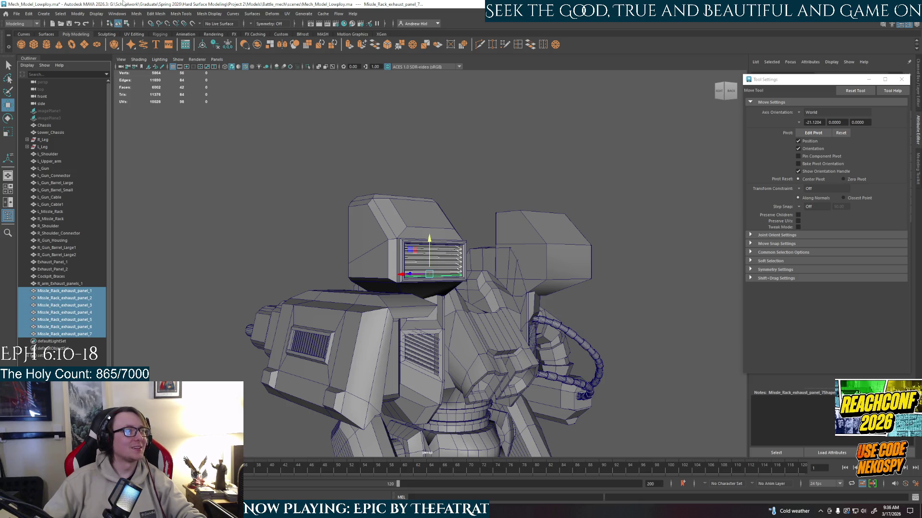
{"action": "left_click", "coordinate": [137, 15]}
{"action": "left_click", "coordinate": [149, 40]}
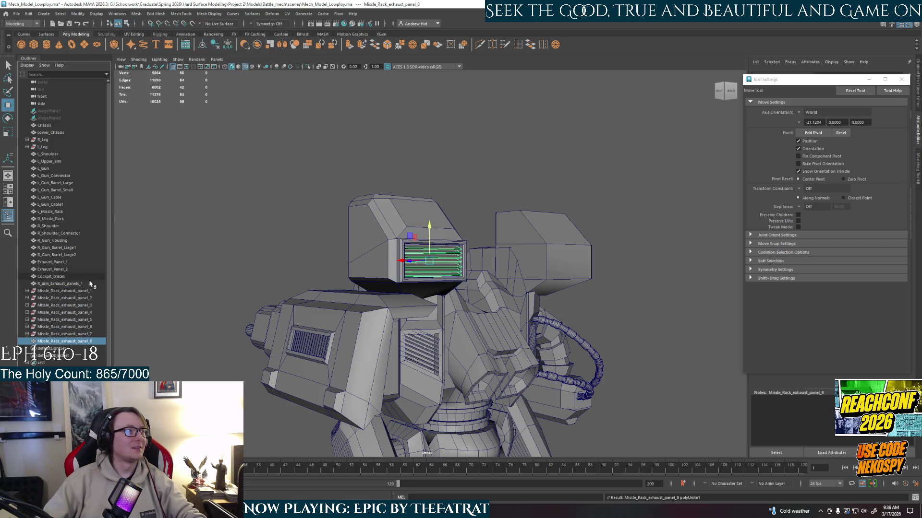
{"action": "left_click", "coordinate": [213, 47]}
{"action": "left_click", "coordinate": [95, 293]}
{"action": "double_click", "coordinate": [94, 293]}
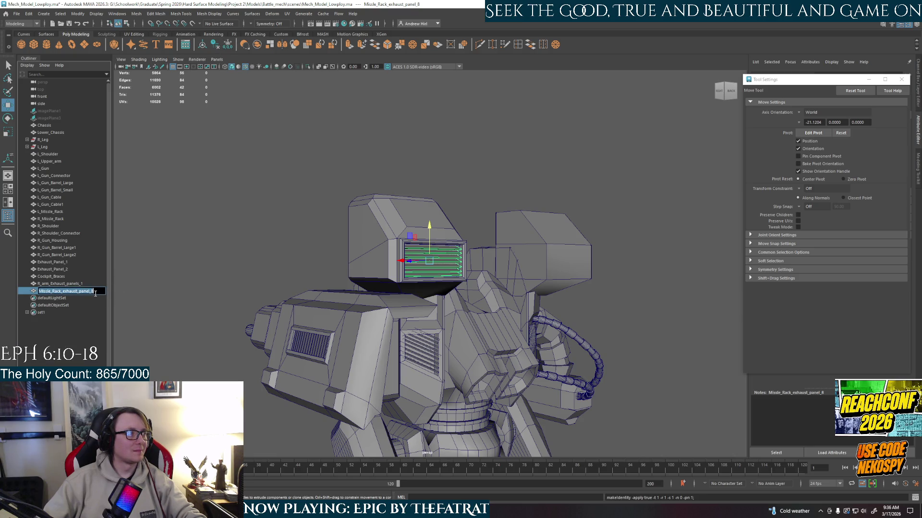
{"action": "key", "text": "BackSpace"}
{"action": "key", "text": "BackSpace"}
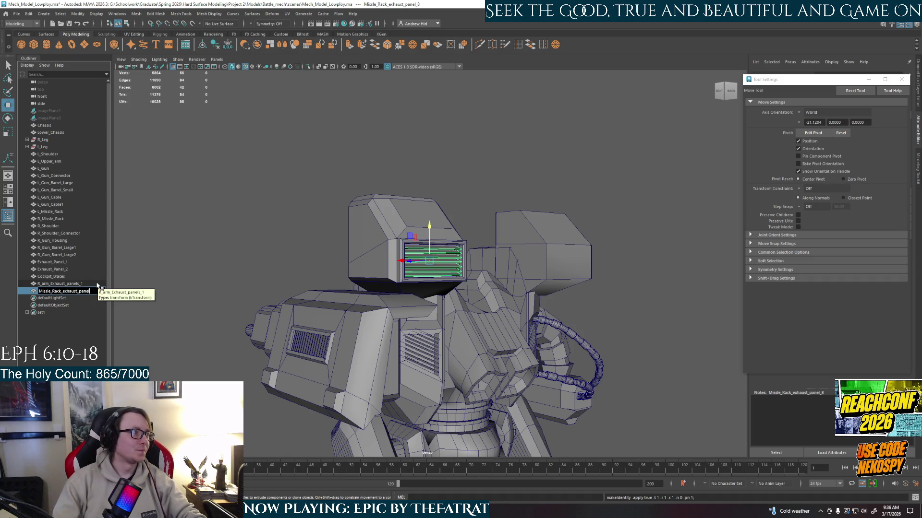
{"action": "type", "text": "5"}
{"action": "key", "text": "Return"}
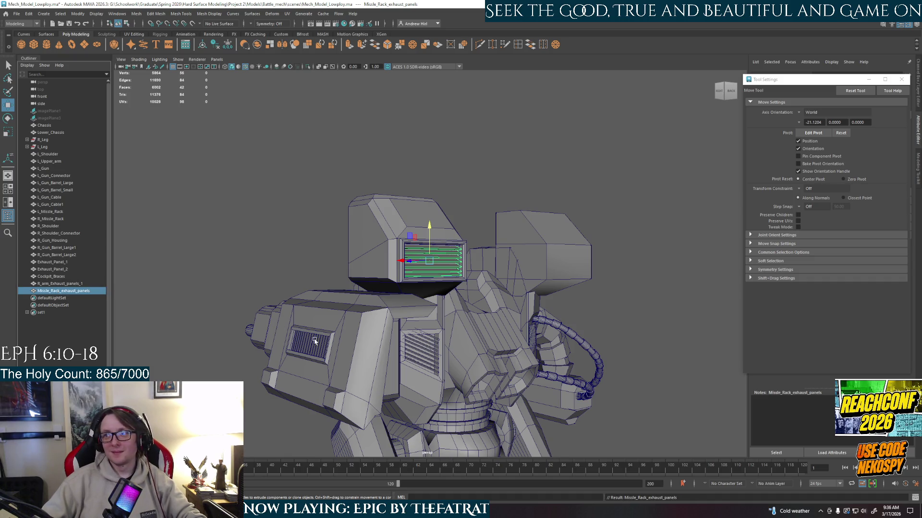
- Delete the ungrilled right shoulder missile rack from the mech
{"action": "mouse_move", "coordinate": [481, 332]}
{"action": "left_mouse_down", "text": "alt"}
{"action": "mouse_move", "coordinate": [508, 332]}
{"action": "mouse_move", "coordinate": [502, 303]}
{"action": "left_mouse_up", "text": "alt"}
{"action": "left_click", "coordinate": [498, 200]}
{"action": "mouse_move", "coordinate": [498, 200]}
{"action": "right_mouse_down", "text": "alt"}
{"action": "mouse_move", "coordinate": [500, 224]}
{"action": "mouse_move", "coordinate": [539, 223]}
{"action": "right_mouse_up", "text": "alt"}
{"action": "scroll", "coordinate": [471, 297], "scroll_direction": "down", "scroll_amount": 3}
{"action": "left_click_drag", "start_coordinate": [471, 298], "coordinate": [529, 309], "text": "alt"}
{"action": "left_click", "coordinate": [570, 298]}
{"action": "mouse_move", "coordinate": [475, 353]}
{"action": "left_mouse_down", "text": "alt"}
{"action": "mouse_move", "coordinate": [553, 370]}
{"action": "mouse_move", "coordinate": [360, 339]}
{"action": "mouse_move", "coordinate": [382, 295]}
{"action": "mouse_move", "coordinate": [555, 294]}
{"action": "mouse_move", "coordinate": [620, 153]}
{"action": "left_mouse_up", "text": "alt"}
{"action": "scroll", "coordinate": [432, 355], "scroll_direction": "up", "scroll_amount": 5}
{"action": "left_click", "coordinate": [618, 166]}
{"action": "key", "text": "Delete"}
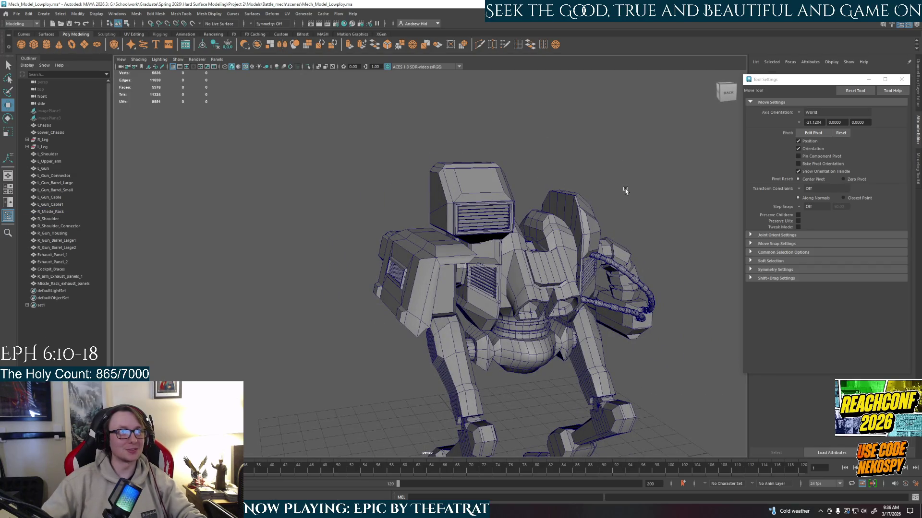
- Mirror the missile rack onto the other shoulder with Mesh > Mirror
{"action": "left_click", "coordinate": [460, 183]}
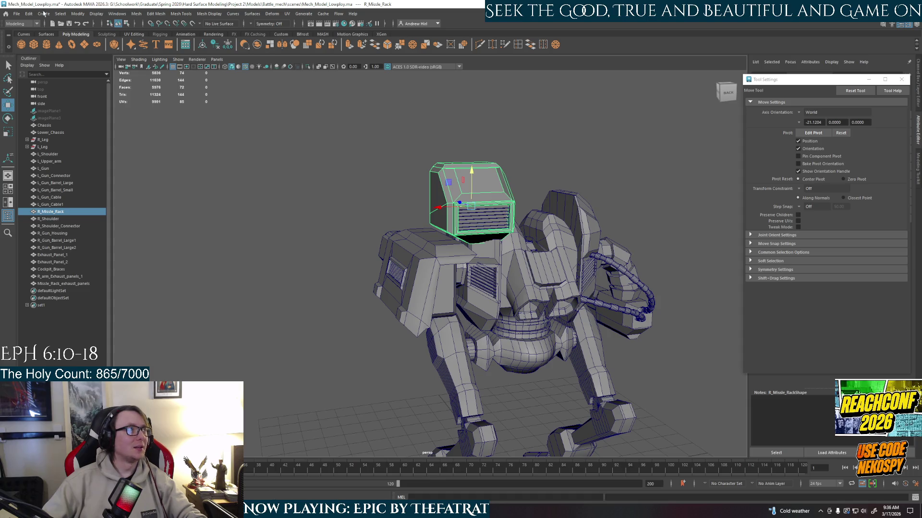
{"action": "left_click", "coordinate": [132, 14]}
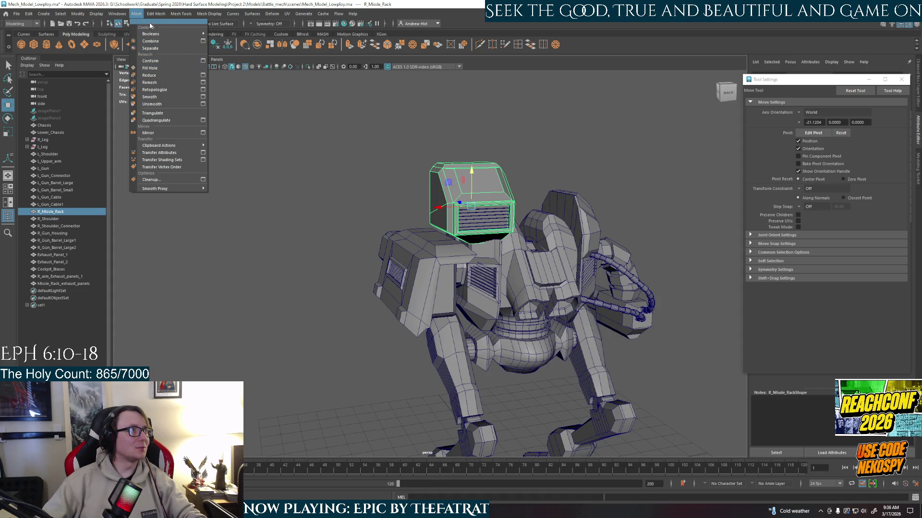
{"action": "mouse_move", "coordinate": [156, 14]}
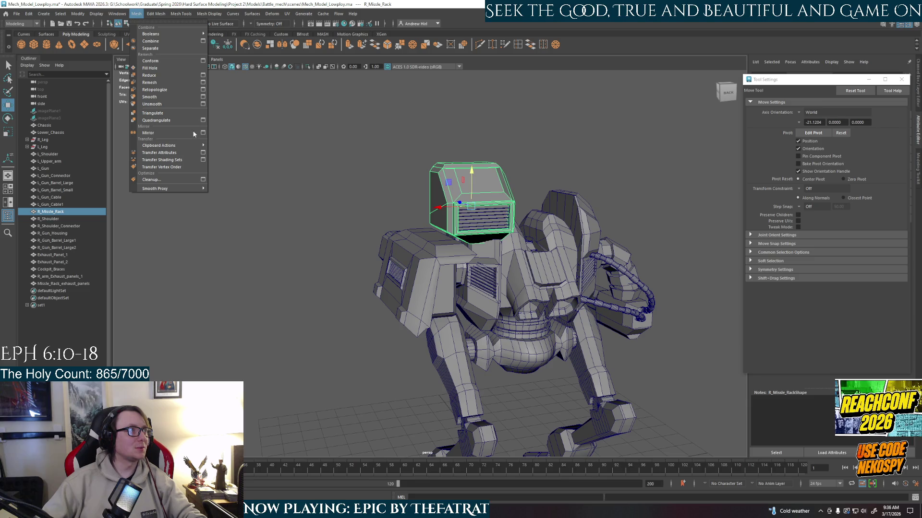
{"action": "left_click", "coordinate": [203, 134]}
{"action": "mouse_move", "coordinate": [251, 259]}
{"action": "left_mouse_down", "text": "alt"}
{"action": "mouse_move", "coordinate": [402, 263]}
{"action": "mouse_move", "coordinate": [413, 279]}
{"action": "left_mouse_up", "text": "alt"}
{"action": "left_click", "coordinate": [625, 287]}
- Rename the original rack's group to R_Missle_Rack5 in the Outliner
{"action": "double_click", "coordinate": [77, 291]}
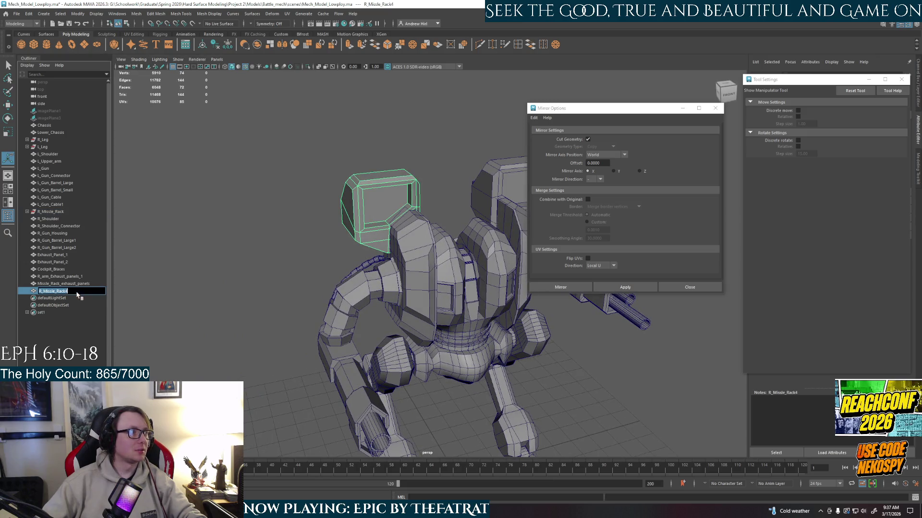
{"action": "left_click", "coordinate": [43, 291]}
{"action": "key", "text": "BackSpace"}
{"action": "key", "text": "BackSpace"}
{"action": "type", "text": "L"}
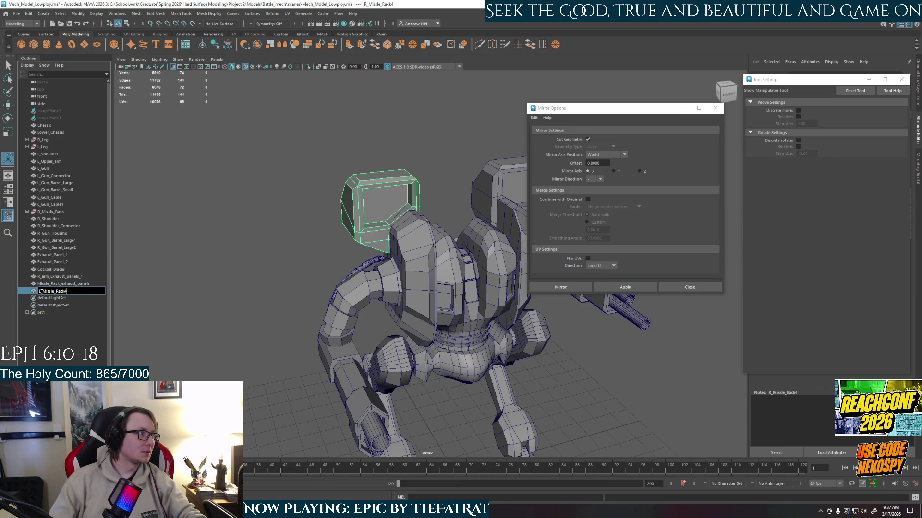
{"action": "key", "text": "Escape"}
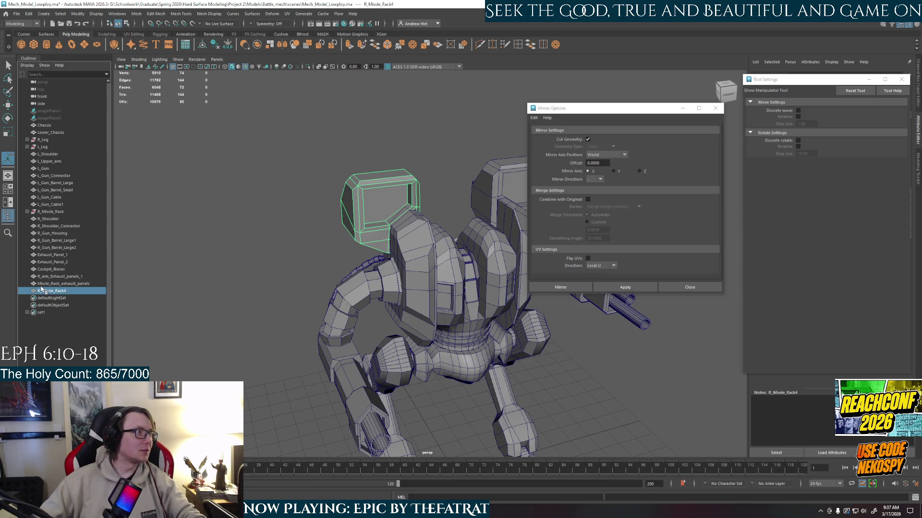
{"action": "left_click", "coordinate": [28, 212]}
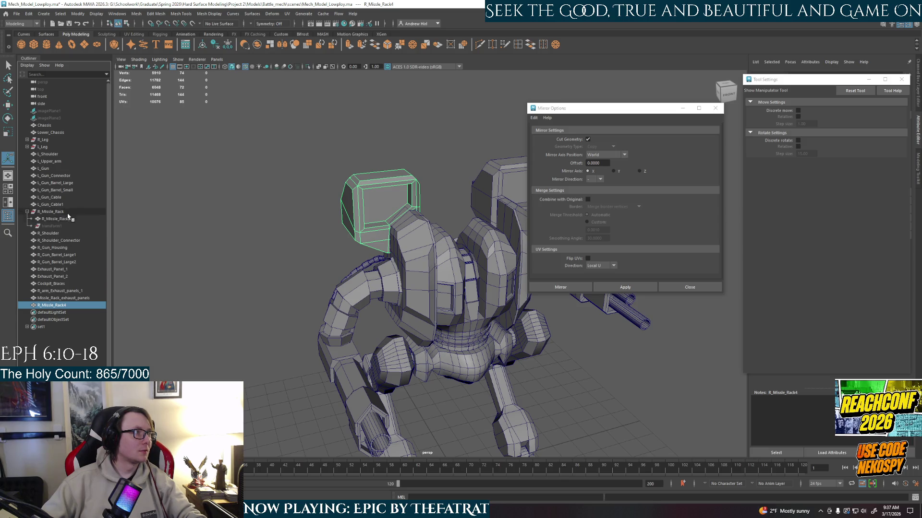
{"action": "double_click", "coordinate": [76, 212]}
{"action": "type", "text": "5"}
{"action": "key", "text": "Return"}
- Name the inner rack mesh R_Missle_Rack, unparent it, and delete the empty R_Missle_Rack5 group
{"action": "left_click", "coordinate": [149, 256]}
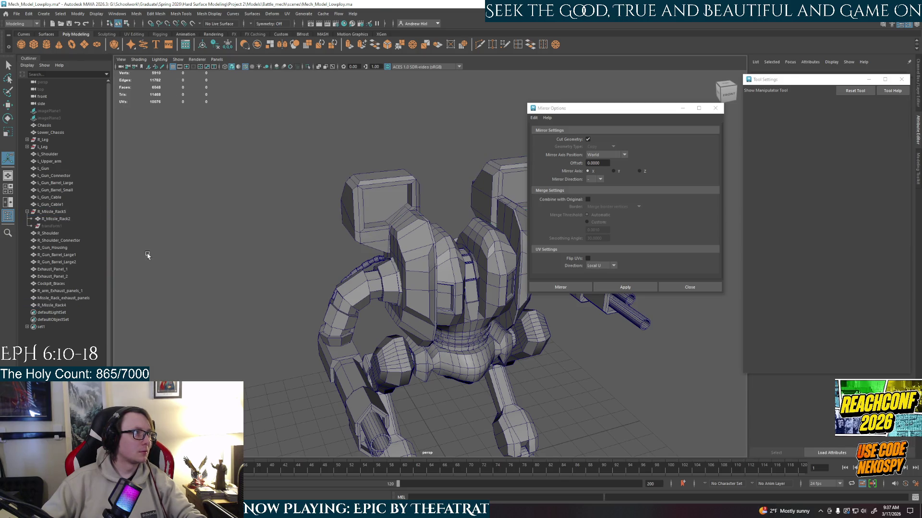
{"action": "double_click", "coordinate": [76, 219]}
{"action": "key", "text": "BackSpace"}
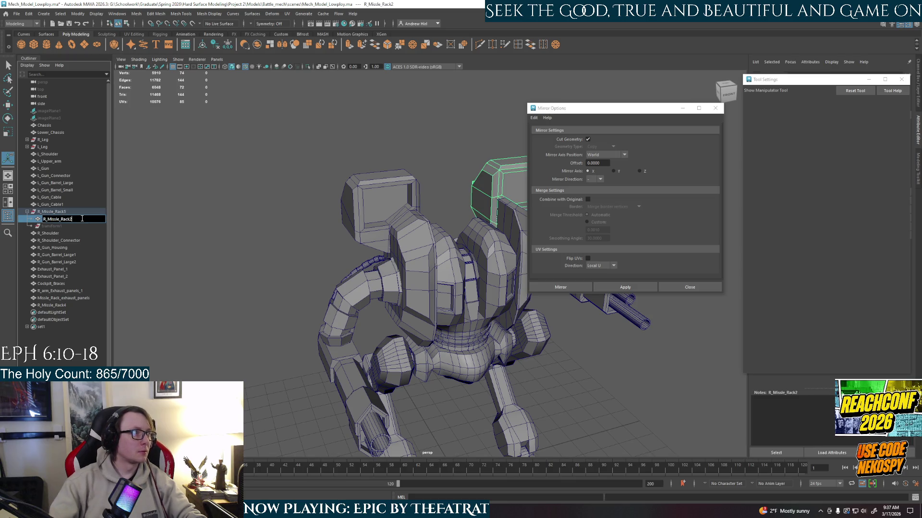
{"action": "key", "text": "Return"}
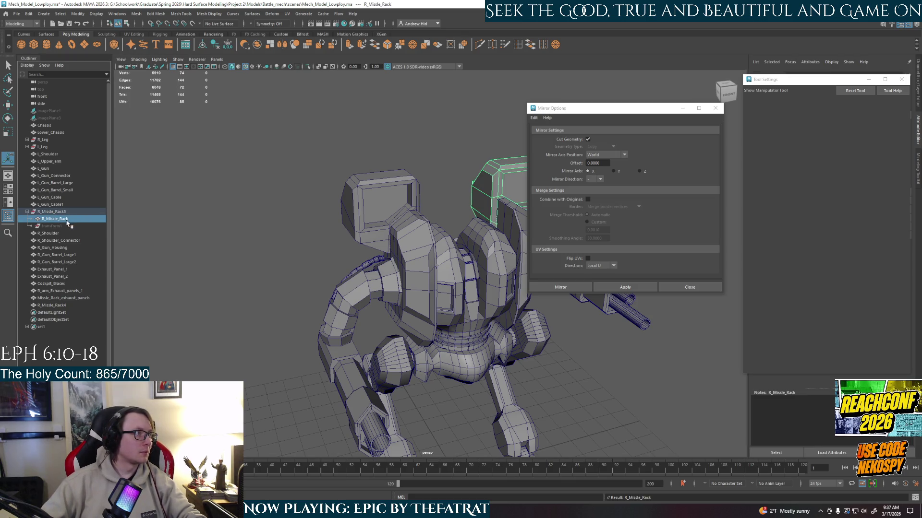
{"action": "left_click_drag", "start_coordinate": [66, 210], "coordinate": [62, 201]}
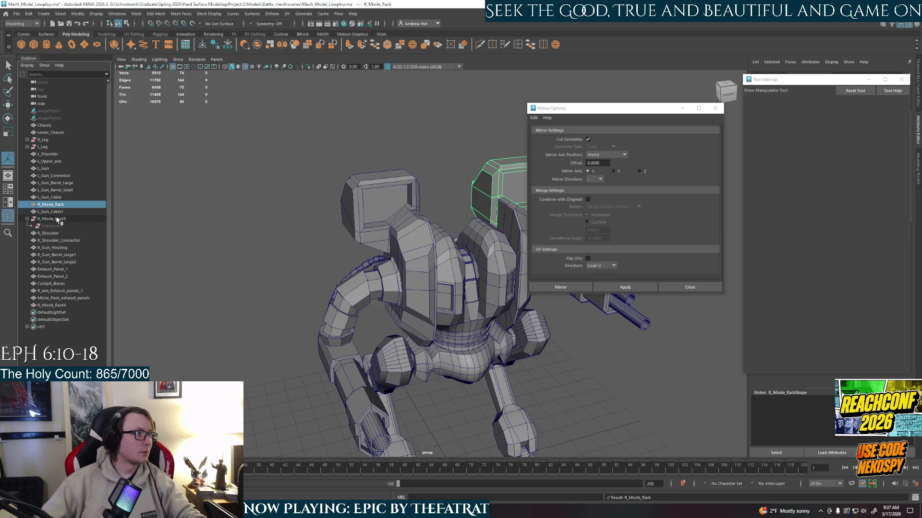
{"action": "left_click", "coordinate": [57, 219]}
{"action": "key", "text": "Delete"}
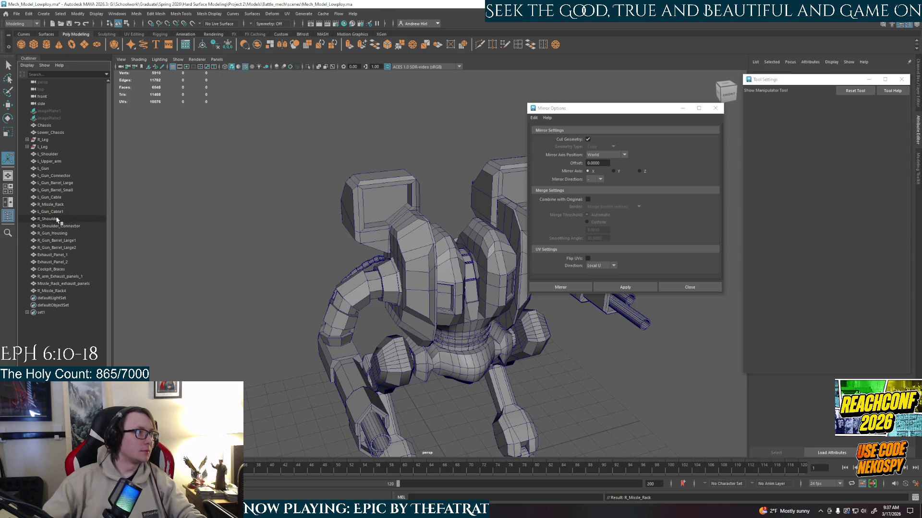
- Rename the mirrored rack copy to L_Missle_Rack and place it below R_Missle_Rack
{"action": "left_click", "coordinate": [61, 291]}
{"action": "double_click", "coordinate": [79, 291]}
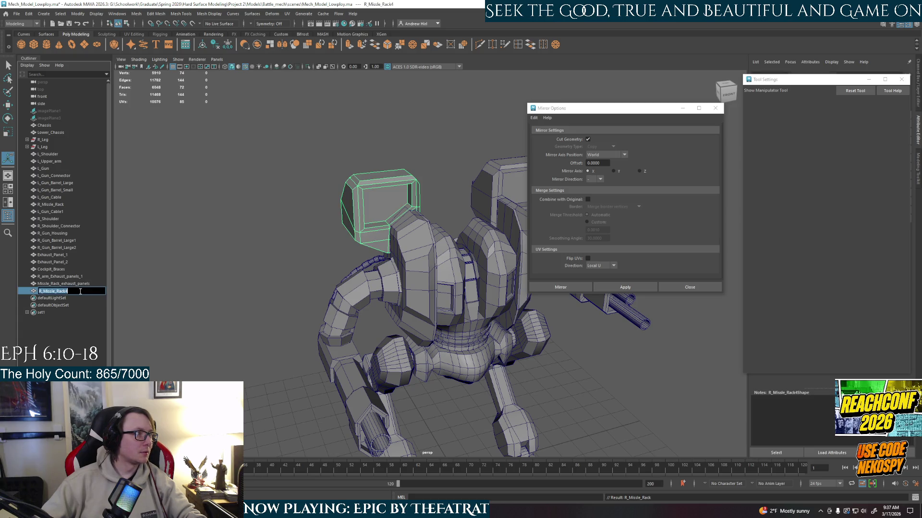
{"action": "key", "text": "BackSpace"}
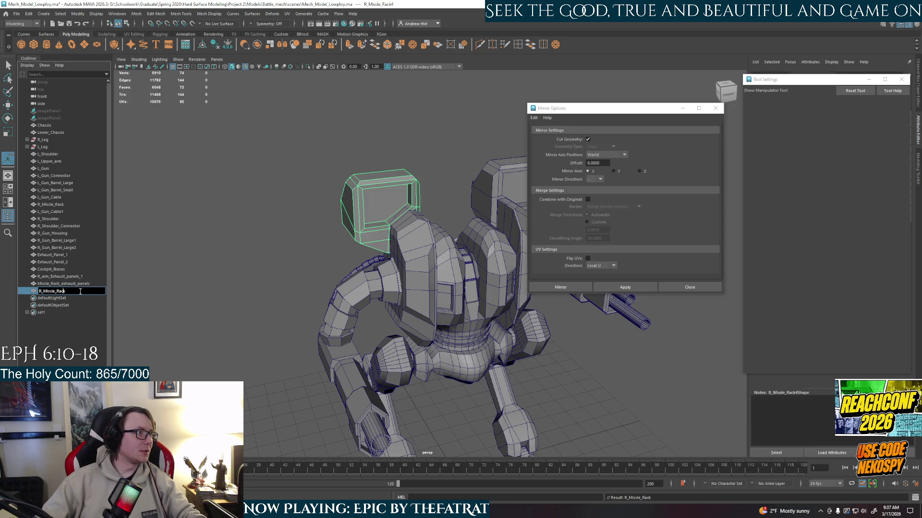
{"action": "key", "text": "BackSpace"}
{"action": "type", "text": "L"}
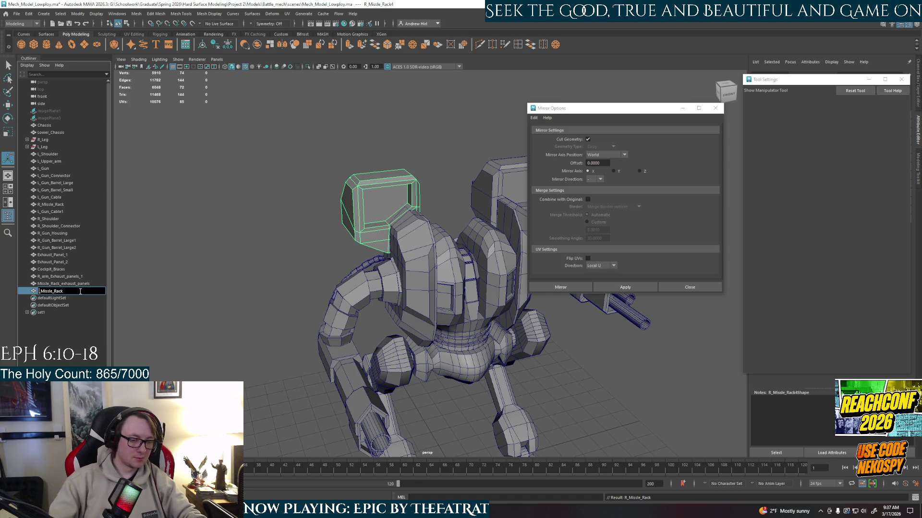
{"action": "key", "text": "Return"}
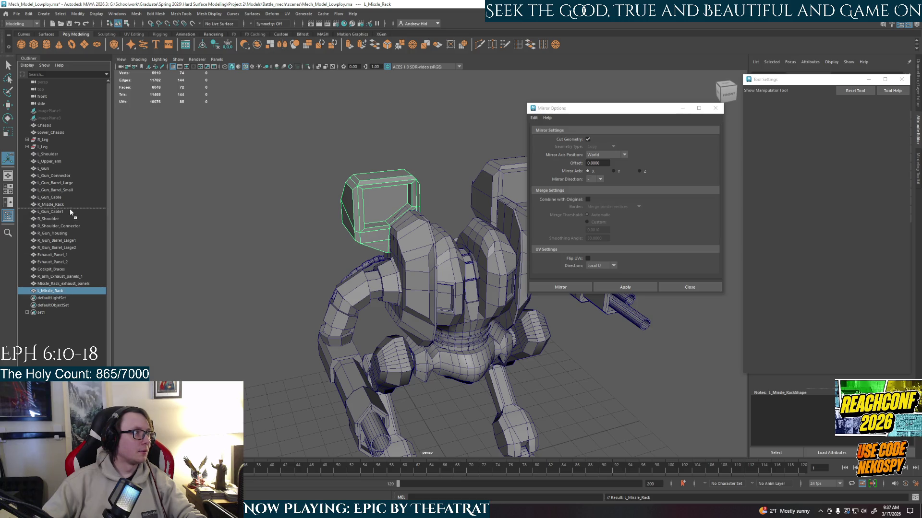
{"action": "left_click_drag", "start_coordinate": [71, 209], "coordinate": [77, 224]}
{"action": "left_click", "coordinate": [242, 296]}
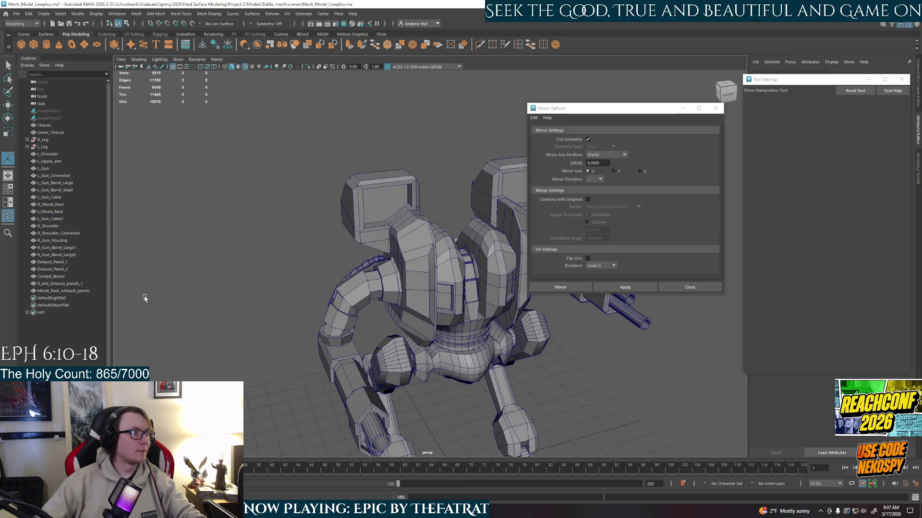
{"action": "left_click_drag", "start_coordinate": [242, 296], "coordinate": [336, 288], "text": "alt"}
- Name the slat mesh R_Missle_Rack_exhaust_panels and mirror it to the left rack
{"action": "left_click", "coordinate": [75, 298]}
{"action": "double_click", "coordinate": [68, 292]}
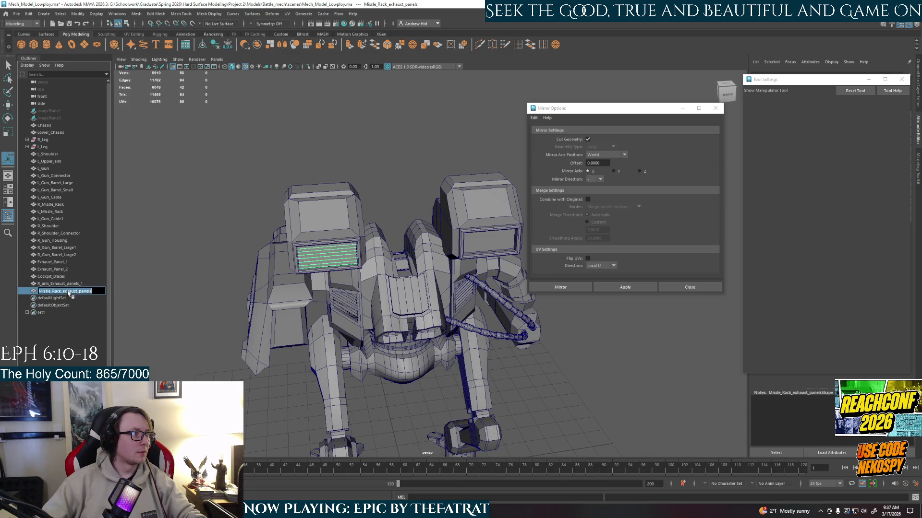
{"action": "type", "text": "LR_"}
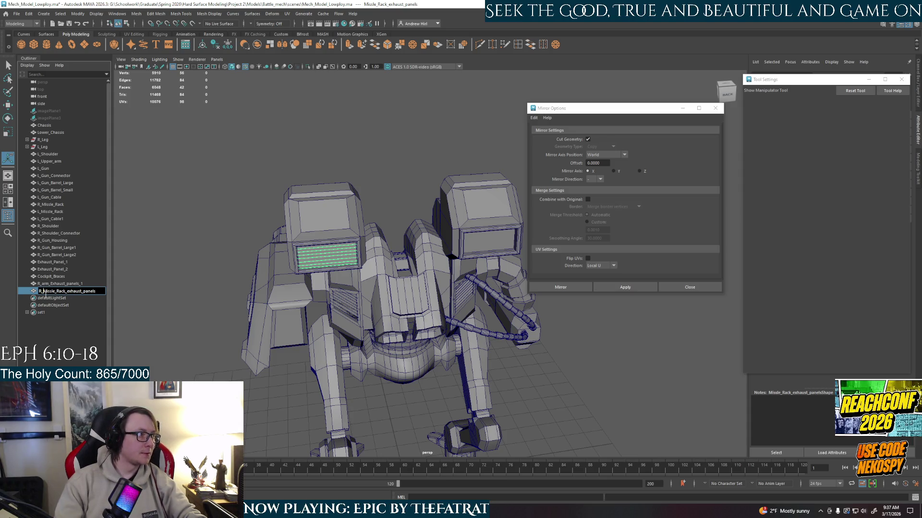
{"action": "key", "text": "Return"}
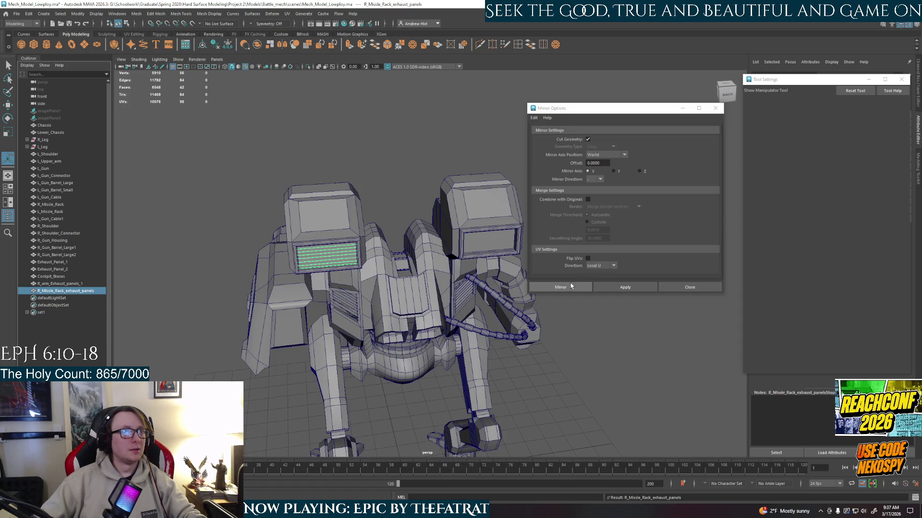
{"action": "left_click", "coordinate": [625, 290]}
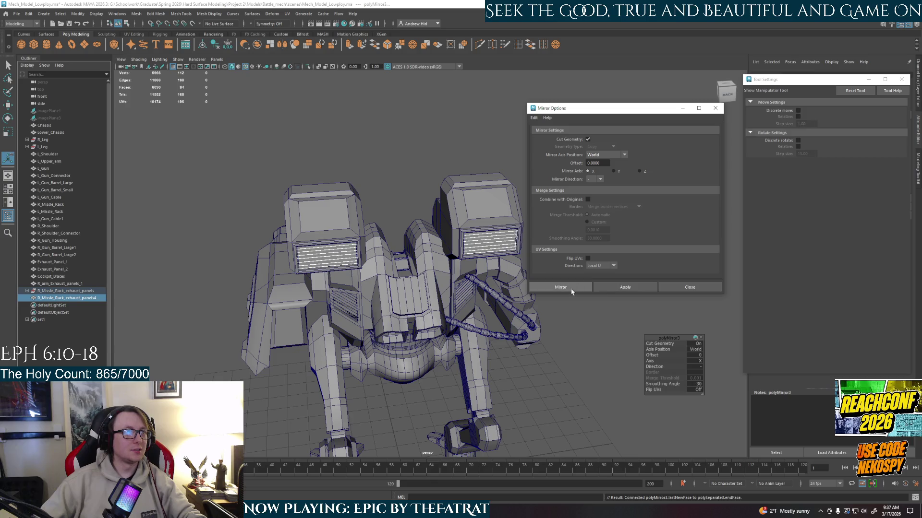
{"action": "left_click_drag", "start_coordinate": [590, 356], "coordinate": [577, 352], "text": "alt"}
- Rename the inner panels mesh R_Missle_Rack_exhaust_panels, unparent it, and delete its empty group
{"action": "left_click", "coordinate": [72, 290]}
{"action": "double_click", "coordinate": [92, 291]}
{"action": "left_click", "coordinate": [28, 291]}
{"action": "double_click", "coordinate": [96, 291]}
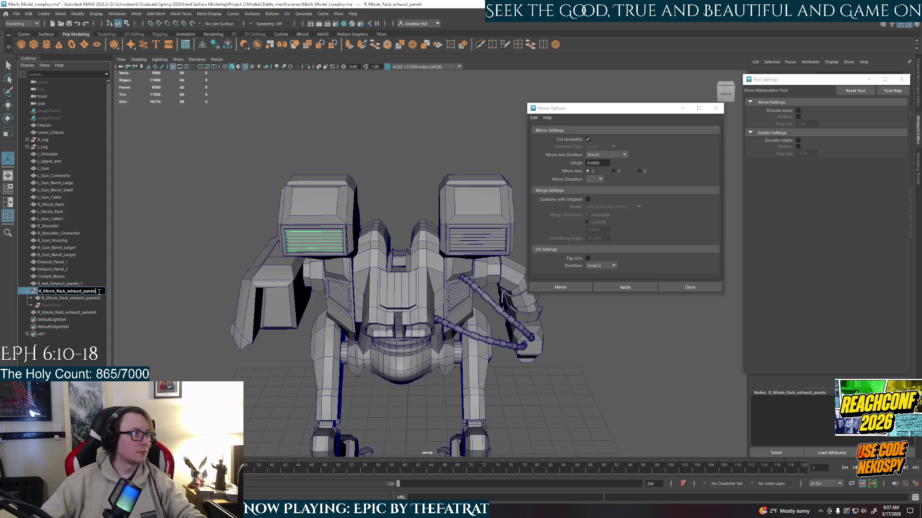
{"action": "left_click", "coordinate": [93, 299]}
{"action": "double_click", "coordinate": [97, 298]}
{"action": "key", "text": "BackSpace"}
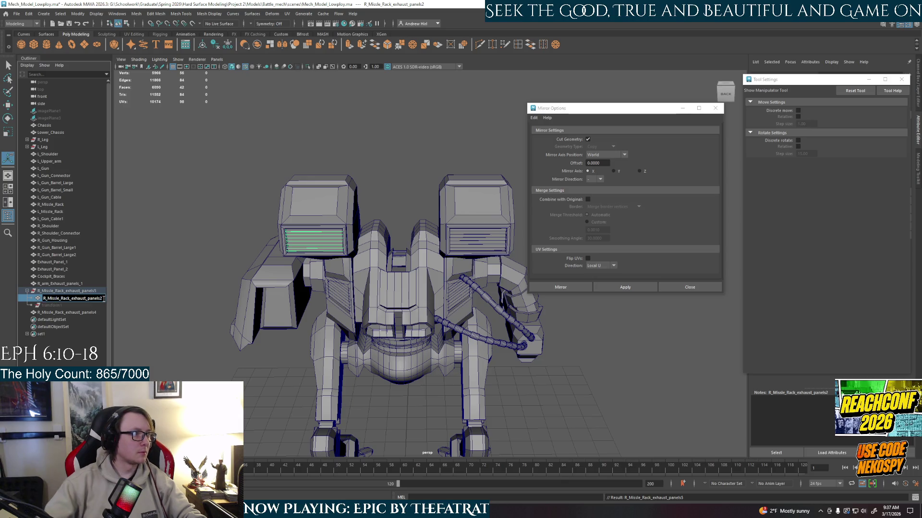
{"action": "key", "text": "Return"}
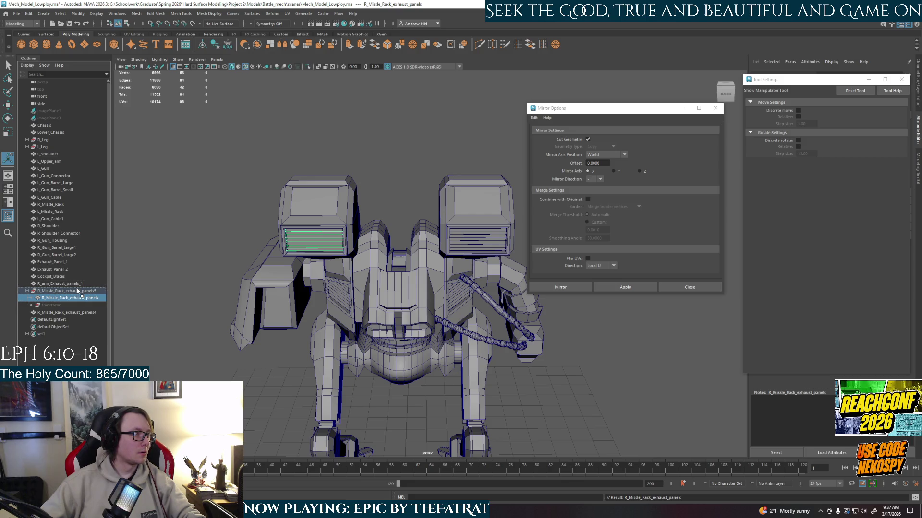
{"action": "key", "text": "shift+p"}
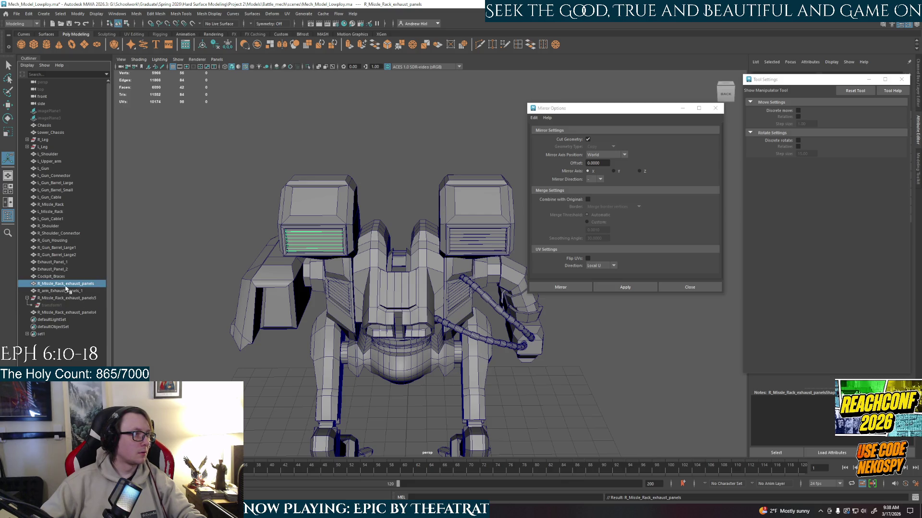
{"action": "left_click", "coordinate": [67, 298]}
{"action": "key", "text": "Delete"}
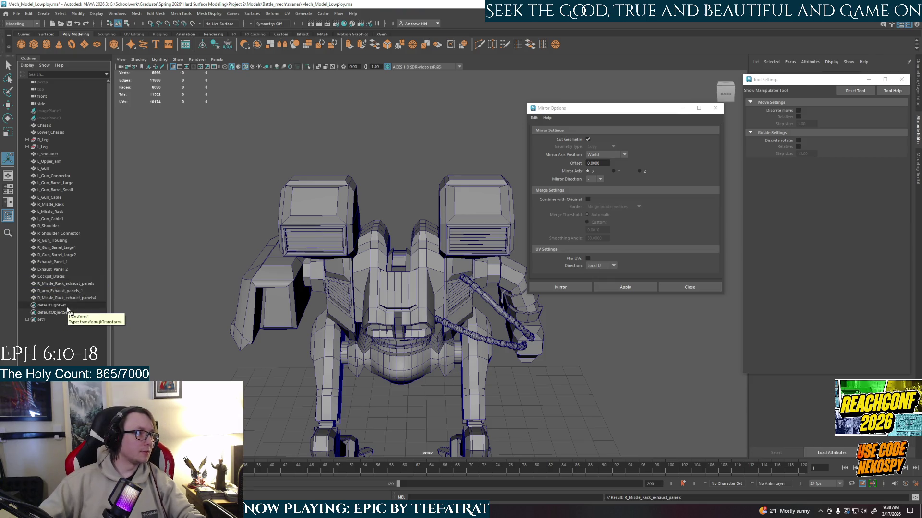
- Rename the mirrored slats to L_Missle_Rack_exhaust_panels
{"action": "double_click", "coordinate": [88, 298]}
{"action": "key", "text": "BackSpace"}
{"action": "type", "text": "1"}
{"action": "key", "text": "BackSpace"}
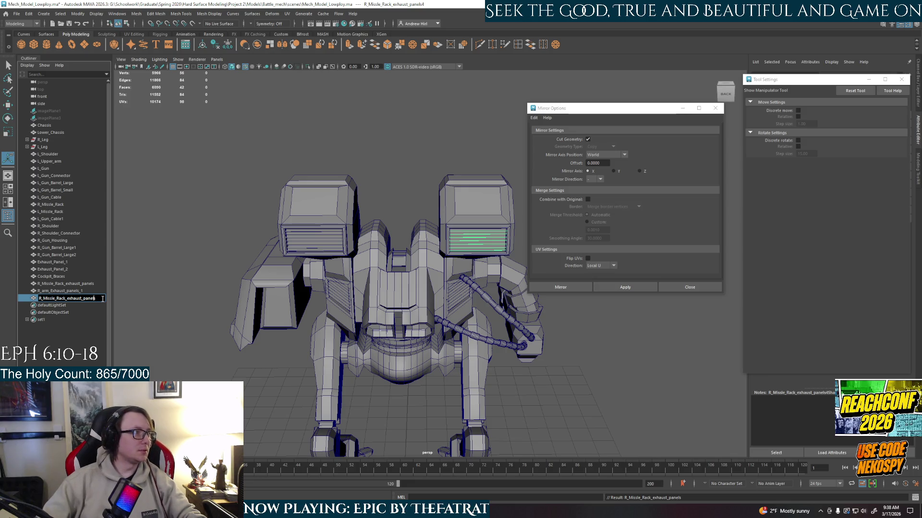
{"action": "key", "text": "BackSpace"}
{"action": "type", "text": "L"}
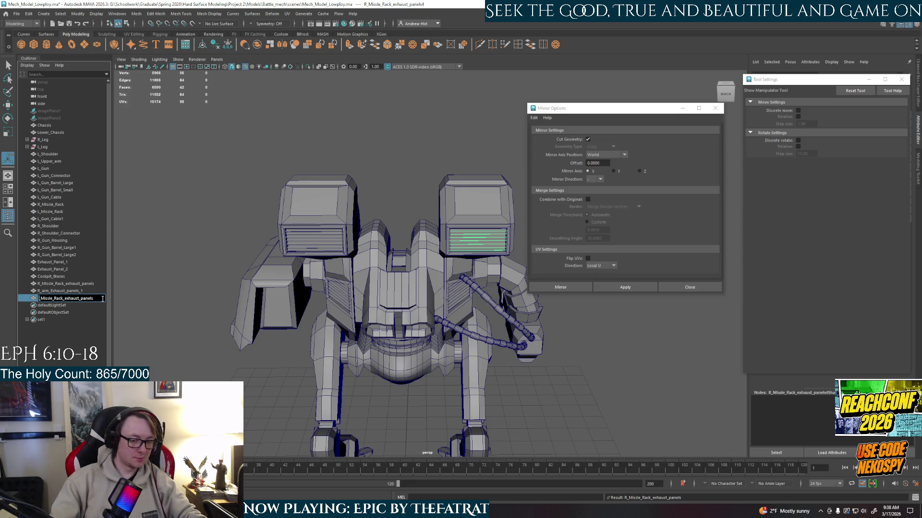
{"action": "key", "text": "Return"}
{"action": "left_click", "coordinate": [230, 283]}
{"action": "mouse_move", "coordinate": [229, 284]}
{"action": "left_mouse_down", "text": "alt"}
{"action": "mouse_move", "coordinate": [357, 218]}
{"action": "mouse_move", "coordinate": [368, 292]}
{"action": "mouse_move", "coordinate": [390, 287]}
{"action": "left_mouse_up", "text": "alt"}
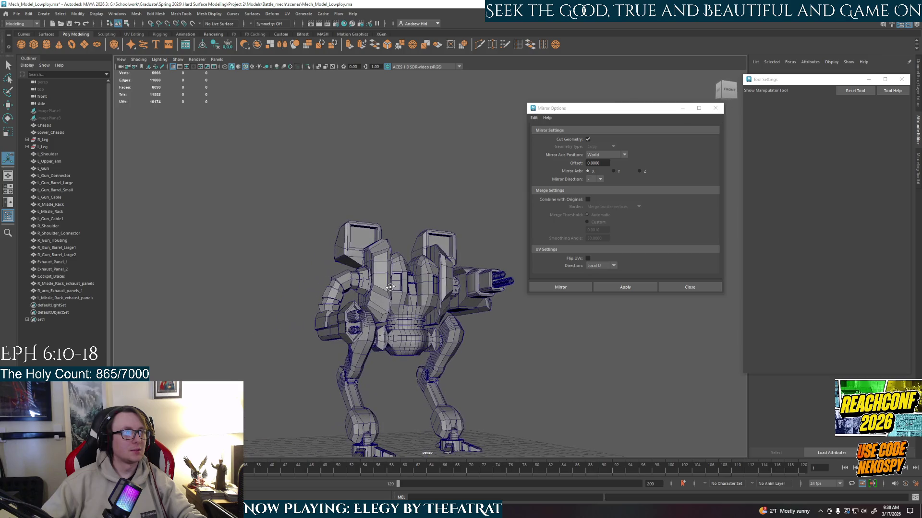
{"action": "left_click_drag", "start_coordinate": [474, 272], "coordinate": [454, 254], "text": "alt"}
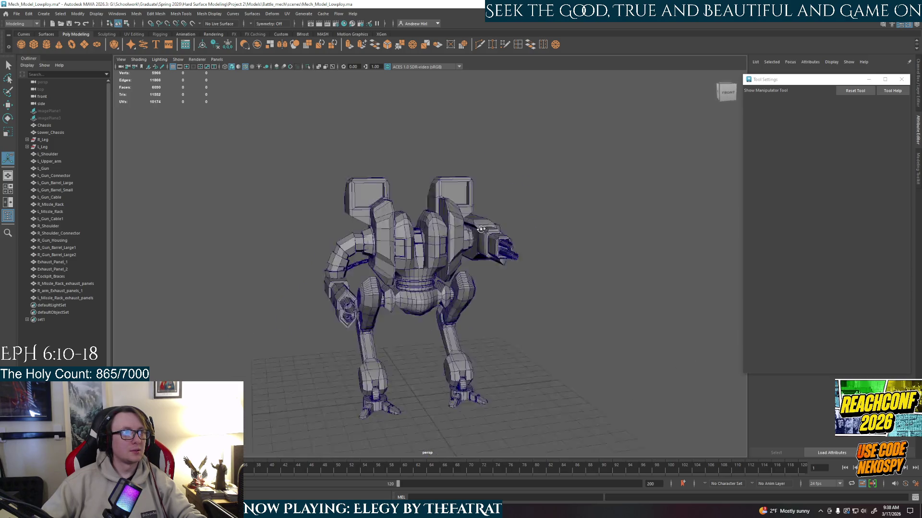
{"action": "scroll", "coordinate": [450, 252], "scroll_direction": "up", "scroll_amount": 5}
{"action": "scroll", "coordinate": [450, 238], "scroll_direction": "up", "scroll_amount": 3}
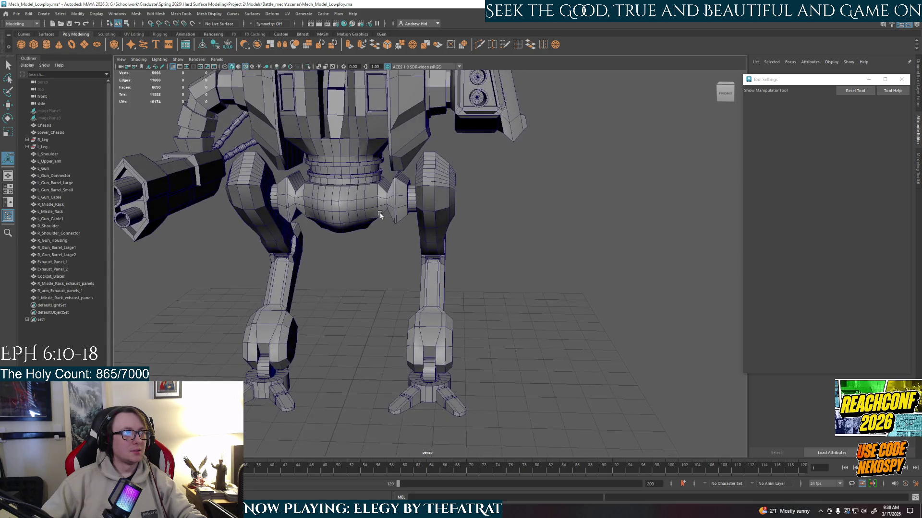
{"action": "left_click_drag", "start_coordinate": [438, 263], "coordinate": [407, 216], "text": "alt"}
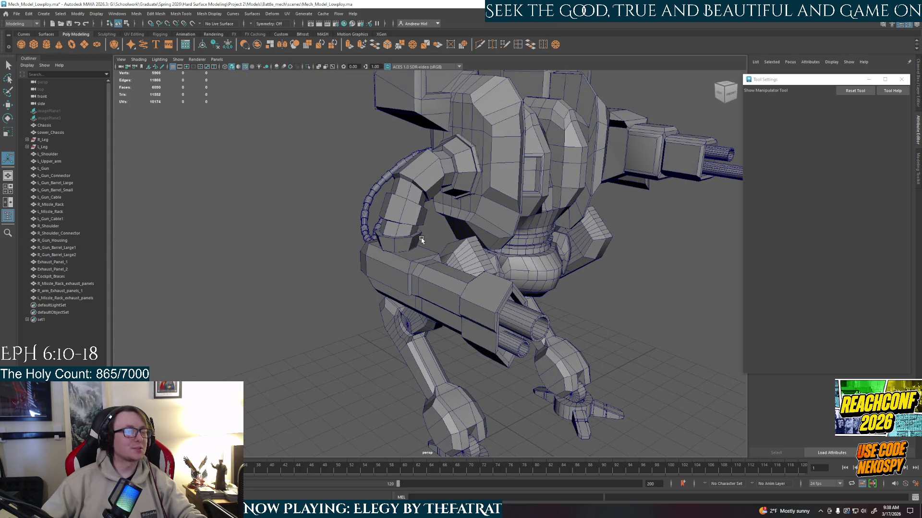
{"action": "left_click", "coordinate": [388, 264]}
{"action": "mouse_move", "coordinate": [388, 264]}
{"action": "left_mouse_down", "text": "alt"}
{"action": "mouse_move", "coordinate": [460, 245]}
{"action": "mouse_move", "coordinate": [451, 220]}
{"action": "left_mouse_up", "text": "alt"}
{"action": "left_click", "coordinate": [473, 239]}
{"action": "scroll", "coordinate": [446, 211], "scroll_direction": "up", "scroll_amount": 5}
{"action": "left_click", "coordinate": [439, 205]}
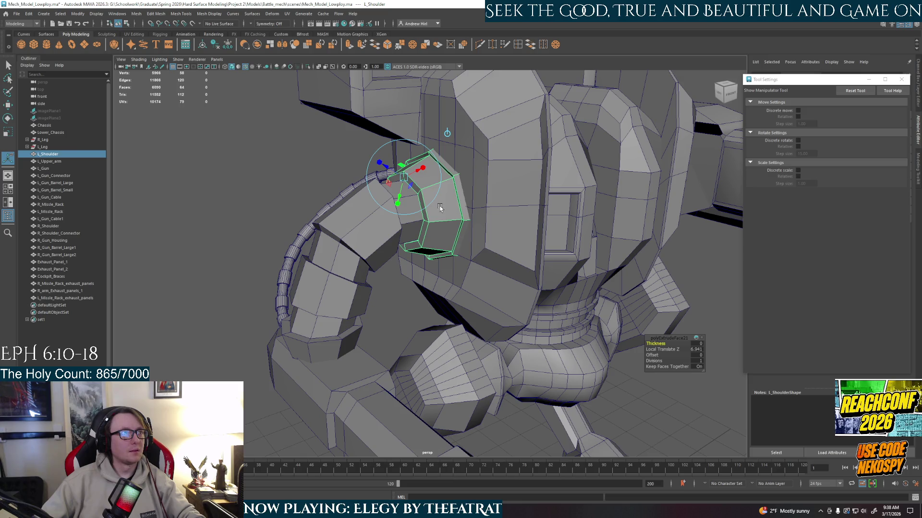
{"action": "key", "text": "ctrl+1"}
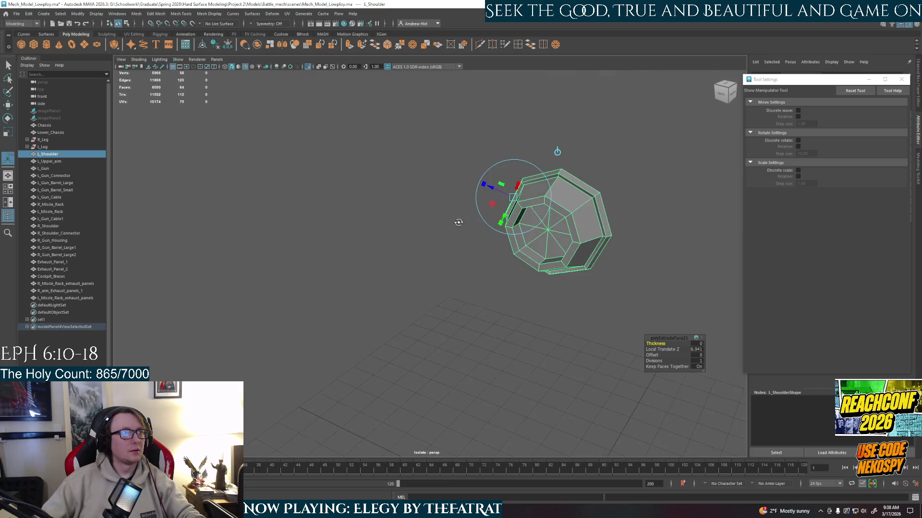
{"action": "left_click_drag", "start_coordinate": [441, 205], "coordinate": [444, 207], "text": "alt"}
{"action": "right_click_drag", "start_coordinate": [445, 206], "coordinate": [445, 225]}
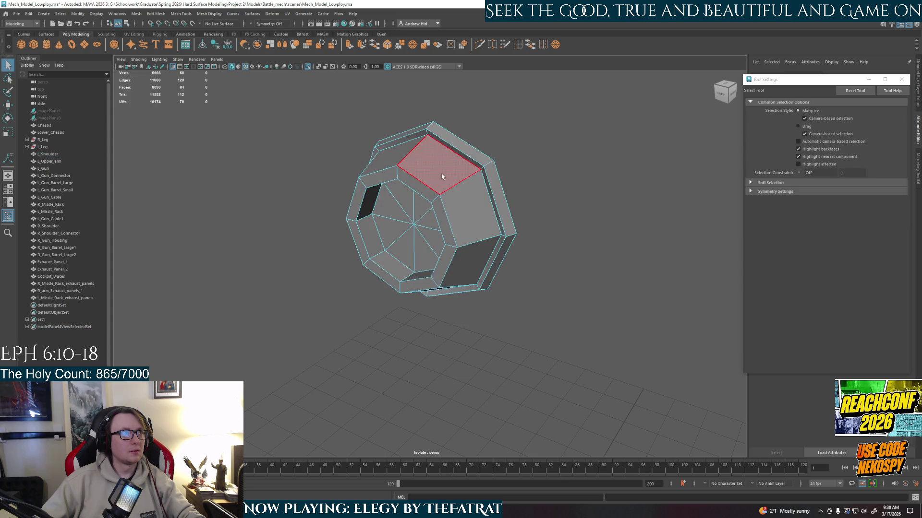
{"action": "left_click", "coordinate": [440, 163]}
{"action": "left_click", "coordinate": [475, 218], "text": "shift"}
{"action": "left_click", "coordinate": [459, 280], "text": "shift"}
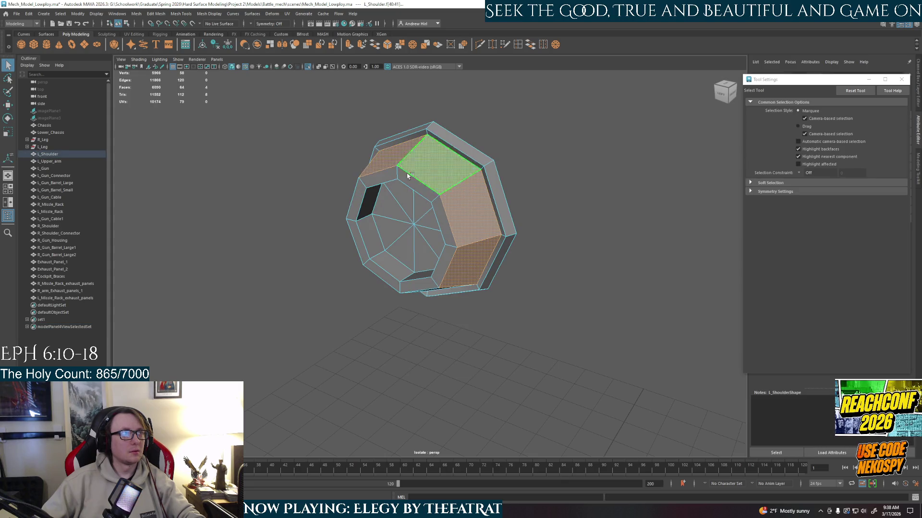
{"action": "left_click_drag", "start_coordinate": [427, 159], "coordinate": [461, 216], "text": "alt"}
{"action": "double_click", "coordinate": [645, 160], "text": "shift"}
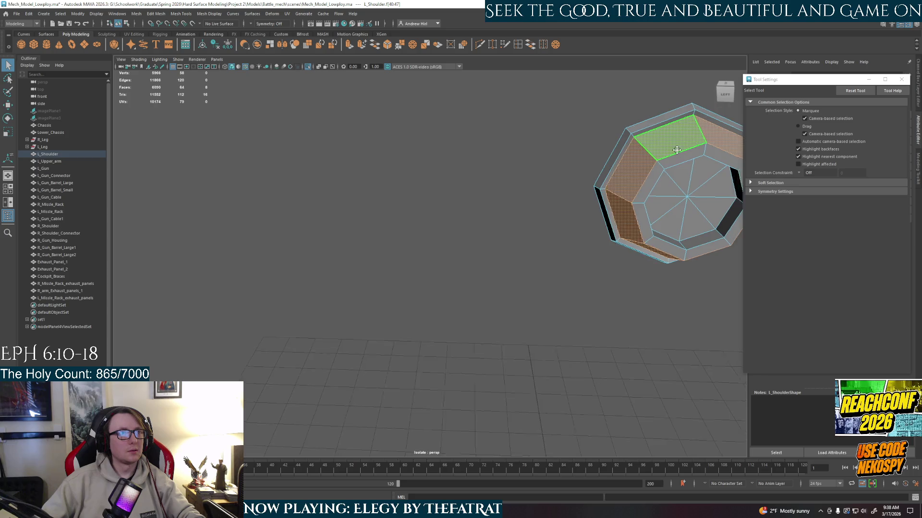
{"action": "key", "text": "f"}
{"action": "key", "text": "ctrl+e"}
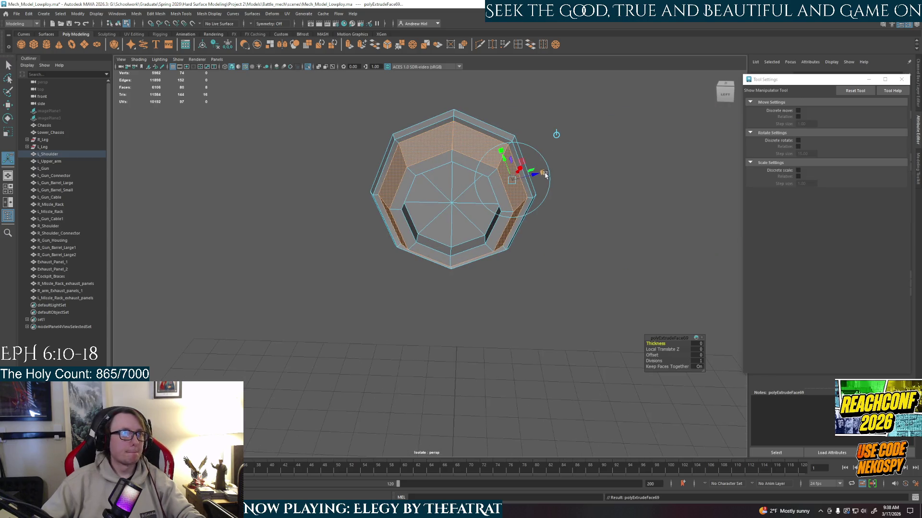
{"action": "left_click", "coordinate": [699, 367]}
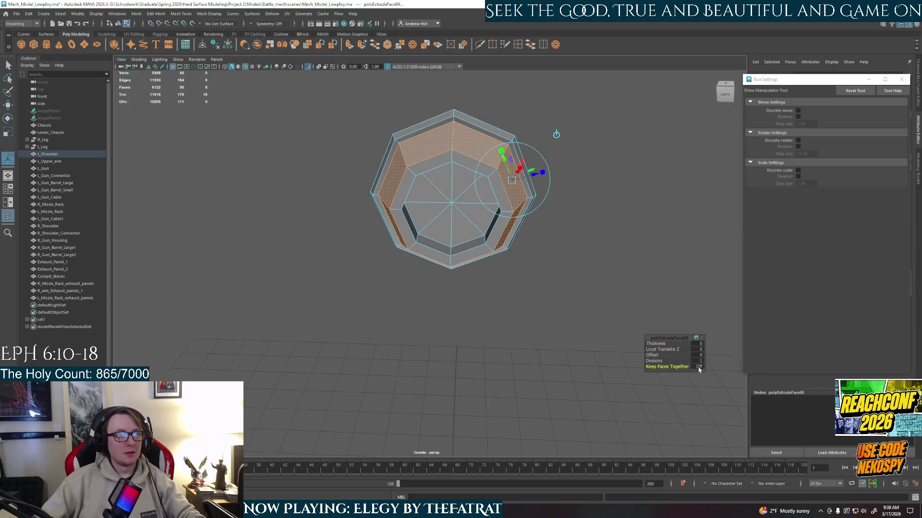
{"action": "left_click_drag", "start_coordinate": [537, 177], "coordinate": [519, 190], "text": "alt"}
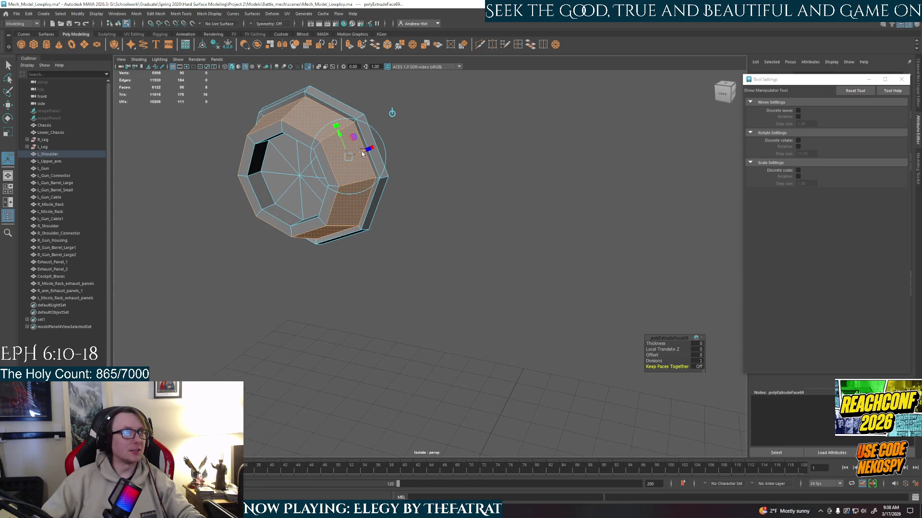
{"action": "left_click_drag", "start_coordinate": [363, 153], "coordinate": [357, 184]}
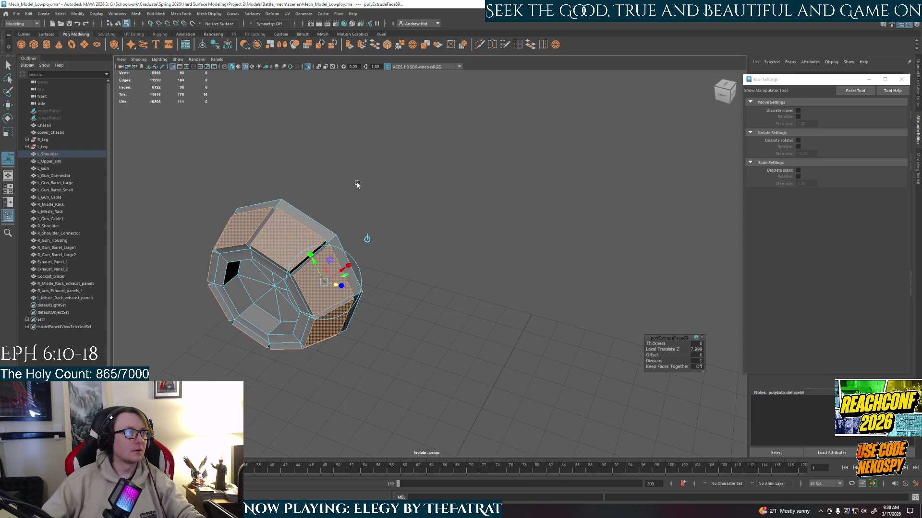
{"action": "left_click", "coordinate": [313, 256]}
{"action": "left_click_drag", "start_coordinate": [331, 253], "coordinate": [330, 256]}
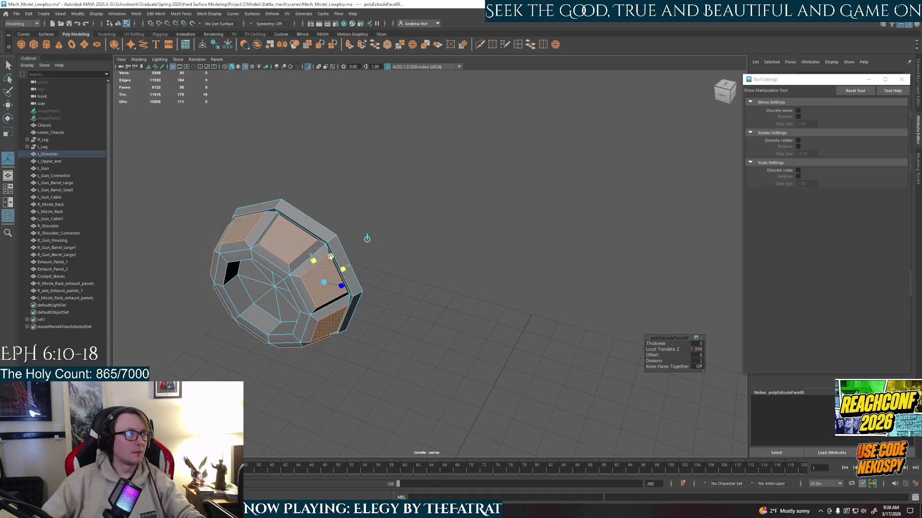
{"action": "mouse_move", "coordinate": [331, 256]}
{"action": "left_mouse_down", "text": "alt"}
{"action": "mouse_move", "coordinate": [452, 192]}
{"action": "mouse_move", "coordinate": [338, 211]}
{"action": "mouse_move", "coordinate": [444, 232]}
{"action": "mouse_move", "coordinate": [524, 216]}
{"action": "left_mouse_up", "text": "alt"}
{"action": "scroll", "coordinate": [472, 174], "scroll_direction": "up", "scroll_amount": 4}
{"action": "scroll", "coordinate": [451, 192], "scroll_direction": "down", "scroll_amount": 5}
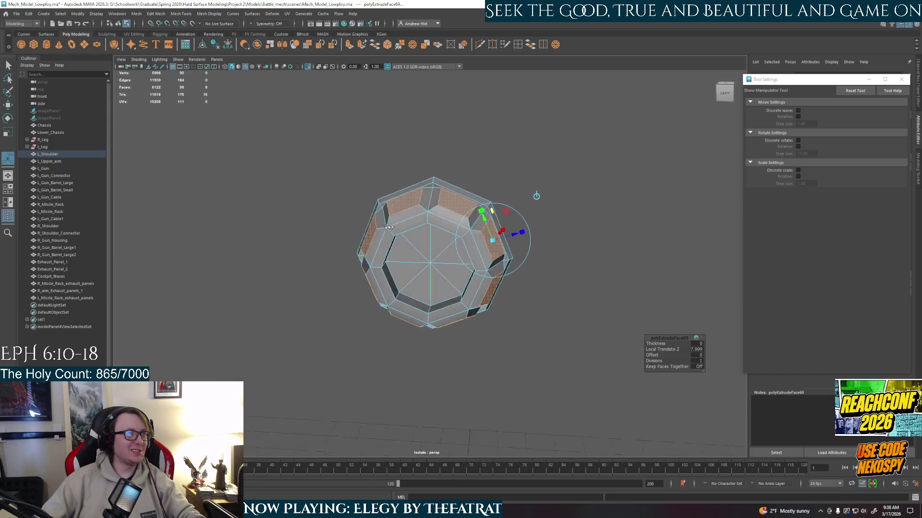
{"action": "key", "text": "ctrl+z"}
{"action": "key", "text": "ctrl+z"}
{"action": "left_click", "coordinate": [568, 210]}
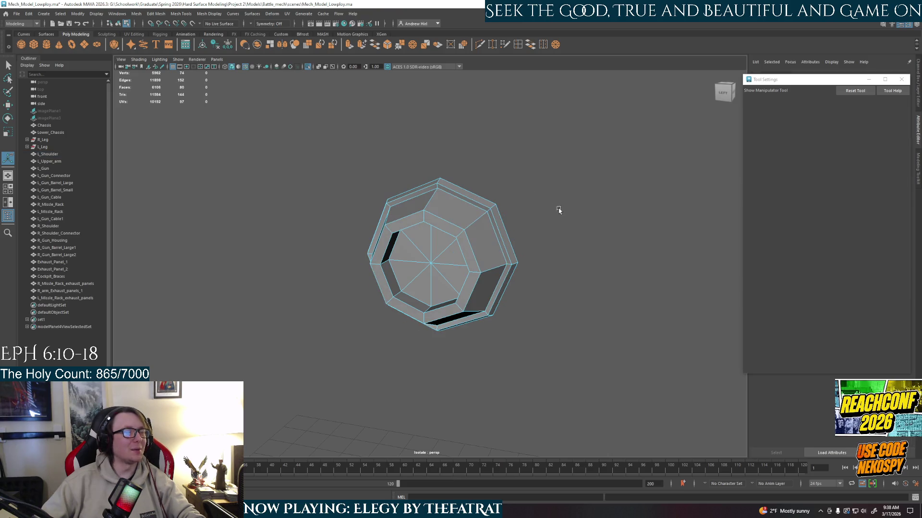
{"action": "key", "text": "ctrl+1"}
{"action": "mouse_move", "coordinate": [547, 258]}
{"action": "left_mouse_down", "text": "alt"}
{"action": "mouse_move", "coordinate": [382, 247]}
{"action": "mouse_move", "coordinate": [388, 231]}
{"action": "left_mouse_up", "text": "alt"}
{"action": "right_click", "coordinate": [389, 231]}
{"action": "right_click_drag", "start_coordinate": [388, 237], "coordinate": [388, 250]}
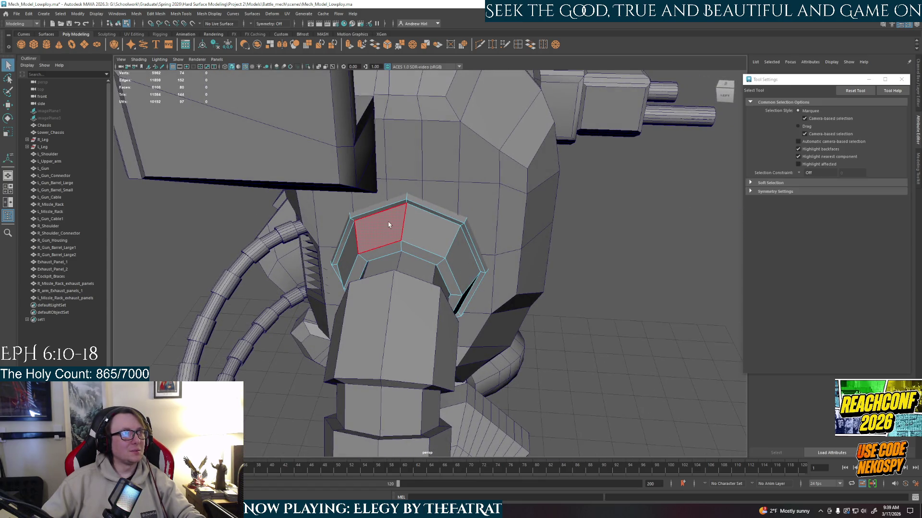
{"action": "left_click", "coordinate": [423, 225]}
{"action": "left_click", "coordinate": [464, 266], "text": "shift"}
{"action": "mouse_move", "coordinate": [464, 266]}
{"action": "left_mouse_down", "text": "alt"}
{"action": "mouse_move", "coordinate": [407, 218]}
{"action": "mouse_move", "coordinate": [461, 217]}
{"action": "left_mouse_up", "text": "alt"}
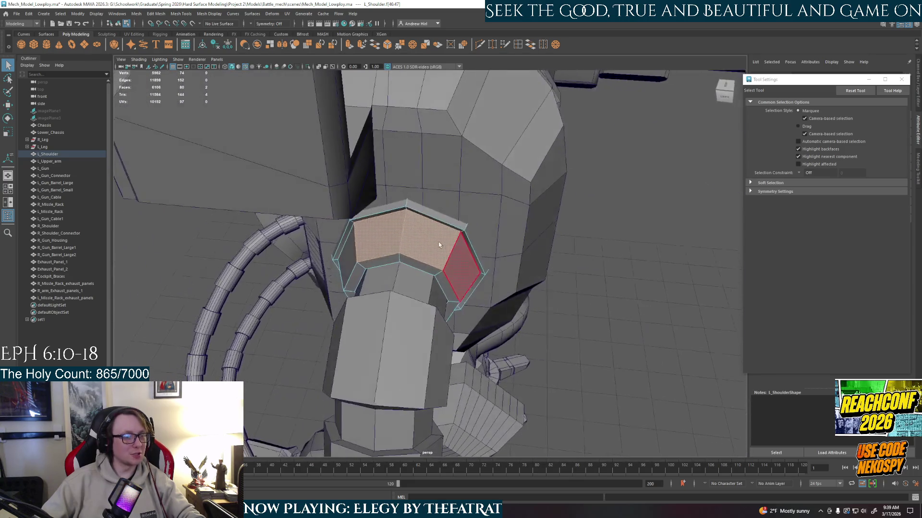
{"action": "left_click_drag", "start_coordinate": [381, 283], "coordinate": [413, 272], "text": "alt"}
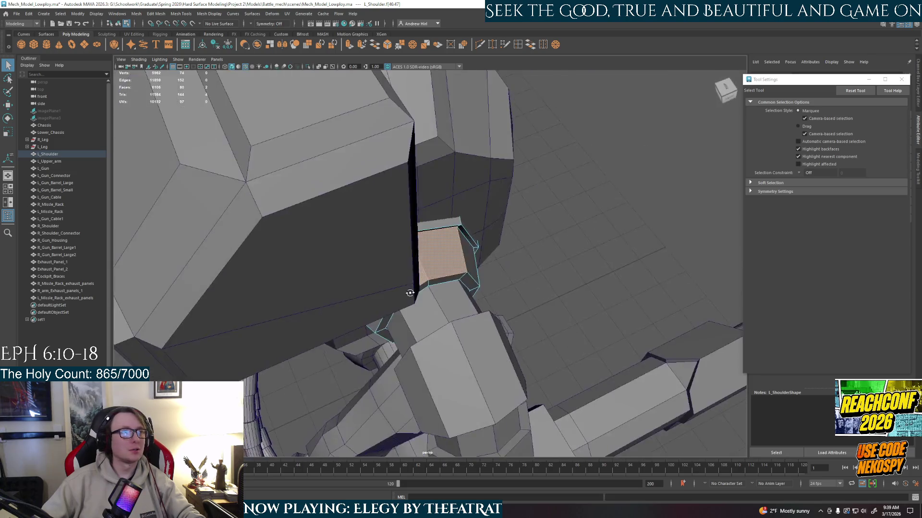
{"action": "key", "text": "e"}
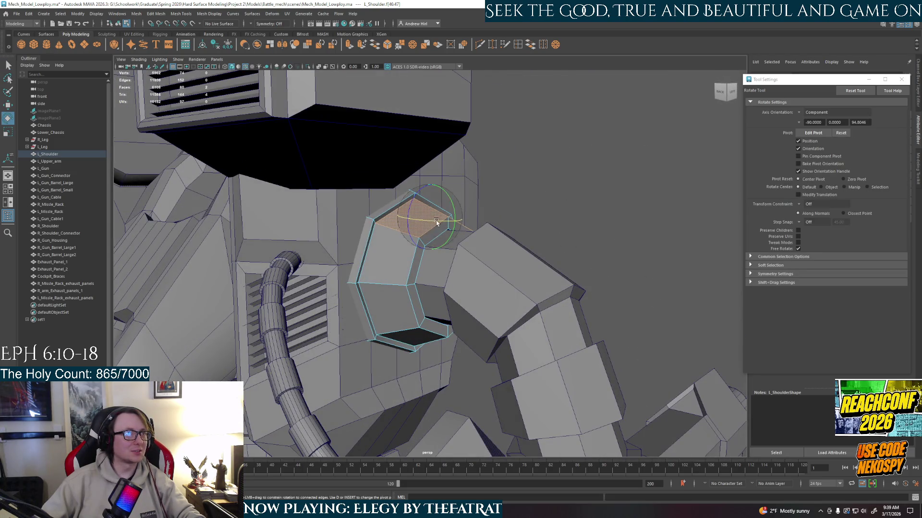
{"action": "key", "text": "w"}
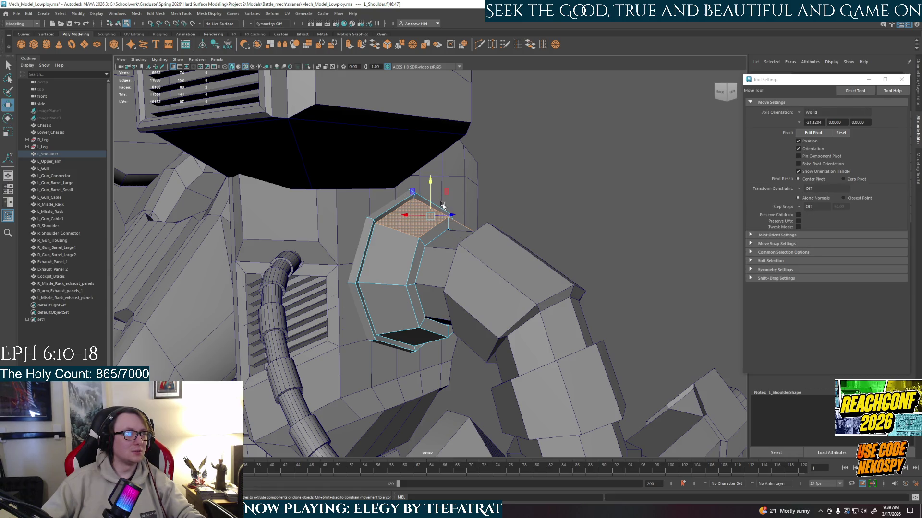
{"action": "key", "text": "ctrl+e"}
{"action": "mouse_move", "coordinate": [443, 206]}
{"action": "left_mouse_down", "text": "alt"}
{"action": "mouse_move", "coordinate": [396, 207]}
{"action": "mouse_move", "coordinate": [397, 197]}
{"action": "mouse_move", "coordinate": [411, 225]}
{"action": "left_mouse_up", "text": "alt"}
{"action": "key", "text": "r"}
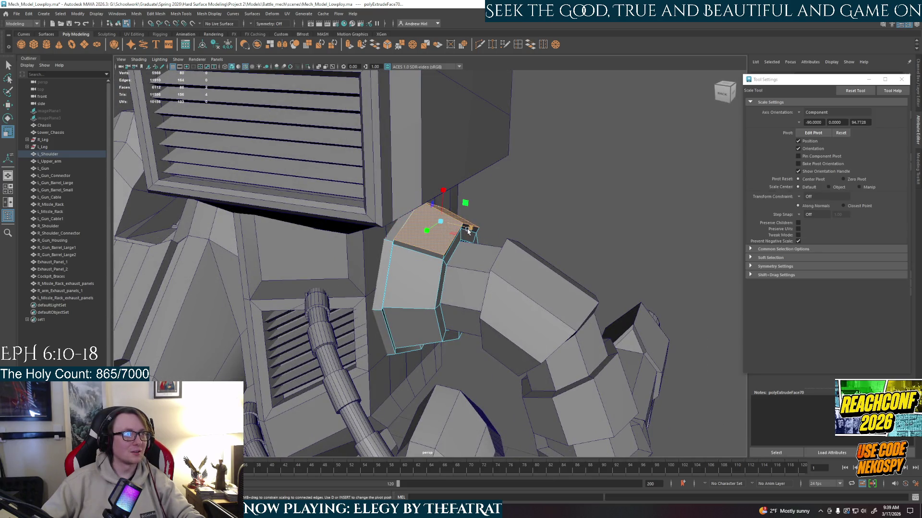
{"action": "left_click_drag", "start_coordinate": [468, 232], "coordinate": [442, 219], "text": "alt"}
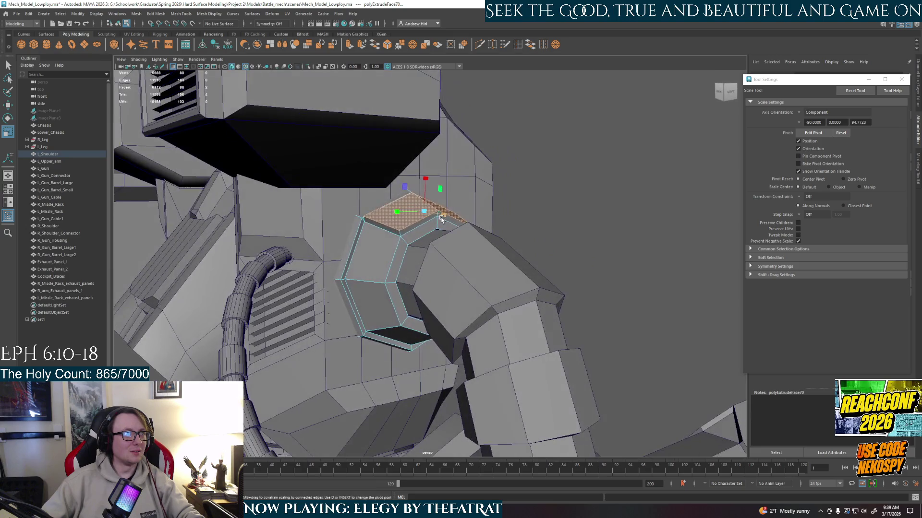
{"action": "key", "text": "z"}
{"action": "key", "text": "z"}
{"action": "left_click_drag", "start_coordinate": [442, 219], "coordinate": [434, 223], "text": "alt"}
{"action": "left_click", "coordinate": [434, 223], "text": "shift"}
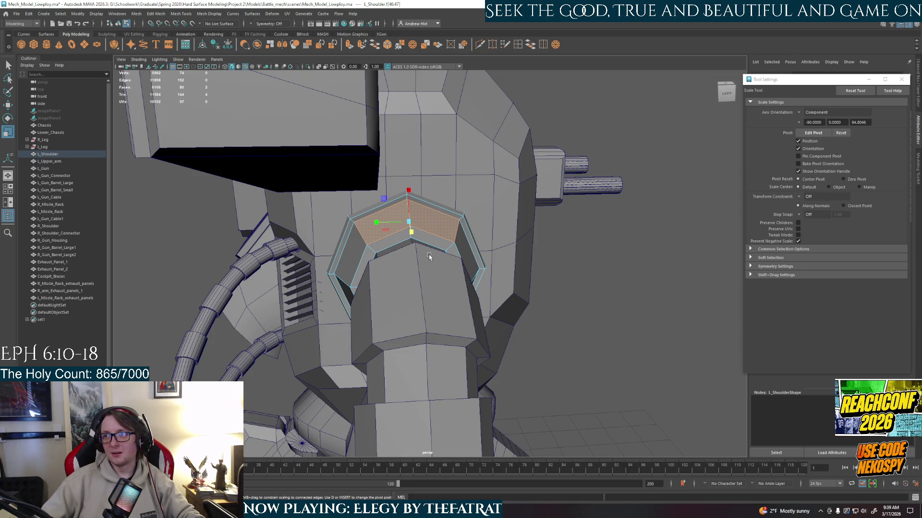
{"action": "scroll", "coordinate": [428, 257], "scroll_direction": "down", "scroll_amount": 5}
{"action": "left_click_drag", "start_coordinate": [429, 257], "coordinate": [469, 233], "text": "alt"}
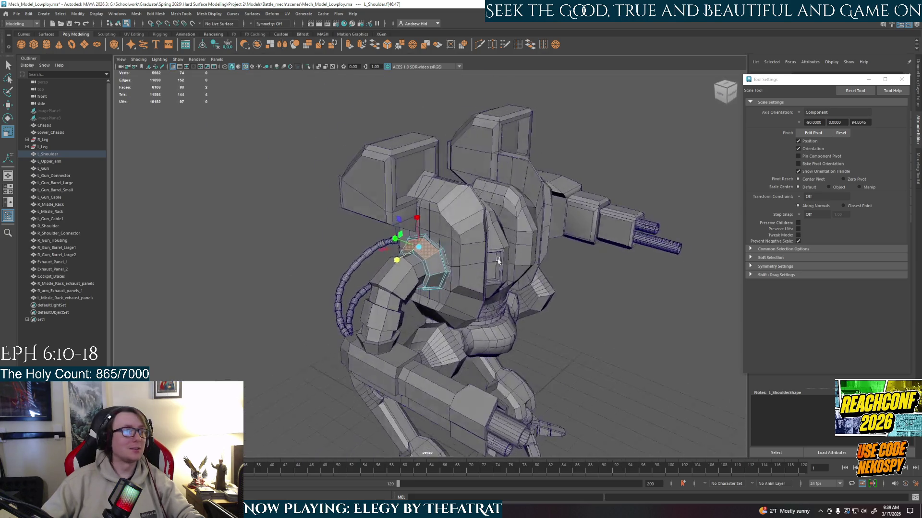
{"action": "left_click", "coordinate": [495, 196]}
{"action": "left_click_drag", "start_coordinate": [495, 196], "coordinate": [486, 208], "text": "alt"}
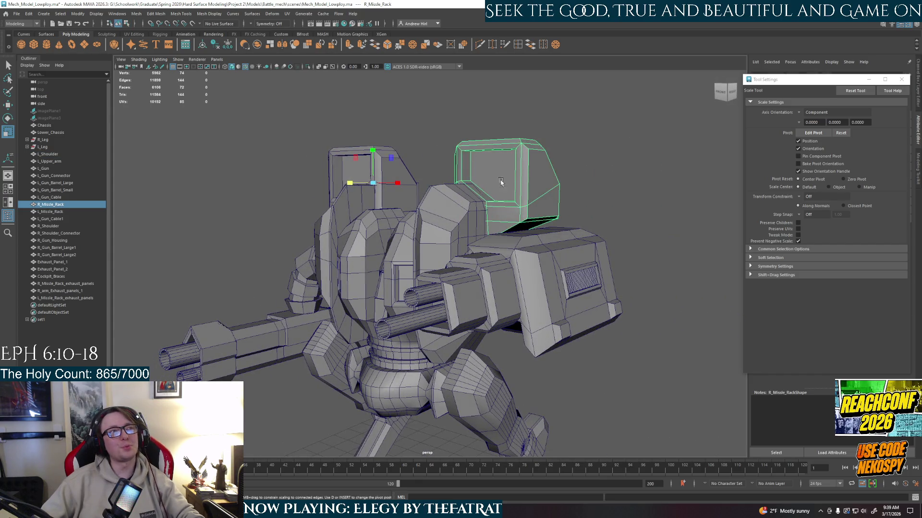
{"action": "left_click_drag", "start_coordinate": [489, 180], "coordinate": [298, 190], "text": "alt"}
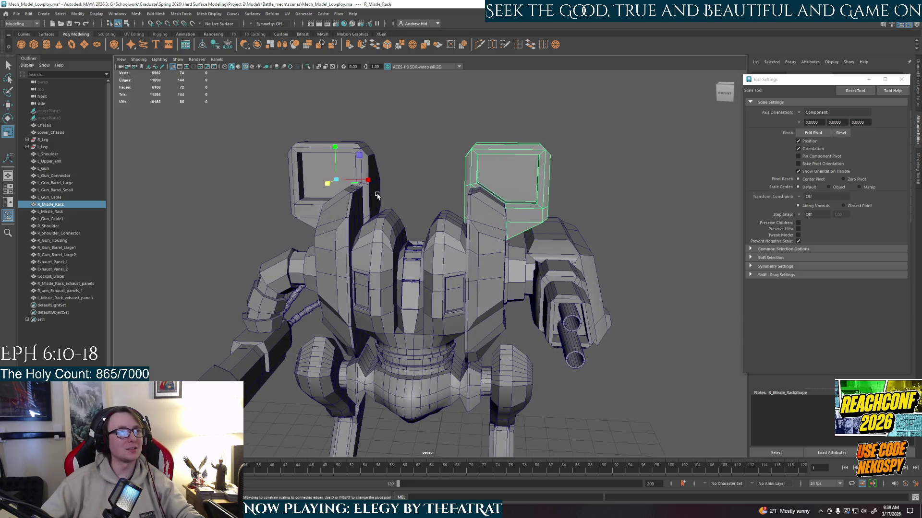
{"action": "mouse_move", "coordinate": [478, 229]}
{"action": "left_mouse_down", "text": "alt"}
{"action": "mouse_move", "coordinate": [359, 297]}
{"action": "mouse_move", "coordinate": [340, 249]}
{"action": "left_mouse_up", "text": "alt"}
{"action": "scroll", "coordinate": [359, 298], "scroll_direction": "up", "scroll_amount": 3}
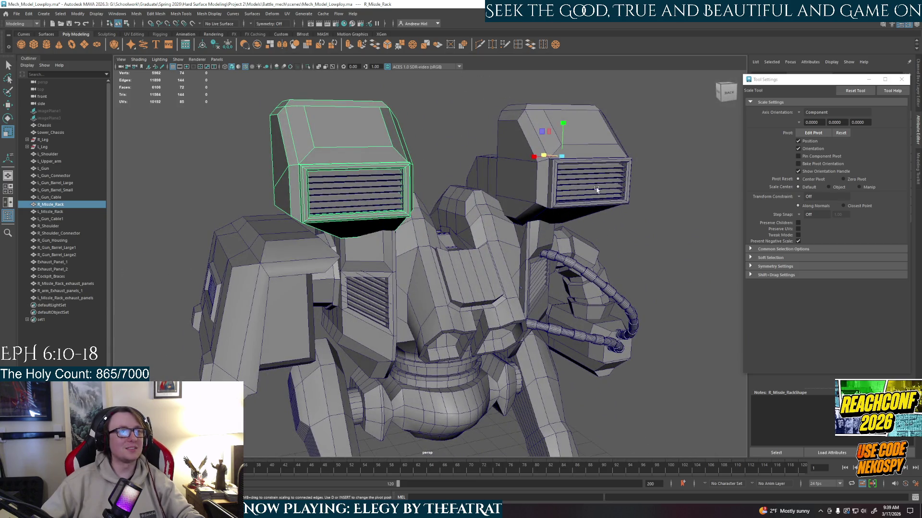
{"action": "left_click_drag", "start_coordinate": [436, 261], "coordinate": [697, 212], "text": "alt"}
{"action": "scroll", "coordinate": [697, 212], "scroll_direction": "down", "scroll_amount": 5}
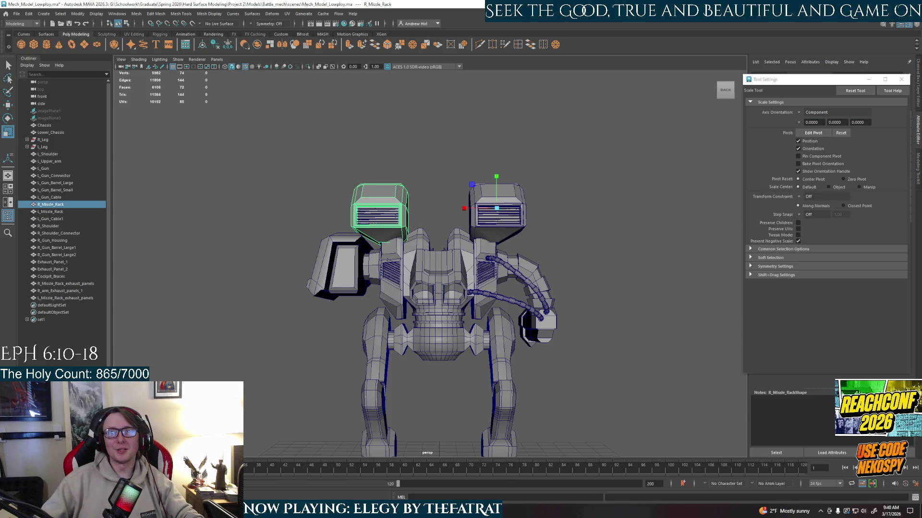
{"action": "mouse_move", "coordinate": [480, 283]}
{"action": "left_mouse_down", "text": "alt"}
{"action": "mouse_move", "coordinate": [427, 284]}
{"action": "mouse_move", "coordinate": [524, 245]}
{"action": "left_mouse_up", "text": "alt"}
{"action": "scroll", "coordinate": [427, 284], "scroll_direction": "up", "scroll_amount": 3}
{"action": "scroll", "coordinate": [427, 283], "scroll_direction": "down", "scroll_amount": 3}
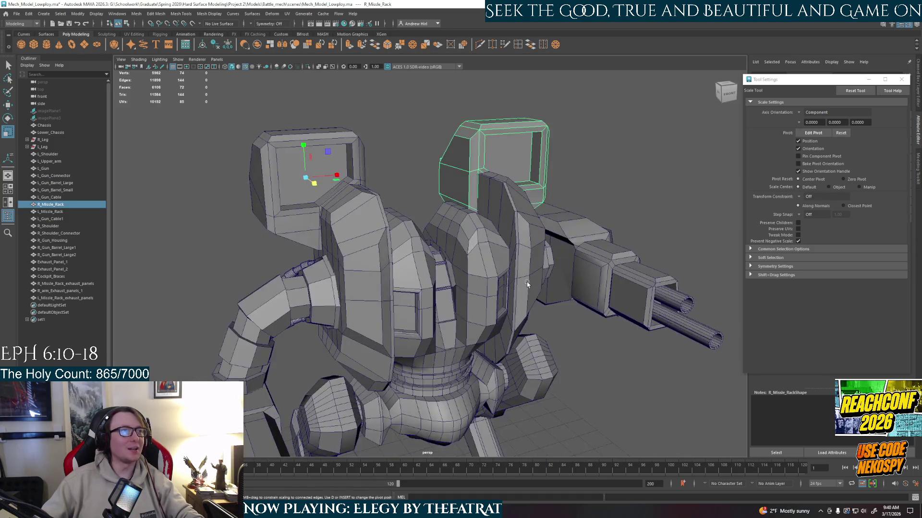
{"action": "left_click_drag", "start_coordinate": [407, 270], "coordinate": [420, 271], "text": "alt"}
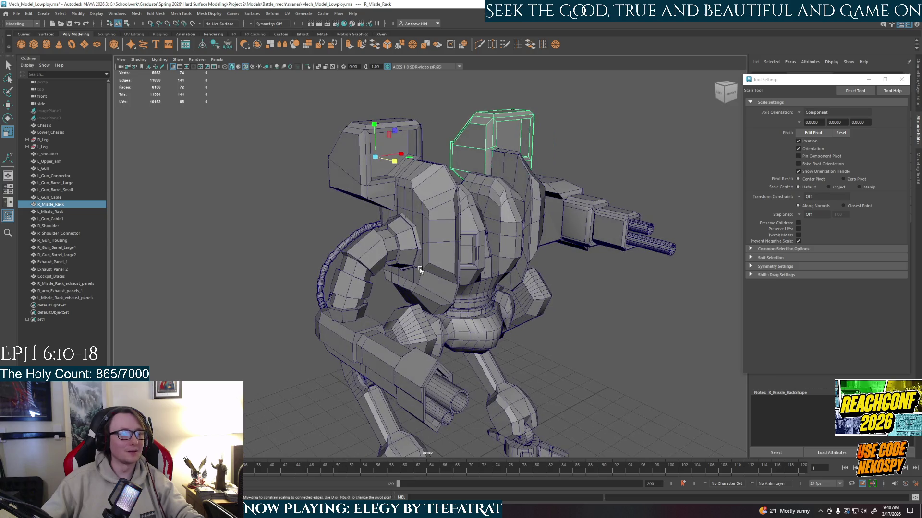
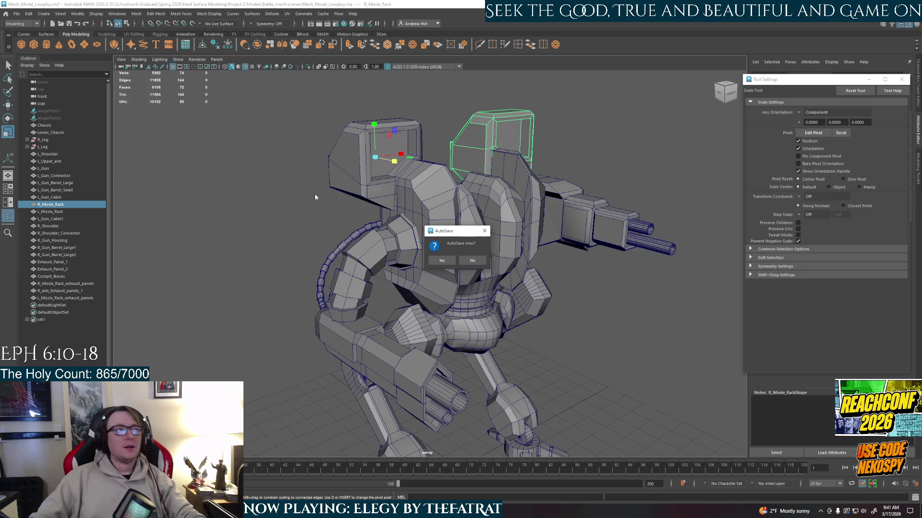
- Let the scene autosave, then orbit and zoom around the mech to the missile rack
{"action": "left_click", "coordinate": [441, 261]}
{"action": "left_click_drag", "start_coordinate": [440, 281], "coordinate": [489, 281], "text": "alt"}
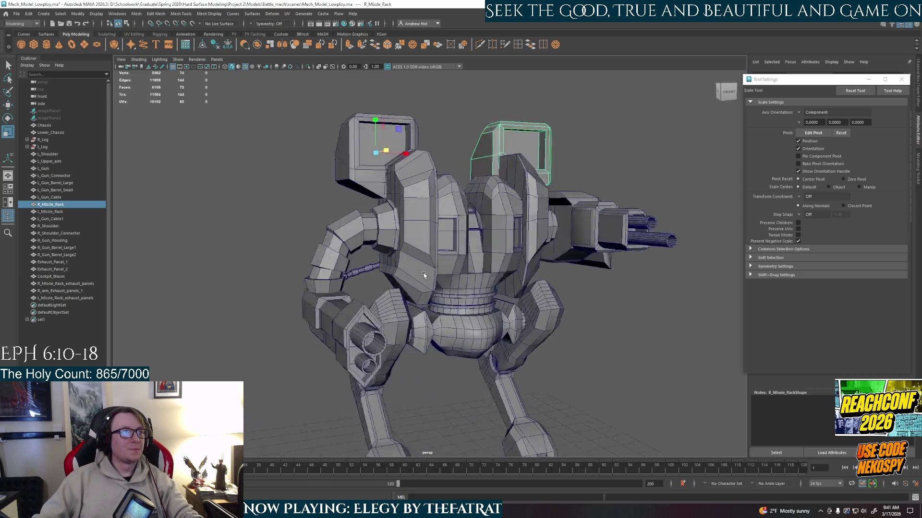
{"action": "scroll", "coordinate": [488, 281], "scroll_direction": "up", "scroll_amount": 5}
{"action": "scroll", "coordinate": [488, 280], "scroll_direction": "down", "scroll_amount": 3}
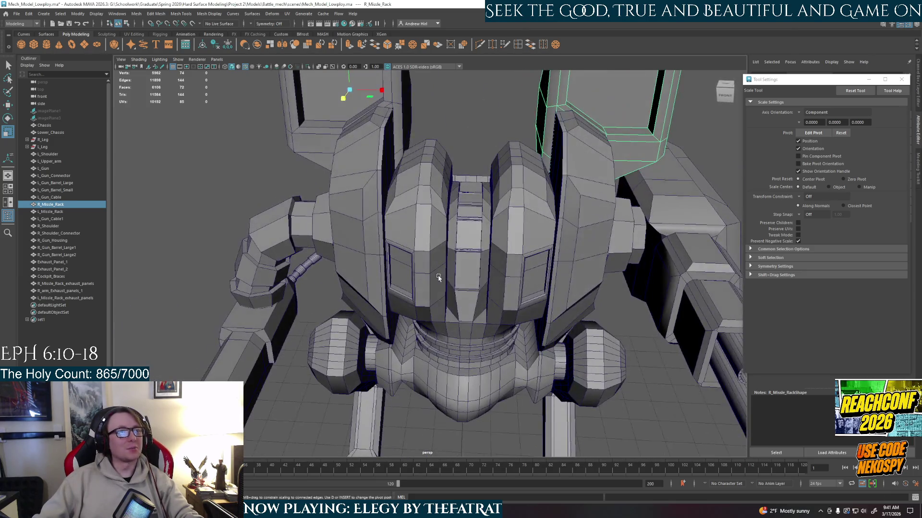
{"action": "left_click_drag", "start_coordinate": [480, 278], "coordinate": [461, 270], "text": "alt"}
{"action": "scroll", "coordinate": [461, 270], "scroll_direction": "up", "scroll_amount": 5}
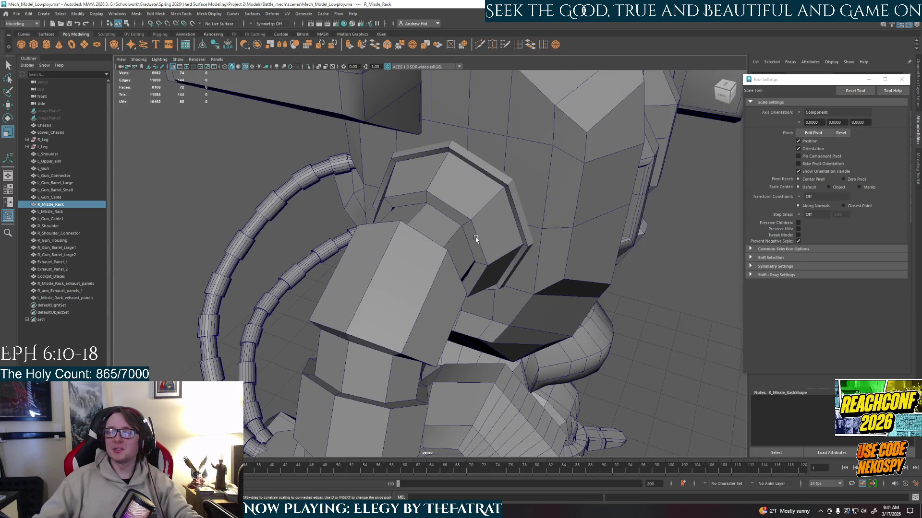
{"action": "mouse_move", "coordinate": [475, 239]}
{"action": "left_mouse_down", "text": "alt"}
{"action": "mouse_move", "coordinate": [434, 211]}
{"action": "mouse_move", "coordinate": [384, 211]}
{"action": "mouse_move", "coordinate": [449, 200]}
{"action": "mouse_move", "coordinate": [437, 245]}
{"action": "mouse_move", "coordinate": [486, 223]}
{"action": "mouse_move", "coordinate": [522, 192]}
{"action": "left_mouse_up", "text": "alt"}
{"action": "scroll", "coordinate": [471, 228], "scroll_direction": "down", "scroll_amount": 3}
{"action": "scroll", "coordinate": [435, 211], "scroll_direction": "down", "scroll_amount": 3}
{"action": "scroll", "coordinate": [390, 212], "scroll_direction": "up", "scroll_amount": 5}
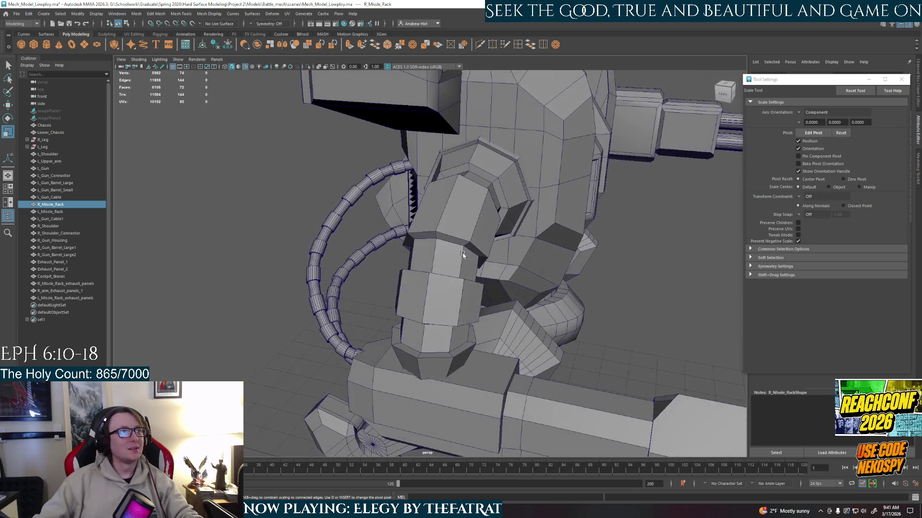
- Switch to face mode and pick faces on the upper arm and left shoulder
{"action": "right_click", "coordinate": [449, 199]}
{"action": "left_click", "coordinate": [452, 225]}
{"action": "left_click", "coordinate": [480, 207]}
{"action": "right_click", "coordinate": [486, 224]}
{"action": "left_click", "coordinate": [486, 247]}
{"action": "left_click", "coordinate": [485, 224]}
{"action": "right_click", "coordinate": [523, 192]}
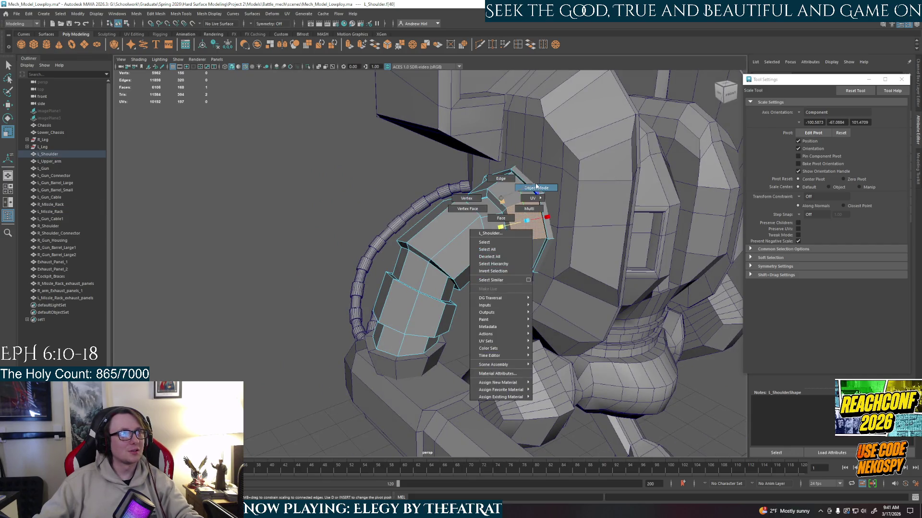
- Select the L_Shoulder piece and isolate it with Ctrl+1
{"action": "left_click", "coordinate": [536, 186]}
{"action": "key", "text": "ctrl+1"}
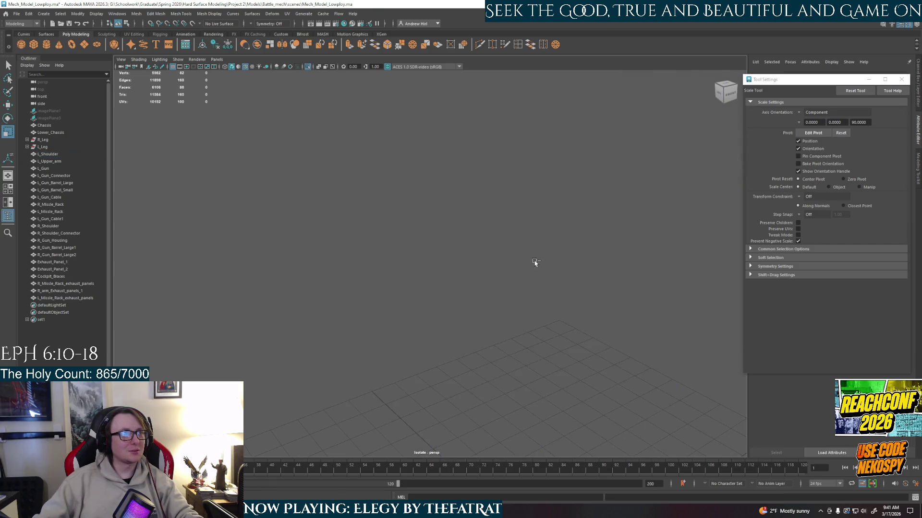
{"action": "key", "text": "ctrl+1"}
{"action": "left_click", "coordinate": [528, 258]}
{"action": "key", "text": "ctrl+1"}
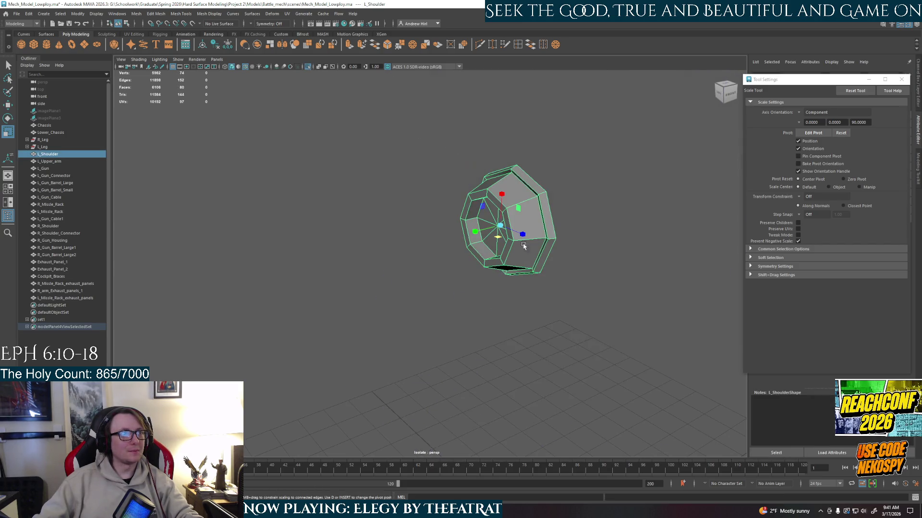
{"action": "key", "text": "q"}
{"action": "left_click_drag", "start_coordinate": [527, 257], "coordinate": [432, 268], "text": "alt"}
- Extrude two adjacent top faces of the shoulder and pull them outward
{"action": "right_click_drag", "start_coordinate": [423, 269], "coordinate": [430, 277]}
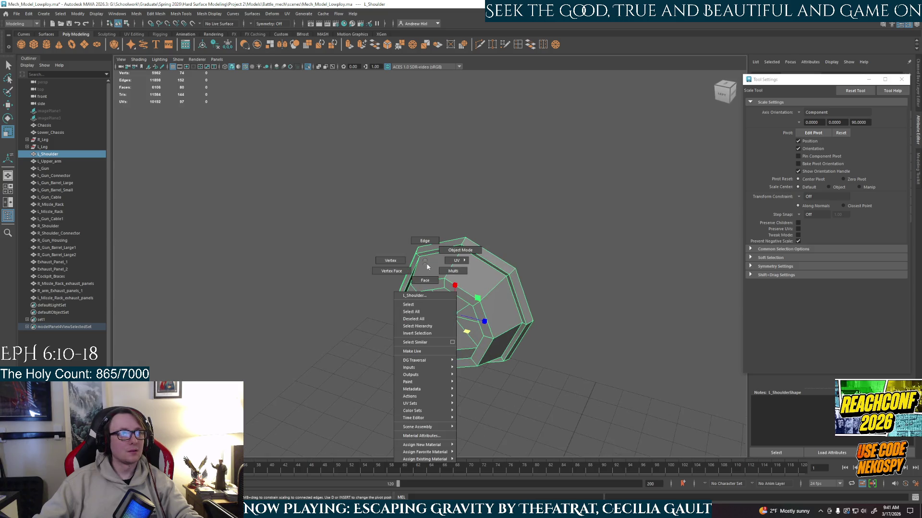
{"action": "left_click", "coordinate": [431, 277]}
{"action": "left_click", "coordinate": [474, 275], "text": "shift"}
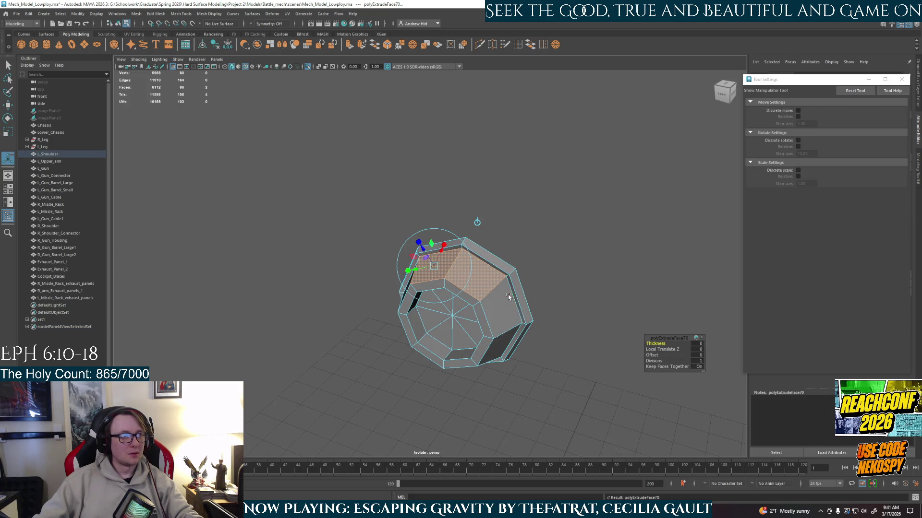
{"action": "key", "text": "ctrl+e"}
{"action": "left_click_drag", "start_coordinate": [514, 279], "coordinate": [495, 281], "text": "alt"}
{"action": "left_click_drag", "start_coordinate": [397, 242], "coordinate": [421, 298]}
- Set the Scale tool's axis orientation and inspect the extruded block from several angles
{"action": "left_click_drag", "start_coordinate": [471, 291], "coordinate": [513, 294], "text": "alt"}
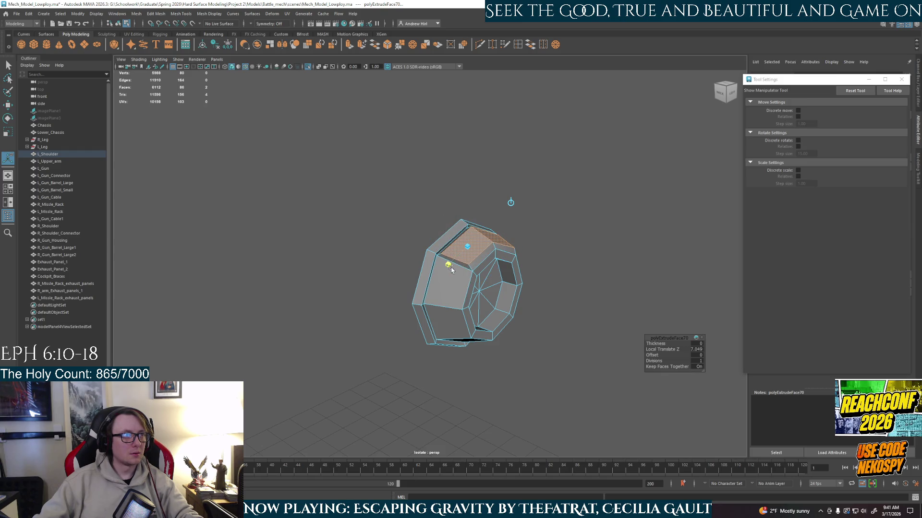
{"action": "mouse_move", "coordinate": [459, 269]}
{"action": "left_mouse_down", "text": "alt"}
{"action": "mouse_move", "coordinate": [352, 270]}
{"action": "mouse_move", "coordinate": [475, 272]}
{"action": "left_mouse_up", "text": "alt"}
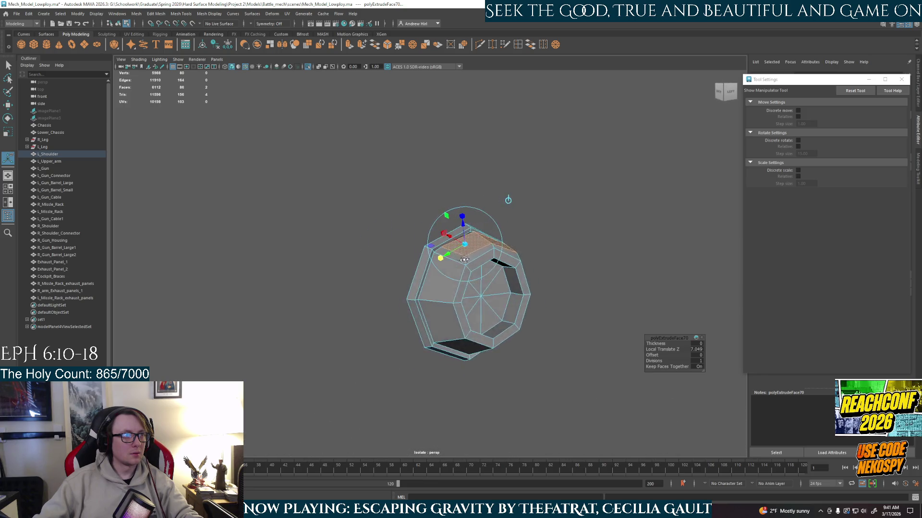
{"action": "mouse_move", "coordinate": [523, 246]}
{"action": "left_mouse_down", "text": "alt"}
{"action": "mouse_move", "coordinate": [437, 254]}
{"action": "mouse_move", "coordinate": [436, 246]}
{"action": "mouse_move", "coordinate": [548, 249]}
{"action": "left_mouse_up", "text": "alt"}
{"action": "scroll", "coordinate": [437, 254], "scroll_direction": "up", "scroll_amount": 2}
{"action": "key", "text": "r"}
{"action": "left_click", "coordinate": [799, 122]}
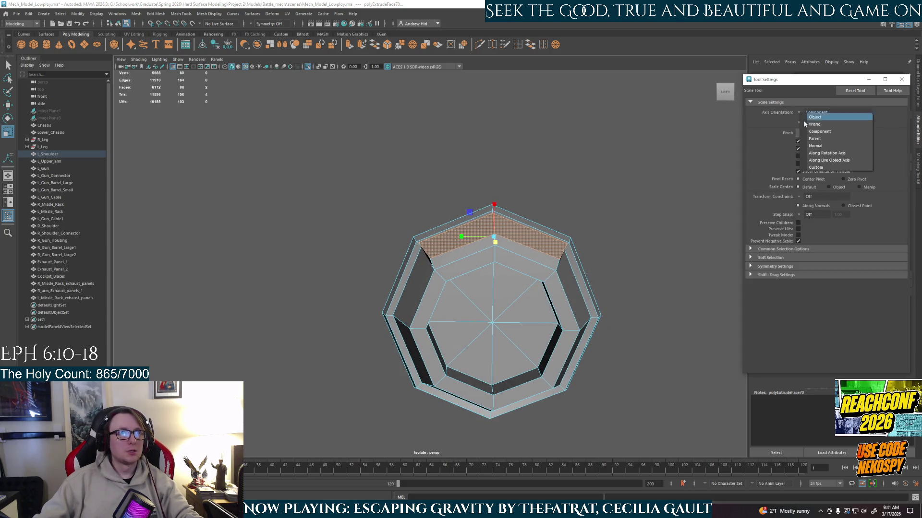
{"action": "left_click", "coordinate": [813, 128]}
{"action": "mouse_move", "coordinate": [552, 247]}
{"action": "left_mouse_down", "text": "alt"}
{"action": "mouse_move", "coordinate": [602, 251]}
{"action": "mouse_move", "coordinate": [536, 257]}
{"action": "left_mouse_up", "text": "alt"}
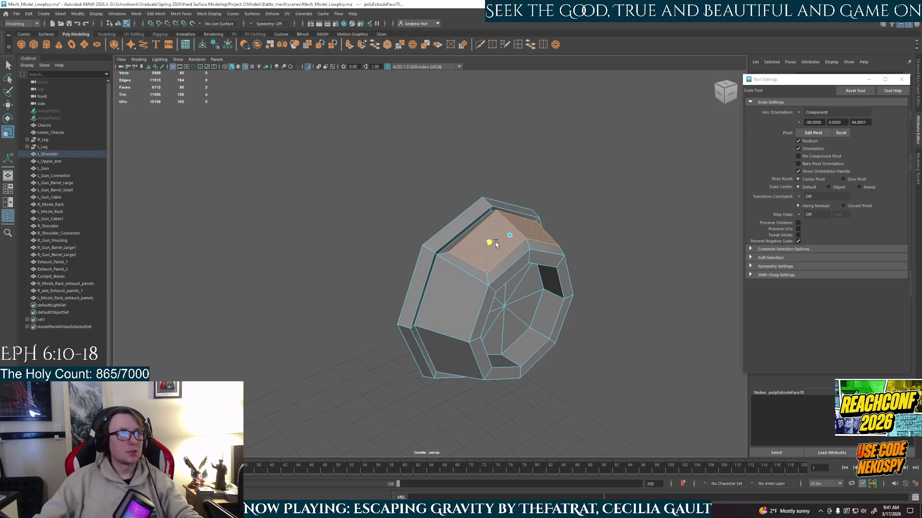
{"action": "mouse_move", "coordinate": [497, 244]}
{"action": "left_mouse_down", "text": "alt"}
{"action": "mouse_move", "coordinate": [486, 211]}
{"action": "mouse_move", "coordinate": [515, 214]}
{"action": "mouse_move", "coordinate": [456, 271]}
{"action": "mouse_move", "coordinate": [518, 257]}
{"action": "mouse_move", "coordinate": [459, 256]}
{"action": "mouse_move", "coordinate": [406, 235]}
{"action": "left_mouse_up", "text": "alt"}
{"action": "key", "text": "w"}
{"action": "right_click_drag", "start_coordinate": [391, 237], "coordinate": [384, 200]}
{"action": "key", "text": "q"}
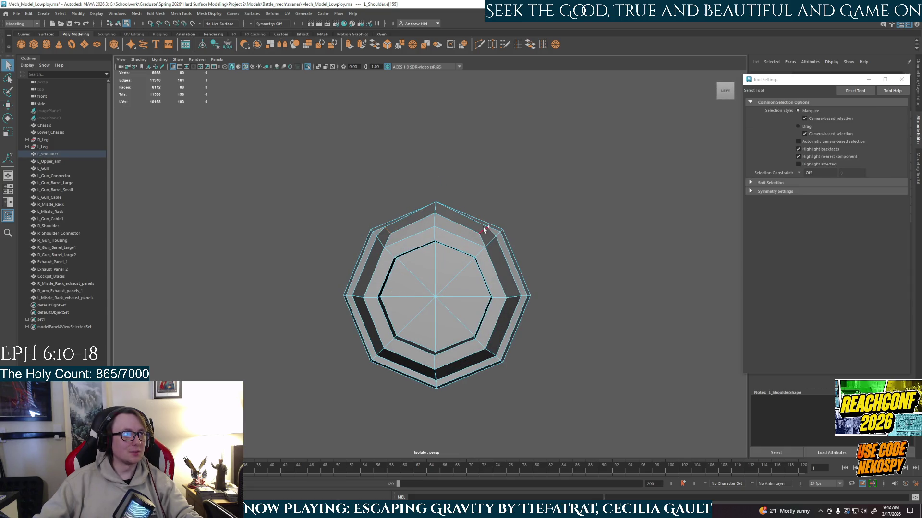
{"action": "key", "text": "w"}
{"action": "left_click", "coordinate": [435, 229]}
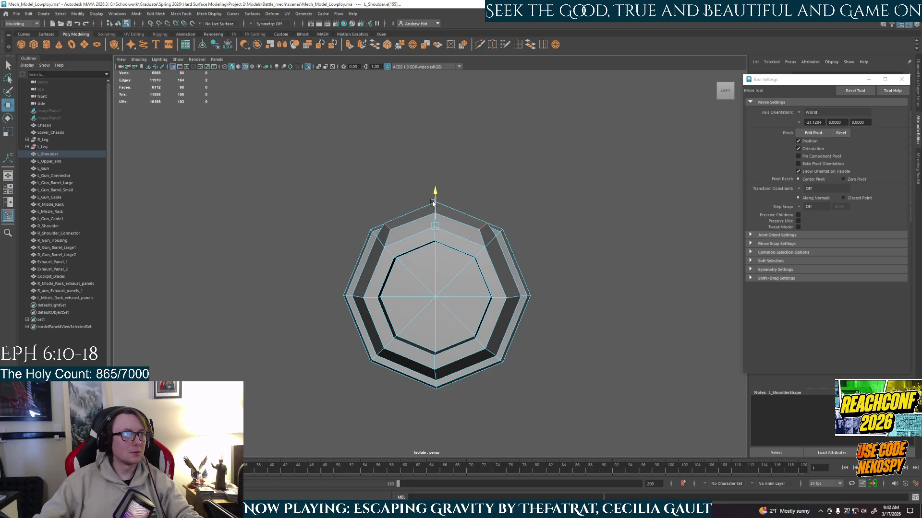
{"action": "left_click", "coordinate": [509, 192]}
{"action": "mouse_move", "coordinate": [510, 191]}
{"action": "left_mouse_down", "text": "alt"}
{"action": "mouse_move", "coordinate": [513, 284]}
{"action": "mouse_move", "coordinate": [422, 275]}
{"action": "left_mouse_up", "text": "alt"}
{"action": "right_click_drag", "start_coordinate": [428, 265], "coordinate": [439, 269]}
{"action": "key", "text": "q"}
{"action": "left_click", "coordinate": [439, 270]}
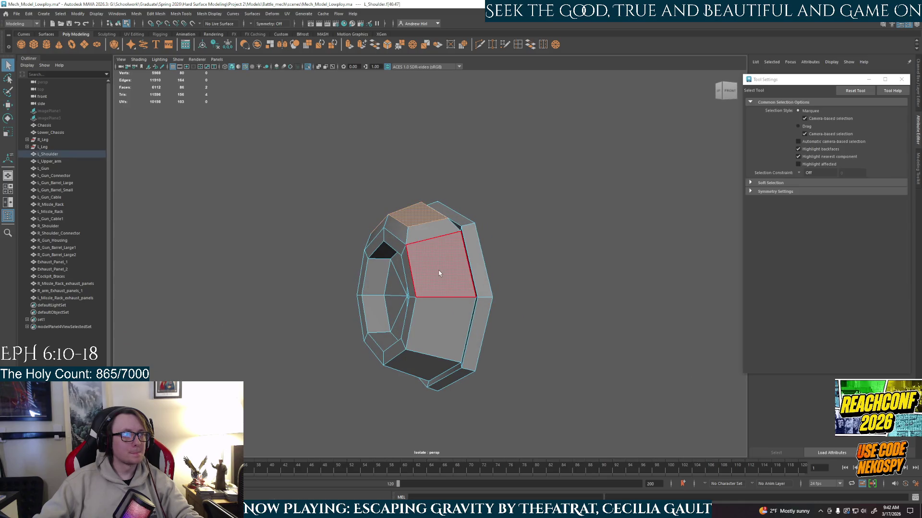
{"action": "left_click", "coordinate": [438, 335], "text": "shift"}
{"action": "mouse_move", "coordinate": [437, 335]}
{"action": "left_mouse_down", "text": "alt"}
{"action": "mouse_move", "coordinate": [528, 264]}
{"action": "mouse_move", "coordinate": [558, 261]}
{"action": "left_mouse_up", "text": "alt"}
{"action": "key", "text": "ctrl+e"}
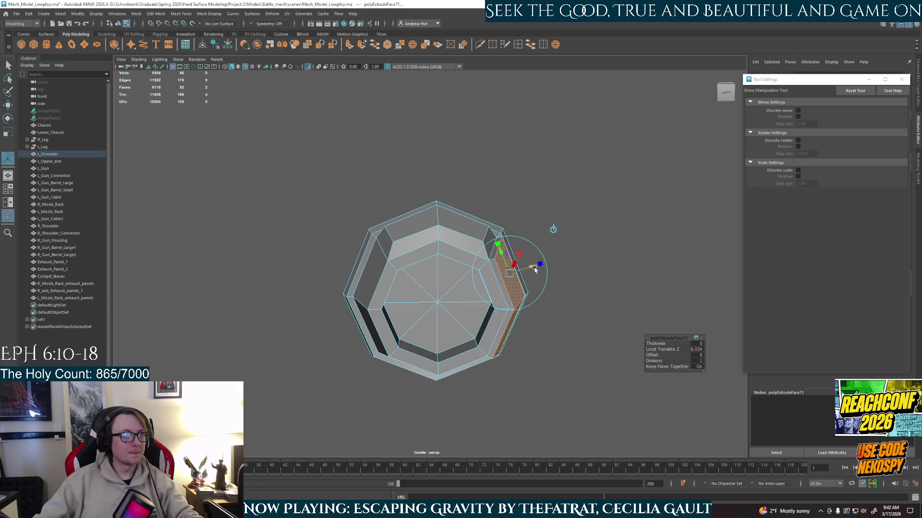
{"action": "mouse_move", "coordinate": [523, 270]}
{"action": "left_mouse_down", "text": "alt"}
{"action": "mouse_move", "coordinate": [523, 225]}
{"action": "mouse_move", "coordinate": [525, 314]}
{"action": "mouse_move", "coordinate": [400, 310]}
{"action": "mouse_move", "coordinate": [541, 298]}
{"action": "left_mouse_up", "text": "alt"}
{"action": "key", "text": "r"}
{"action": "key", "text": "w"}
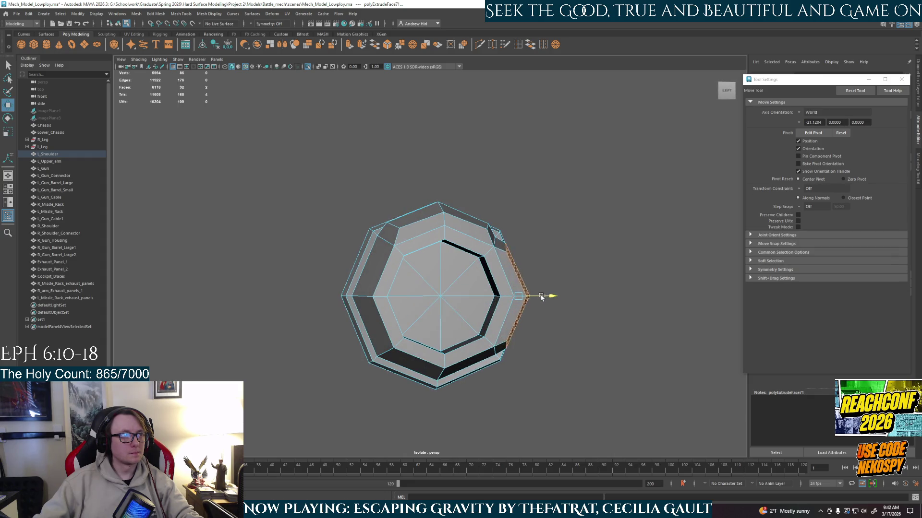
{"action": "left_click", "coordinate": [729, 301]}
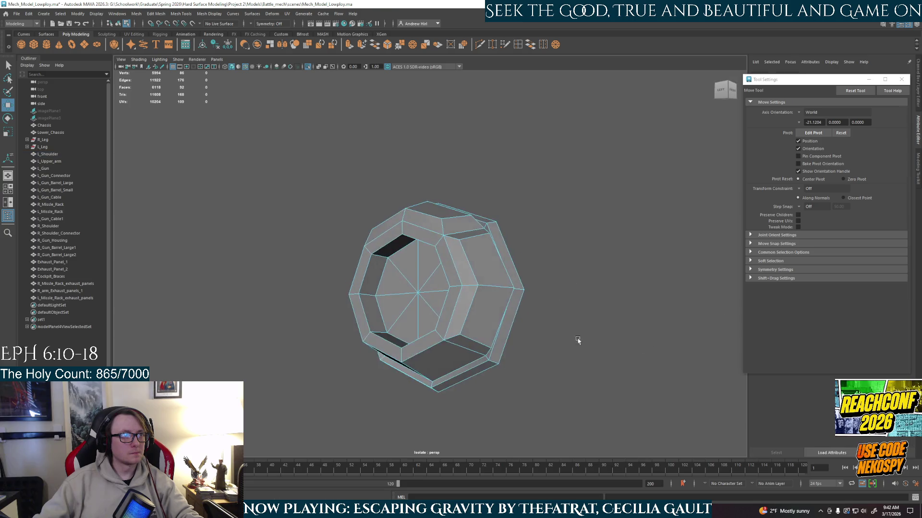
{"action": "left_click_drag", "start_coordinate": [730, 300], "coordinate": [443, 296], "text": "alt"}
{"action": "right_click_drag", "start_coordinate": [443, 297], "coordinate": [495, 264]}
{"action": "key", "text": "ctrl+1"}
{"action": "mouse_move", "coordinate": [488, 367]}
{"action": "left_mouse_down", "text": "alt"}
{"action": "mouse_move", "coordinate": [561, 345]}
{"action": "mouse_move", "coordinate": [504, 371]}
{"action": "mouse_move", "coordinate": [439, 354]}
{"action": "left_mouse_up", "text": "alt"}
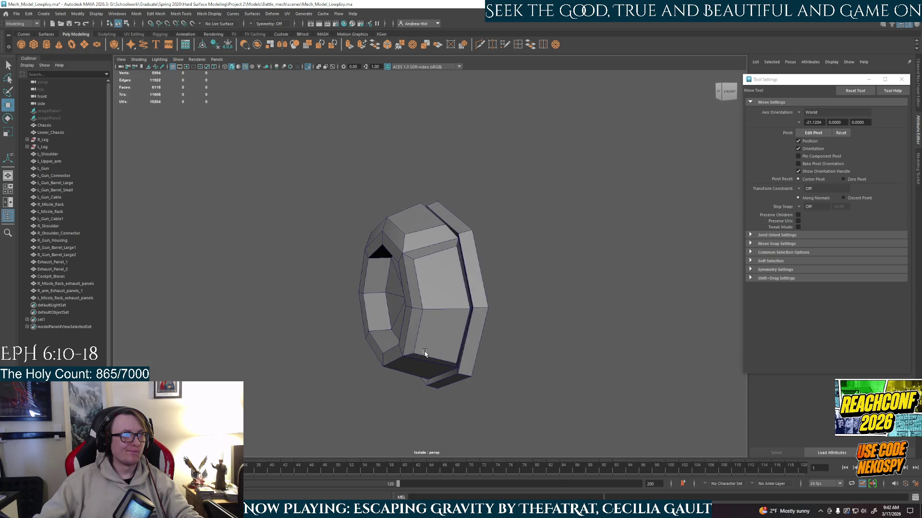
{"action": "left_click_drag", "start_coordinate": [439, 354], "coordinate": [509, 353], "text": "alt"}
{"action": "left_click", "coordinate": [499, 344]}
{"action": "key", "text": "F11"}
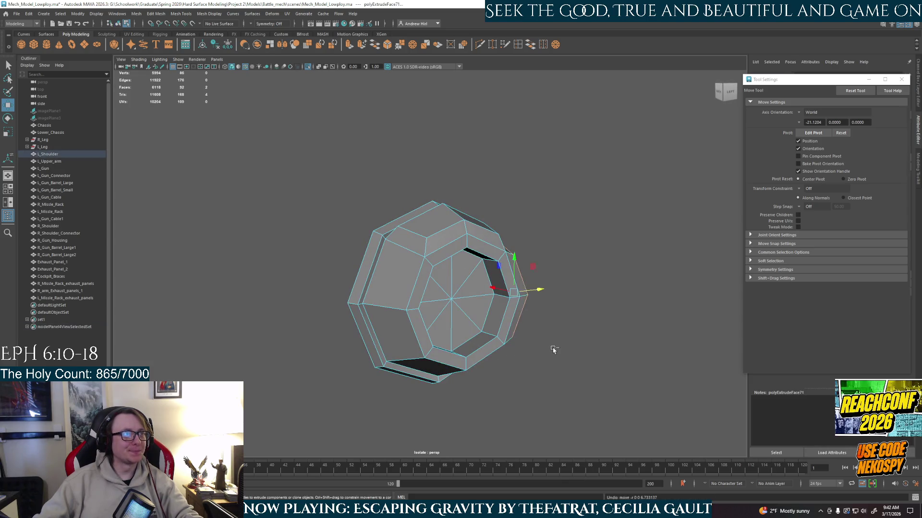
{"action": "key", "text": "ctrl+z"}
{"action": "key", "text": "ctrl+z"}
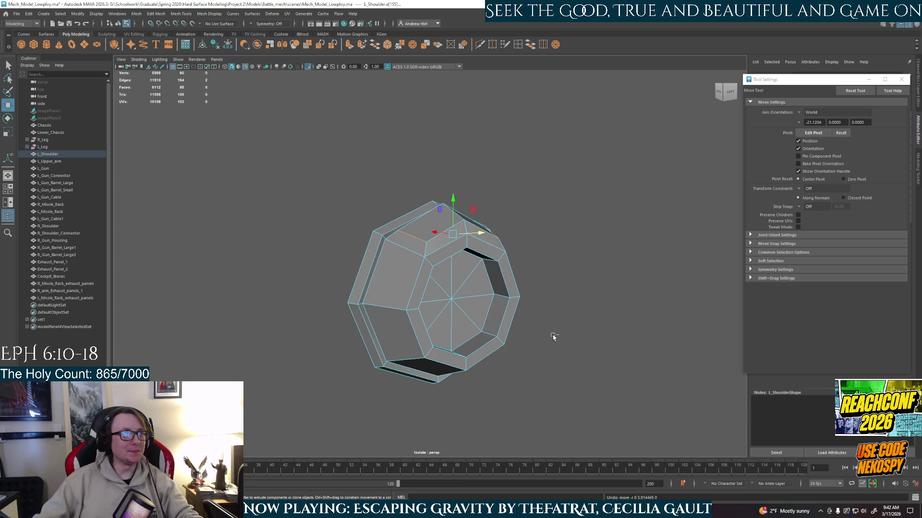
{"action": "key", "text": "ctrl+z"}
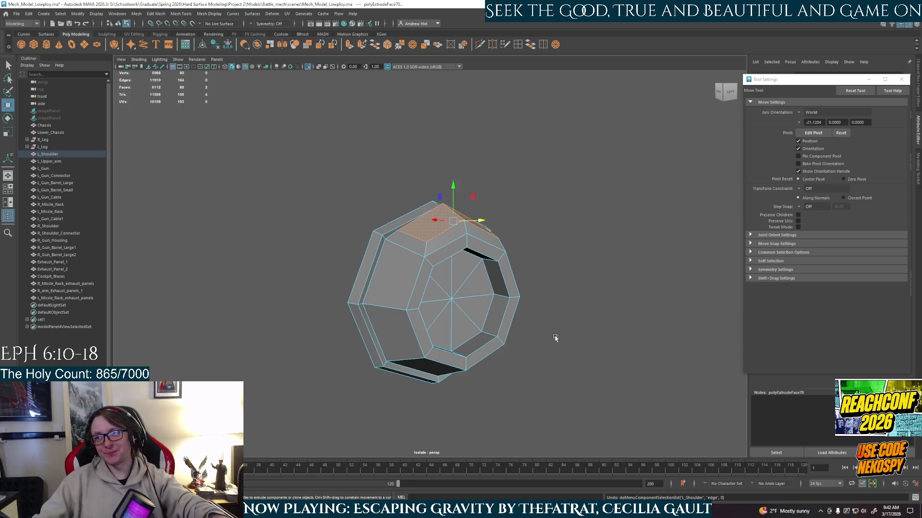
- Undo the shoulder's top-face extrusion and exit isolate view to show the full mech
{"action": "key", "text": "ctrl+z"}
{"action": "key", "text": "ctrl+z"}
{"action": "key", "text": "ctrl+z"}
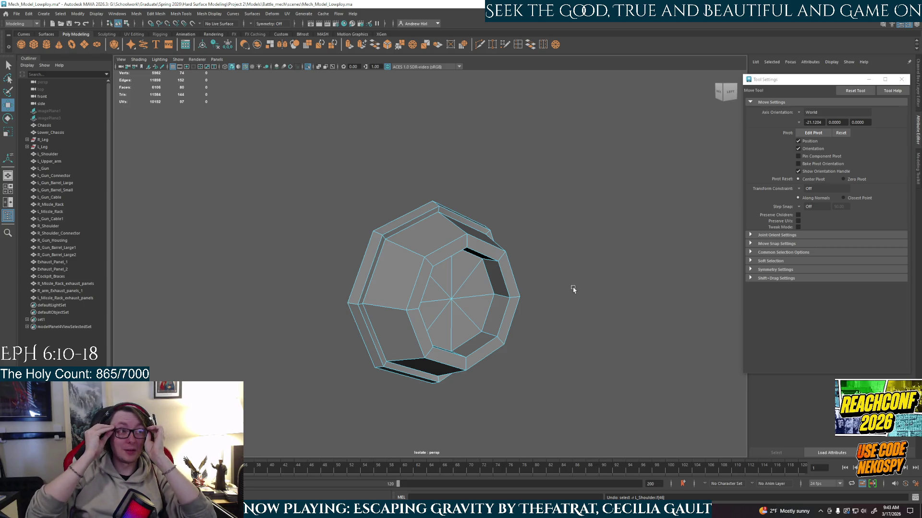
{"action": "key", "text": "ctrl+1"}
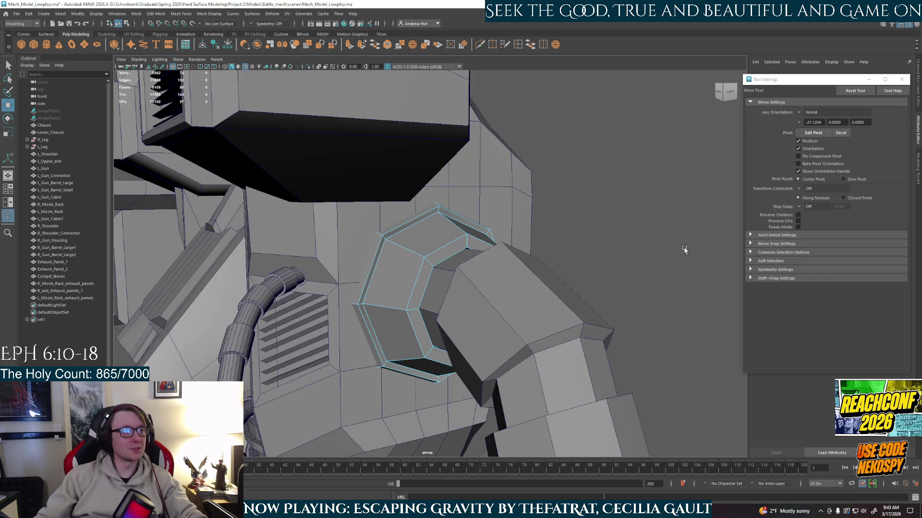
- Select, frame and isolate the left arm gun, and pick a face on it
{"action": "left_click_drag", "start_coordinate": [670, 309], "coordinate": [483, 276], "text": "alt"}
{"action": "left_click", "coordinate": [483, 276]}
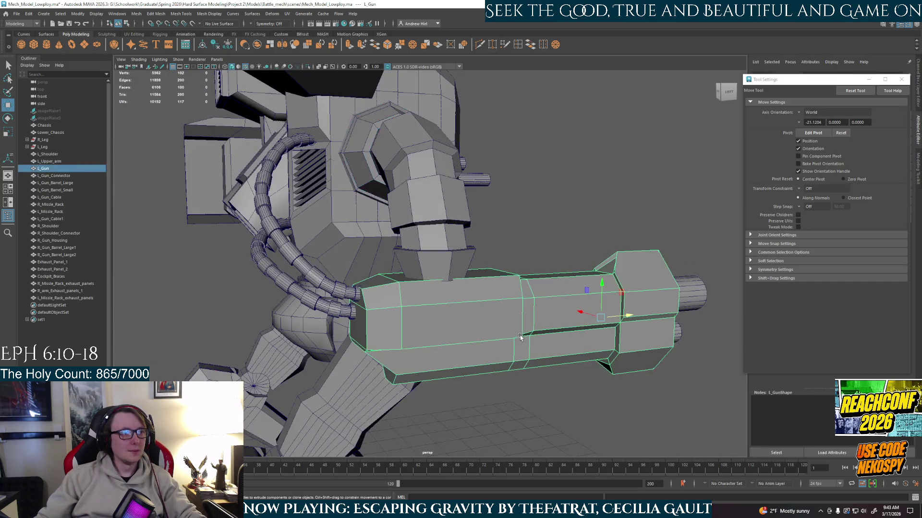
{"action": "key", "text": "f"}
{"action": "key", "text": "ctrl+1"}
{"action": "mouse_move", "coordinate": [483, 276]}
{"action": "left_mouse_down", "text": "alt"}
{"action": "mouse_move", "coordinate": [530, 288]}
{"action": "mouse_move", "coordinate": [439, 306]}
{"action": "mouse_move", "coordinate": [492, 295]}
{"action": "mouse_move", "coordinate": [405, 267]}
{"action": "left_mouse_up", "text": "alt"}
{"action": "right_click_drag", "start_coordinate": [405, 266], "coordinate": [405, 290]}
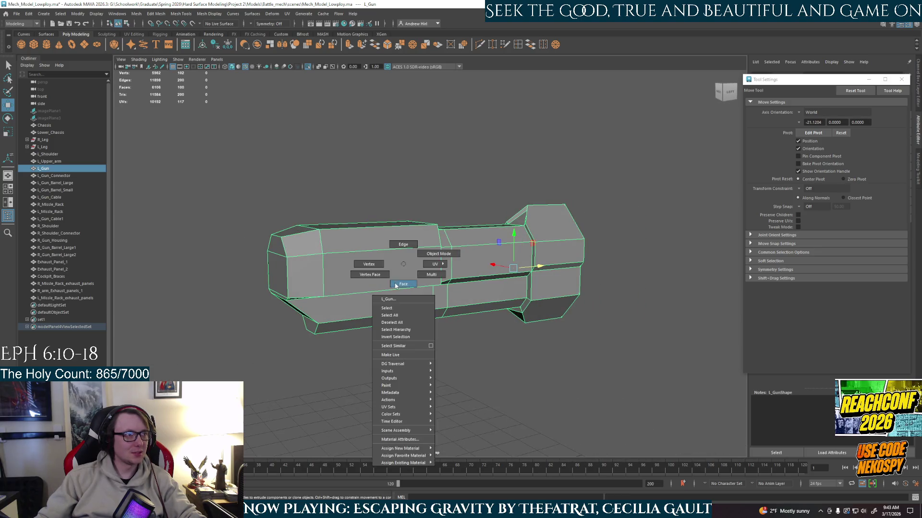
{"action": "key", "text": "q"}
{"action": "left_click", "coordinate": [423, 276]}
{"action": "mouse_move", "coordinate": [434, 292]}
{"action": "left_mouse_down", "text": "alt"}
{"action": "mouse_move", "coordinate": [520, 317]}
{"action": "mouse_move", "coordinate": [433, 277]}
{"action": "left_mouse_up", "text": "alt"}
{"action": "key", "text": "ctrl+1"}
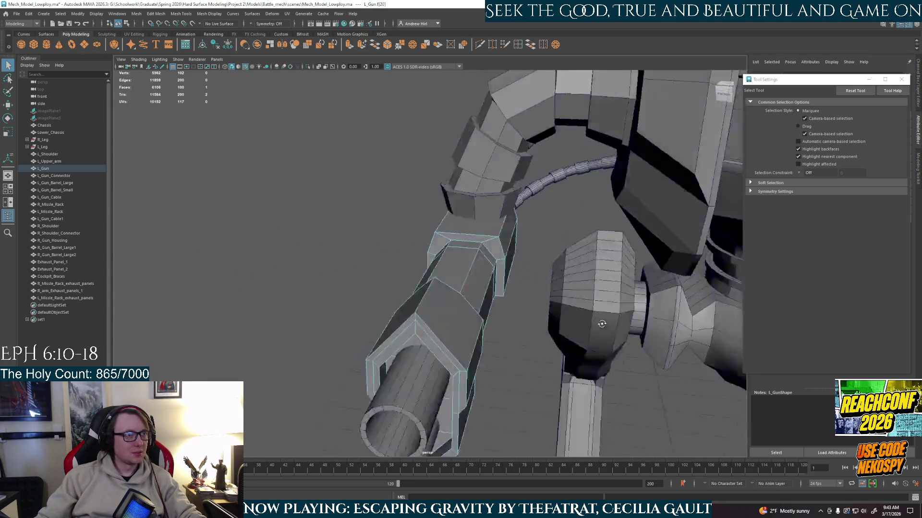
- Select the front block's lower face and a side face of the gun
{"action": "scroll", "coordinate": [433, 276], "scroll_direction": "up", "scroll_amount": 3}
{"action": "mouse_move", "coordinate": [483, 269]}
{"action": "left_mouse_down", "text": "alt"}
{"action": "mouse_move", "coordinate": [562, 301]}
{"action": "mouse_move", "coordinate": [536, 306]}
{"action": "mouse_move", "coordinate": [590, 298]}
{"action": "left_mouse_up", "text": "alt"}
{"action": "left_click", "coordinate": [609, 295], "text": "shift"}
{"action": "mouse_move", "coordinate": [543, 336]}
{"action": "left_mouse_down", "text": "alt"}
{"action": "mouse_move", "coordinate": [534, 352]}
{"action": "mouse_move", "coordinate": [569, 355]}
{"action": "mouse_move", "coordinate": [578, 344]}
{"action": "left_mouse_up", "text": "alt"}
{"action": "left_click_drag", "start_coordinate": [519, 315], "coordinate": [567, 312], "text": "alt"}
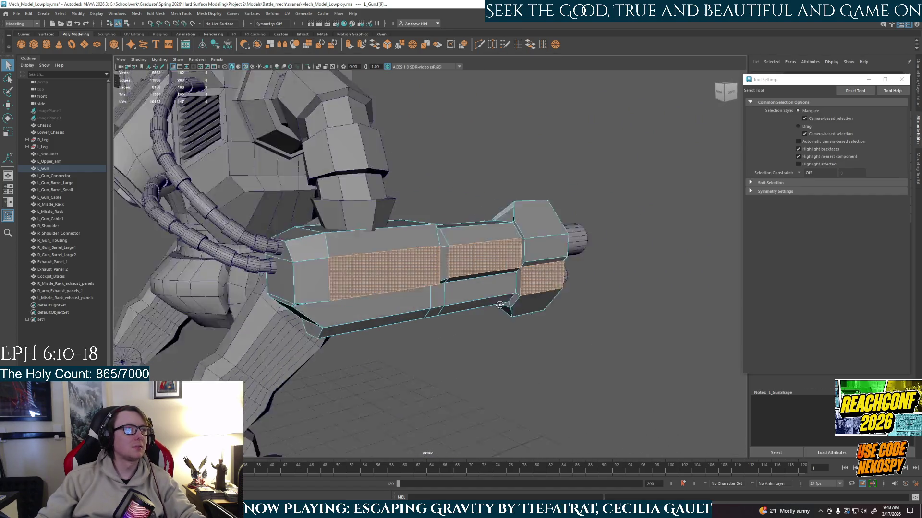
{"action": "left_click", "coordinate": [408, 270]}
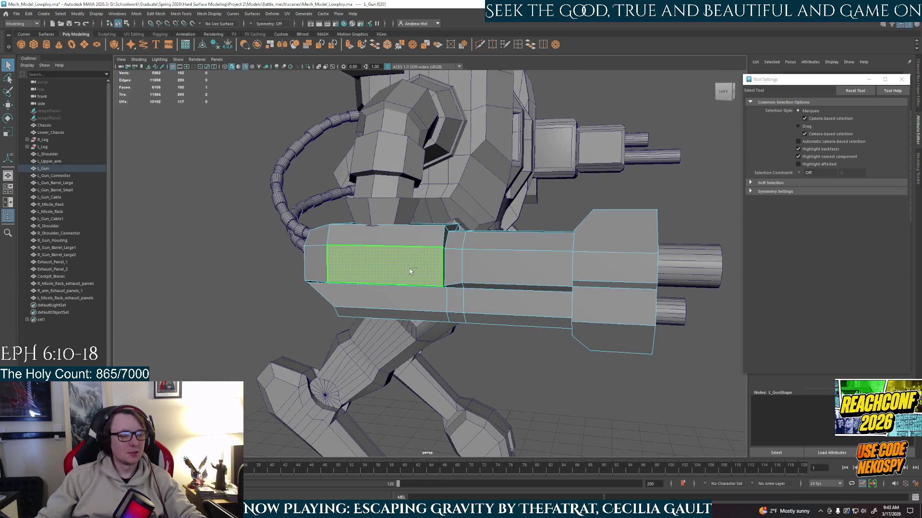
- Extrude the gun's selected side face and scale it inward into a panel
{"action": "key", "text": "ctrl+e"}
{"action": "left_click_drag", "start_coordinate": [409, 271], "coordinate": [391, 283], "text": "alt"}
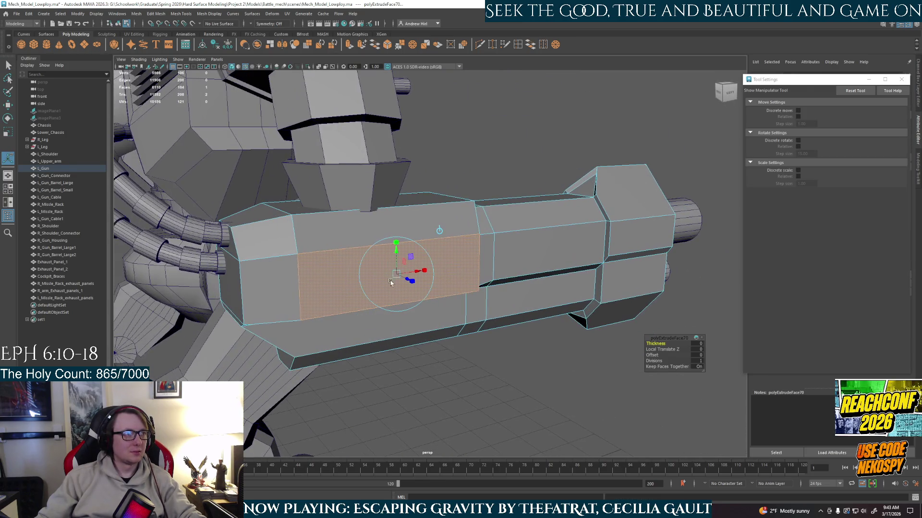
{"action": "key", "text": "r"}
{"action": "left_click_drag", "start_coordinate": [396, 245], "coordinate": [387, 236], "text": "alt"}
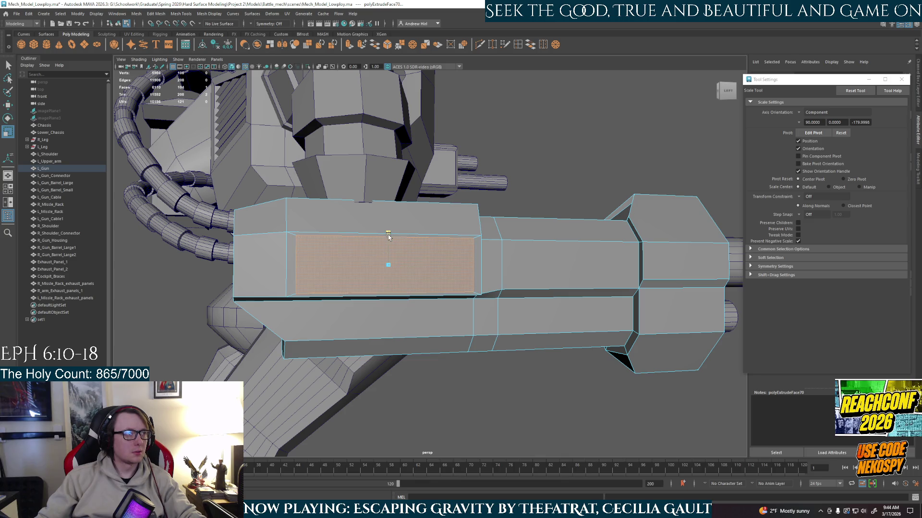
{"action": "left_click_drag", "start_coordinate": [390, 241], "coordinate": [423, 278]}
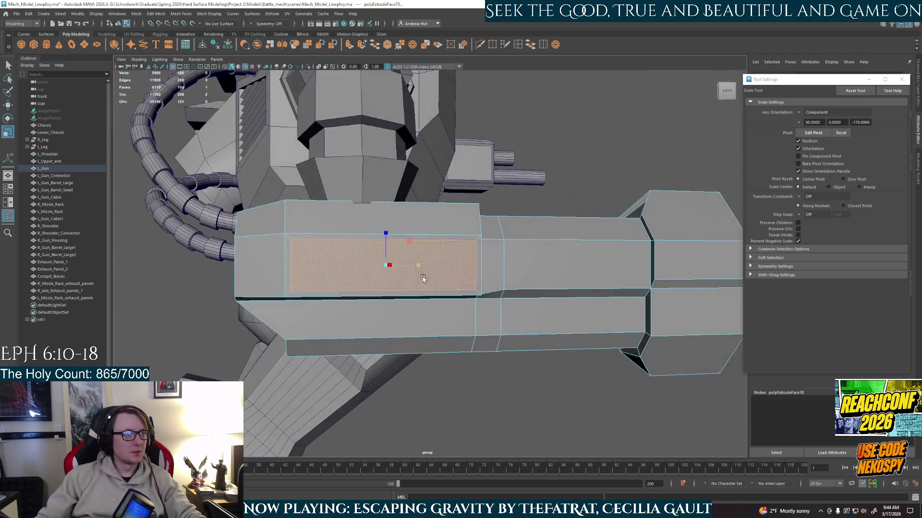
- Extrude the adjacent right face, scale it, and extrude it again for depth
{"action": "left_click", "coordinate": [579, 278]}
{"action": "mouse_move", "coordinate": [579, 279]}
{"action": "left_mouse_down", "text": "alt"}
{"action": "mouse_move", "coordinate": [533, 290]}
{"action": "mouse_move", "coordinate": [532, 241]}
{"action": "left_mouse_up", "text": "alt"}
{"action": "key", "text": "ctrl+e"}
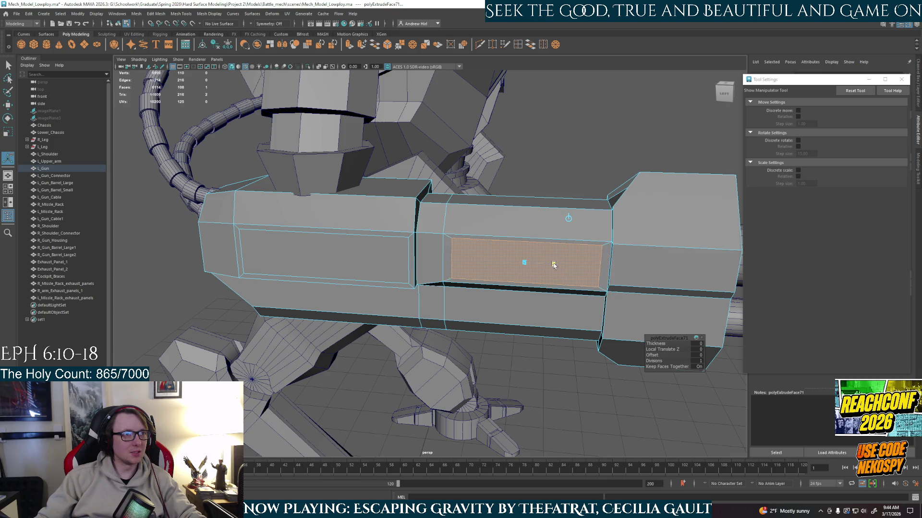
{"action": "left_click_drag", "start_coordinate": [555, 266], "coordinate": [556, 250], "text": "alt"}
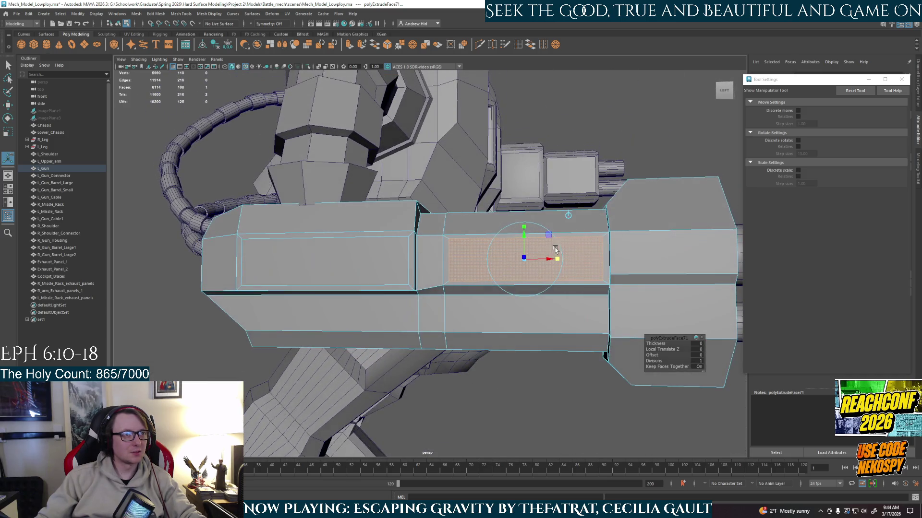
{"action": "mouse_move", "coordinate": [495, 273]}
{"action": "left_mouse_down", "text": "alt"}
{"action": "mouse_move", "coordinate": [377, 311]}
{"action": "mouse_move", "coordinate": [559, 250]}
{"action": "left_mouse_up", "text": "alt"}
{"action": "scroll", "coordinate": [489, 270], "scroll_direction": "up", "scroll_amount": 3}
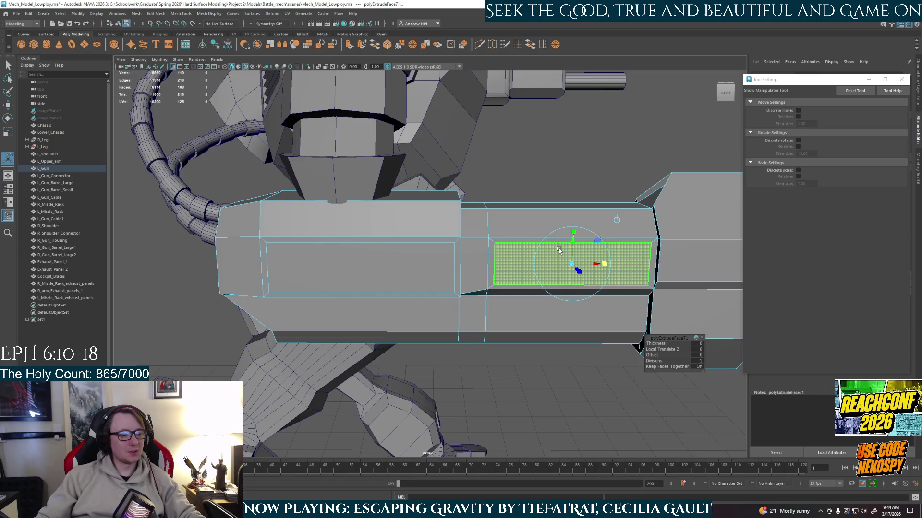
{"action": "key", "text": "r"}
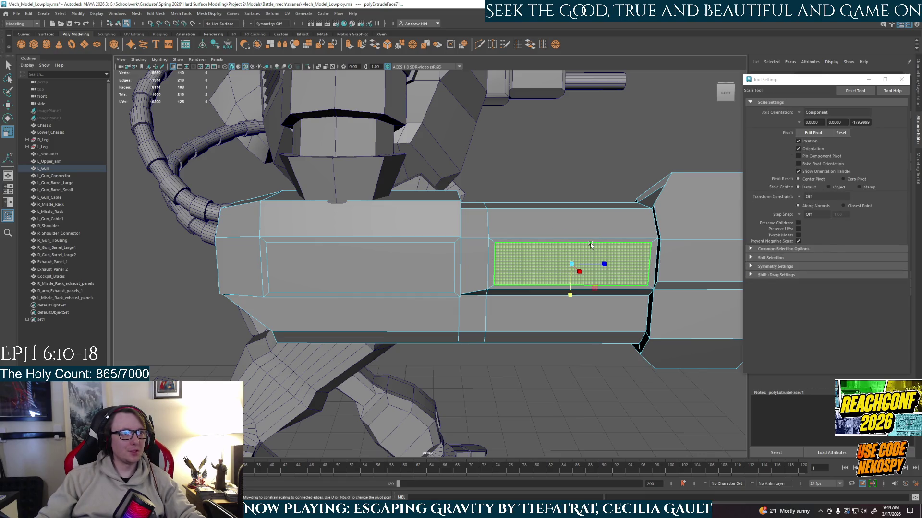
{"action": "key", "text": "ctrl+e"}
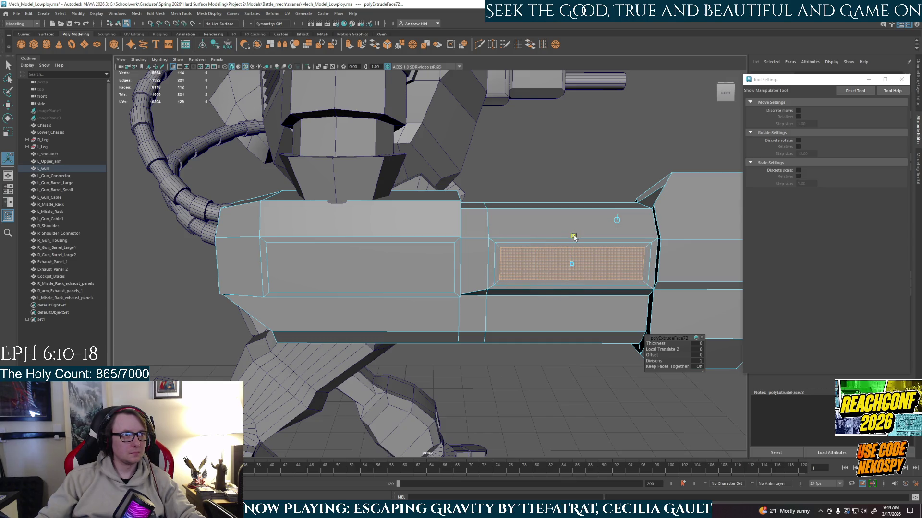
{"action": "left_click_drag", "start_coordinate": [574, 237], "coordinate": [572, 229], "text": "alt"}
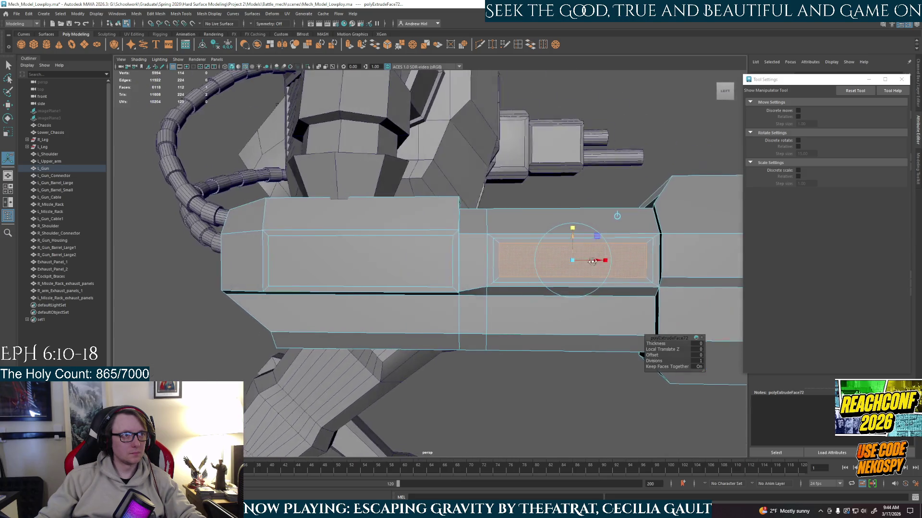
- Extrude the large left face of the gun and adjust it with the transform handles
{"action": "left_click", "coordinate": [317, 253]}
{"action": "key", "text": "ctrl+e"}
{"action": "left_click_drag", "start_coordinate": [357, 270], "coordinate": [385, 277], "text": "alt"}
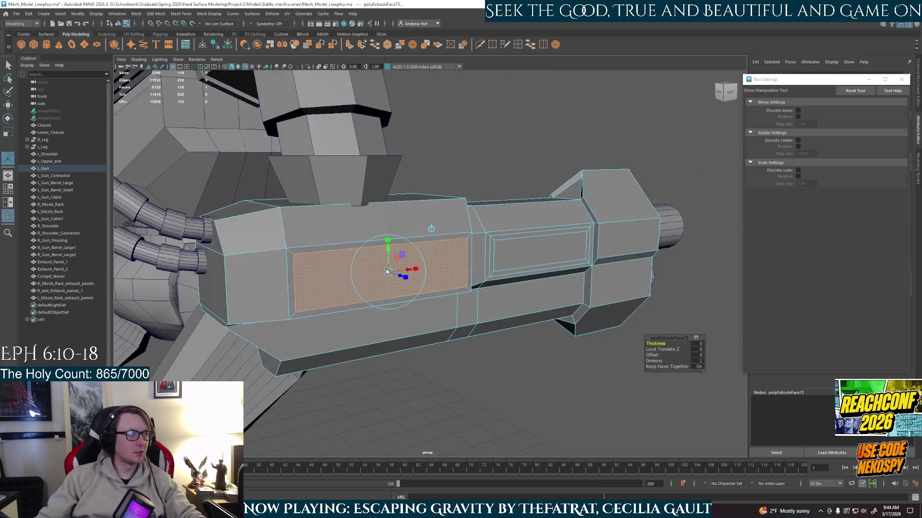
{"action": "left_click", "coordinate": [391, 246]}
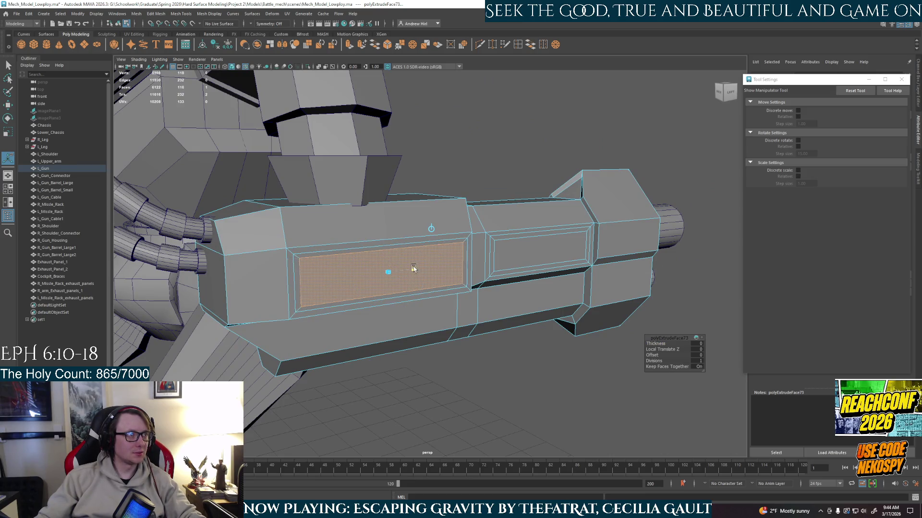
{"action": "left_click", "coordinate": [413, 268]}
{"action": "left_click_drag", "start_coordinate": [413, 269], "coordinate": [359, 220], "text": "alt"}
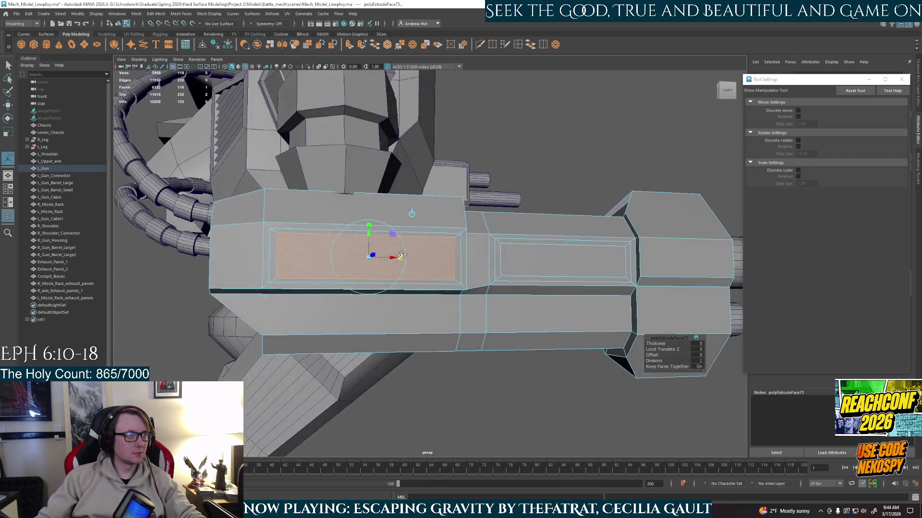
{"action": "left_click", "coordinate": [367, 228]}
{"action": "left_click_drag", "start_coordinate": [367, 227], "coordinate": [424, 267], "text": "alt"}
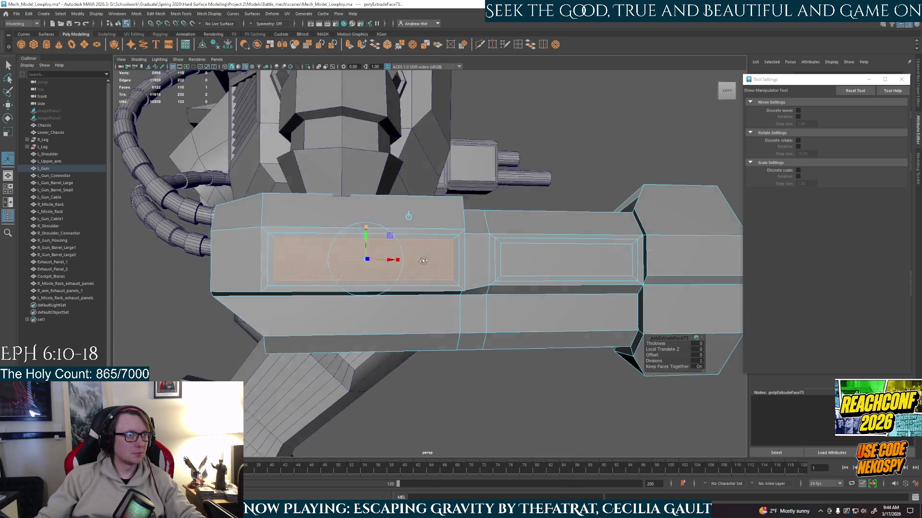
- Select the first panel's right and top bevel strips and extrude them
{"action": "key", "text": "q"}
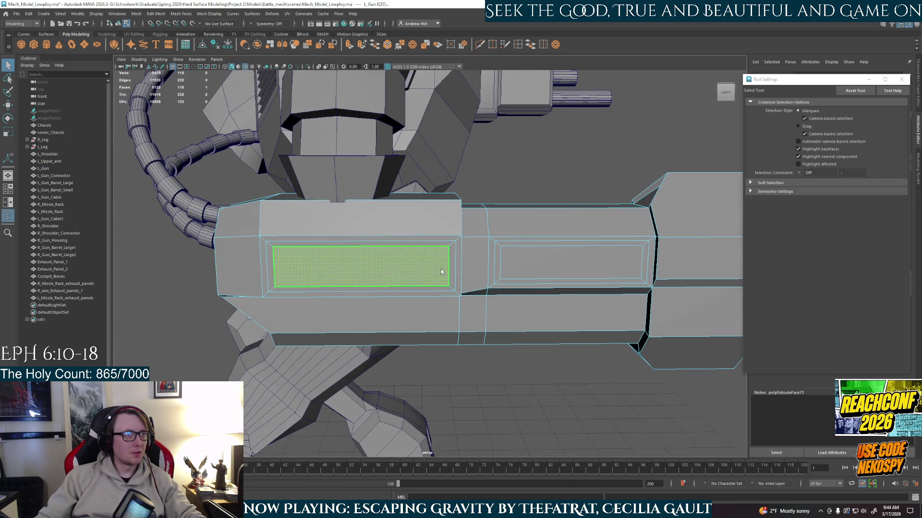
{"action": "right_click", "coordinate": [423, 264]}
{"action": "left_click", "coordinate": [451, 266]}
{"action": "left_click", "coordinate": [419, 244], "text": "shift"}
{"action": "left_click", "coordinate": [419, 247], "text": "shift"}
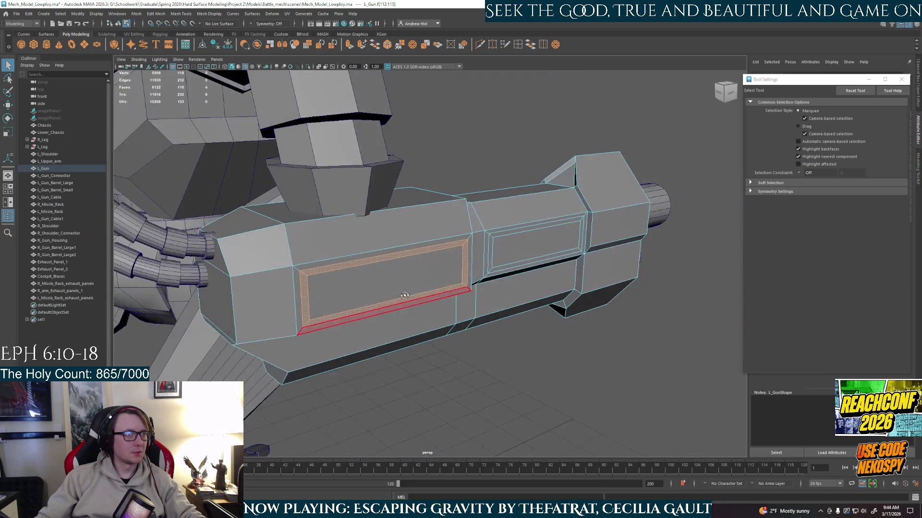
{"action": "mouse_move", "coordinate": [299, 289]}
{"action": "left_mouse_down", "text": "alt"}
{"action": "mouse_move", "coordinate": [407, 296]}
{"action": "mouse_move", "coordinate": [450, 320]}
{"action": "mouse_move", "coordinate": [452, 273]}
{"action": "left_mouse_up", "text": "alt"}
{"action": "key", "text": "ctrl+e"}
{"action": "key", "text": "q"}
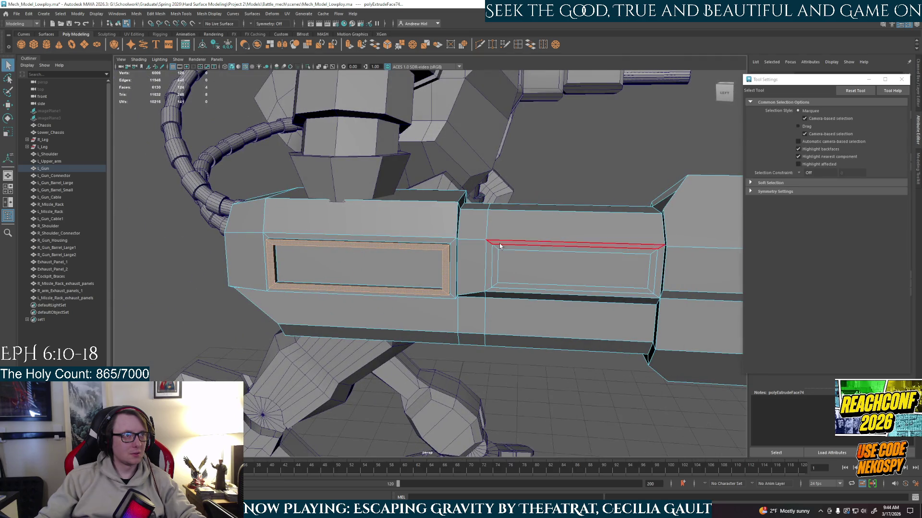
- Extrude the second panel's border faces outward from the gun
{"action": "key", "text": "ctrl+shift+a"}
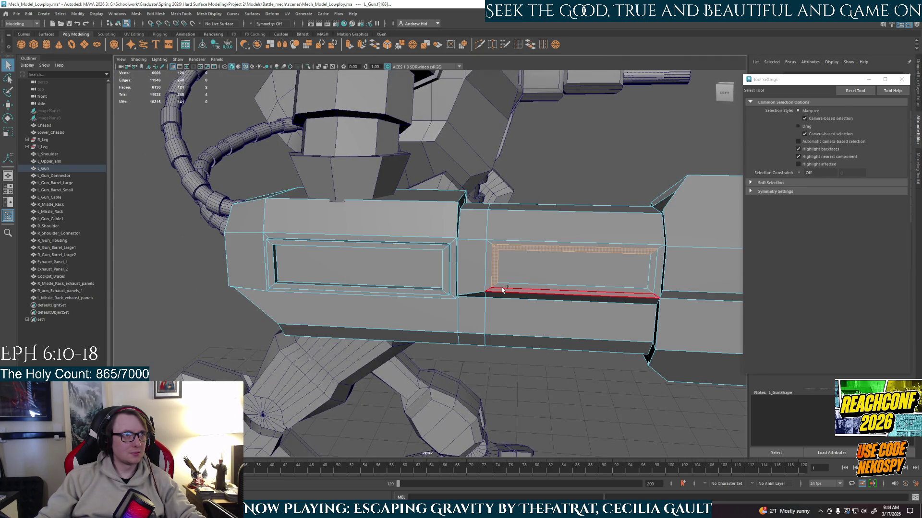
{"action": "left_click", "coordinate": [652, 271], "text": "shift"}
{"action": "left_click", "coordinate": [582, 290], "text": "shift"}
{"action": "left_click_drag", "start_coordinate": [582, 291], "coordinate": [615, 303], "text": "alt"}
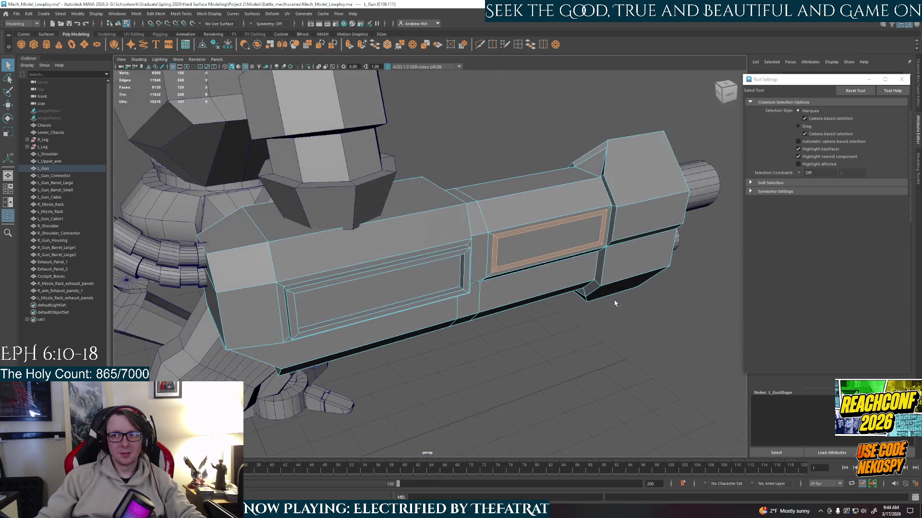
{"action": "key", "text": "ctrl+e"}
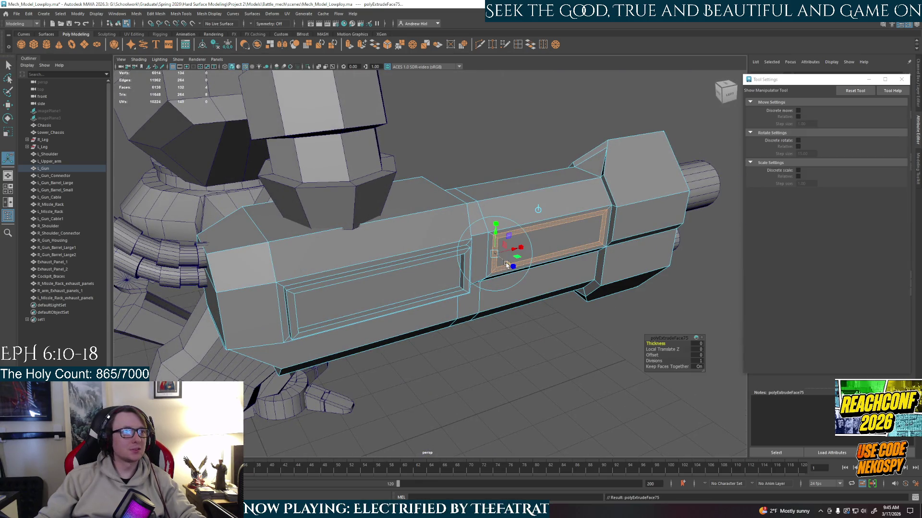
{"action": "mouse_move", "coordinate": [507, 264]}
{"action": "left_mouse_down"}
{"action": "mouse_move", "coordinate": [524, 264]}
{"action": "mouse_move", "coordinate": [512, 272]}
{"action": "left_mouse_up"}
- In edge mode, select the panel's edges and scale them
{"action": "right_click", "coordinate": [511, 273]}
{"action": "left_click", "coordinate": [512, 250]}
{"action": "left_click", "coordinate": [491, 303]}
{"action": "mouse_move", "coordinate": [464, 323]}
{"action": "left_mouse_down", "text": "alt"}
{"action": "mouse_move", "coordinate": [470, 264]}
{"action": "mouse_move", "coordinate": [500, 288]}
{"action": "mouse_move", "coordinate": [522, 290]}
{"action": "mouse_move", "coordinate": [493, 300]}
{"action": "mouse_move", "coordinate": [570, 253]}
{"action": "left_mouse_up", "text": "alt"}
{"action": "left_click", "coordinate": [470, 264]}
{"action": "key", "text": "r"}
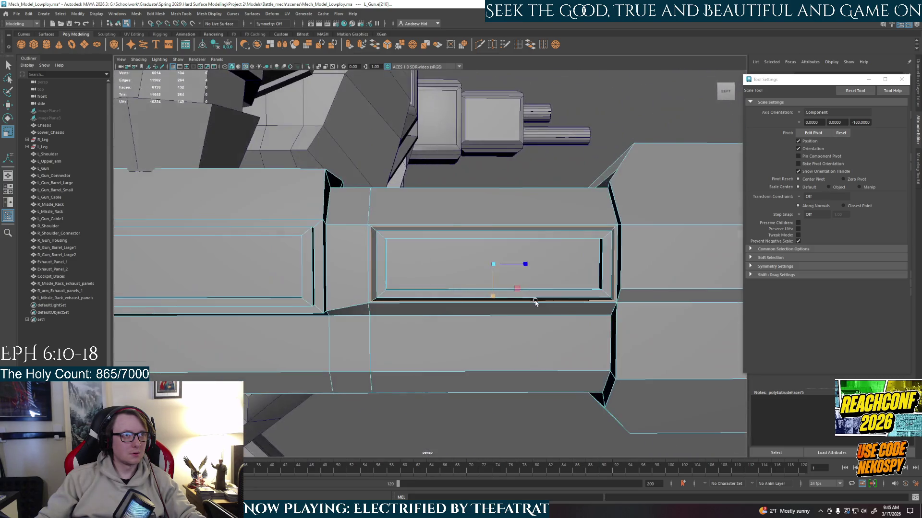
{"action": "double_click", "coordinate": [548, 231]}
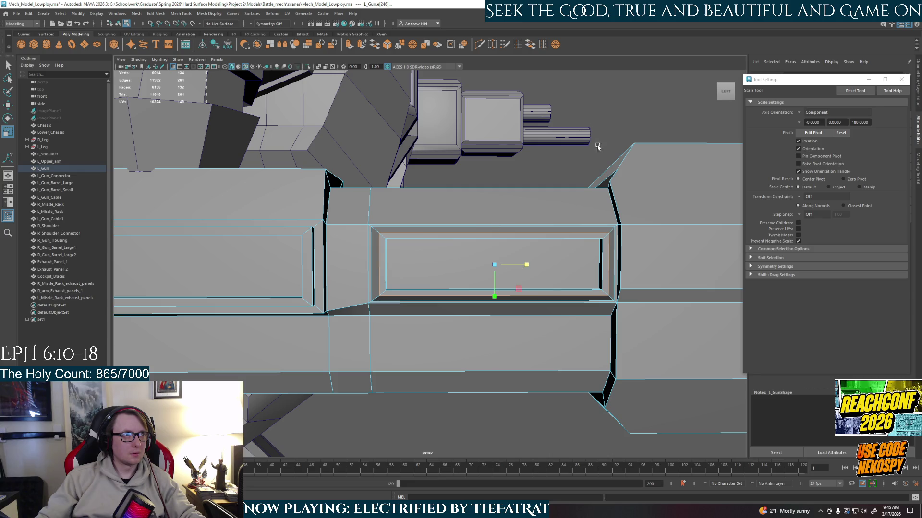
{"action": "left_click_drag", "start_coordinate": [506, 236], "coordinate": [488, 258], "text": "alt"}
- Select the panel's vertical edge loop and frame the view on it
{"action": "left_click", "coordinate": [483, 403]}
{"action": "mouse_move", "coordinate": [483, 402]}
{"action": "left_mouse_down", "text": "alt"}
{"action": "mouse_move", "coordinate": [387, 331]}
{"action": "mouse_move", "coordinate": [495, 285]}
{"action": "mouse_move", "coordinate": [346, 279]}
{"action": "left_mouse_up", "text": "alt"}
{"action": "right_click_drag", "start_coordinate": [350, 269], "coordinate": [357, 281]}
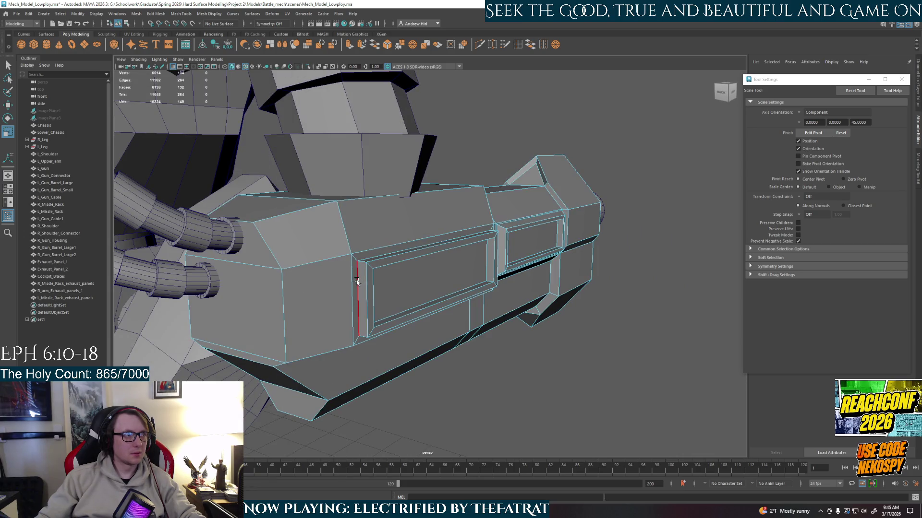
{"action": "double_click", "coordinate": [357, 282]}
{"action": "key", "text": "f"}
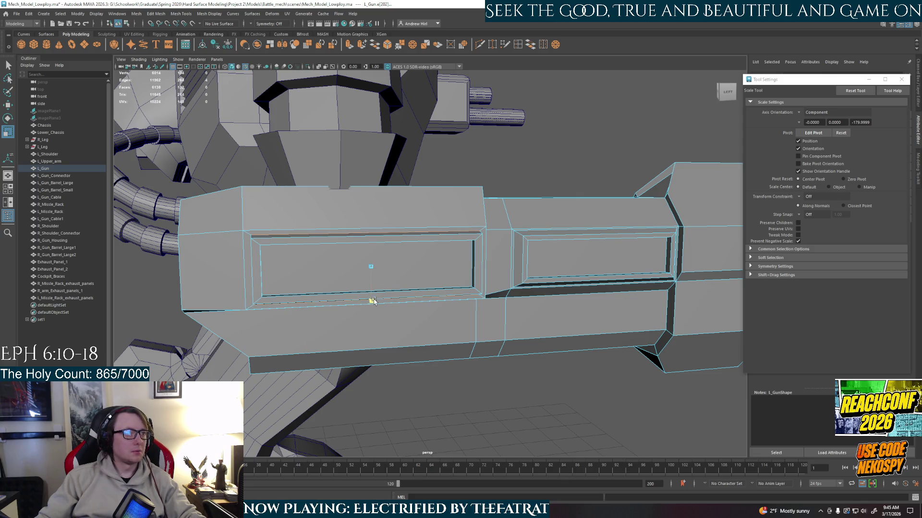
{"action": "mouse_move", "coordinate": [374, 299]}
{"action": "left_mouse_down", "text": "alt"}
{"action": "mouse_move", "coordinate": [389, 292]}
{"action": "mouse_move", "coordinate": [387, 261]}
{"action": "mouse_move", "coordinate": [281, 240]}
{"action": "left_mouse_up", "text": "alt"}
{"action": "key", "text": "q"}
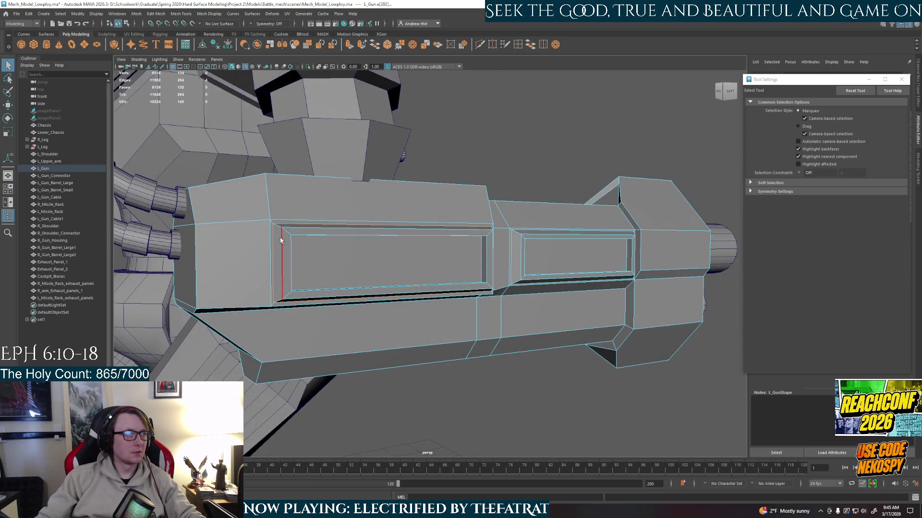
- Scale the panel's bottom edge to straighten it, then deselect
{"action": "left_click_drag", "start_coordinate": [351, 282], "coordinate": [384, 298], "text": "alt"}
{"action": "key", "text": "r"}
{"action": "left_click", "coordinate": [384, 299]}
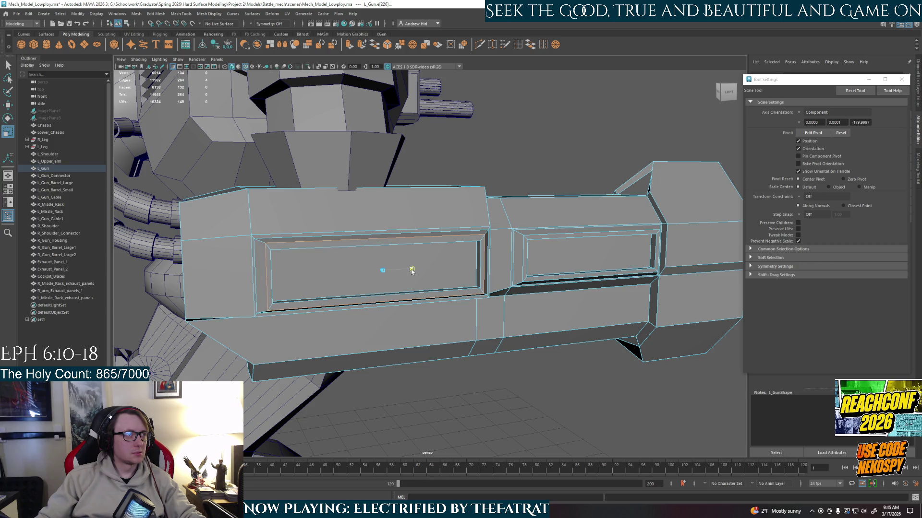
{"action": "left_click_drag", "start_coordinate": [384, 301], "coordinate": [384, 301]}
{"action": "left_click", "coordinate": [531, 154]}
{"action": "left_click_drag", "start_coordinate": [530, 154], "coordinate": [498, 228], "text": "alt"}
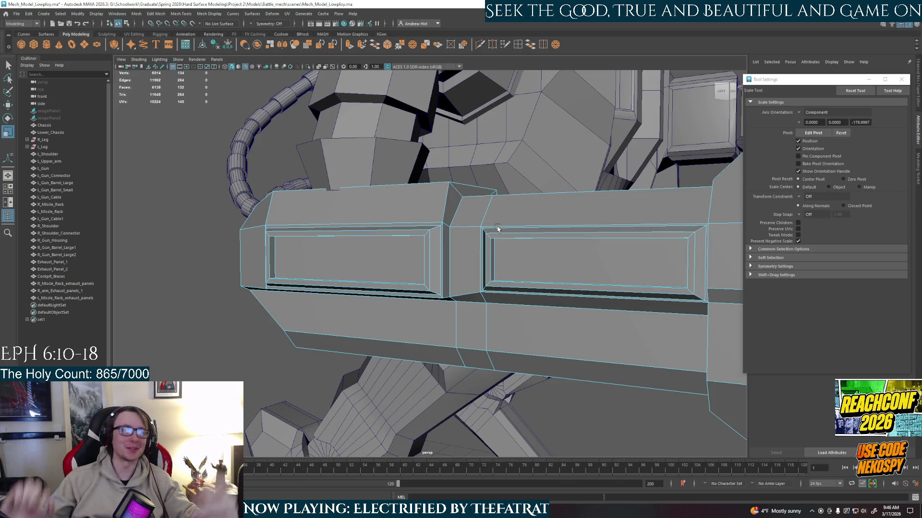
{"action": "scroll", "coordinate": [487, 214], "scroll_direction": "down", "scroll_amount": 5}
- Dismiss the autosave prompt and orbit and zoom around the mech to the left gun
{"action": "mouse_move", "coordinate": [487, 214]}
{"action": "left_mouse_down", "text": "alt"}
{"action": "mouse_move", "coordinate": [452, 287]}
{"action": "mouse_move", "coordinate": [469, 296]}
{"action": "left_mouse_up", "text": "alt"}
{"action": "left_click", "coordinate": [442, 261]}
{"action": "scroll", "coordinate": [435, 284], "scroll_direction": "down", "scroll_amount": 5}
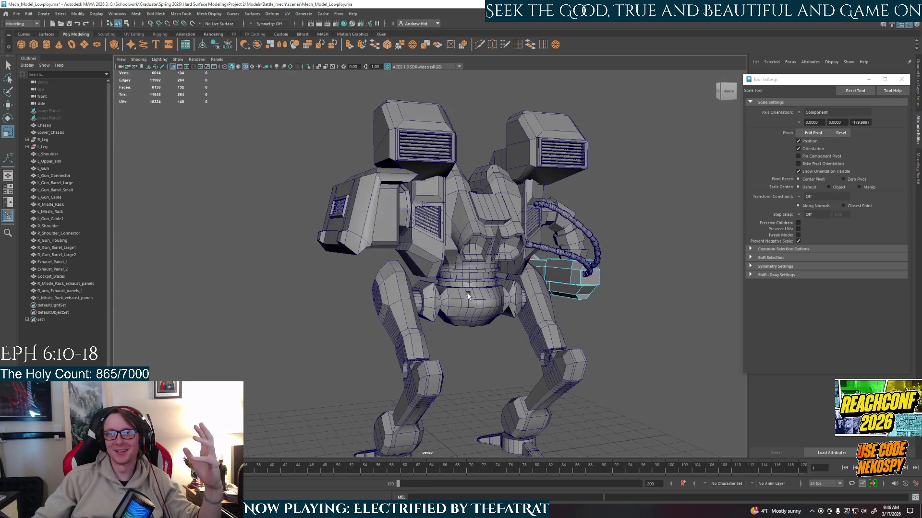
{"action": "scroll", "coordinate": [426, 183], "scroll_direction": "up", "scroll_amount": 5}
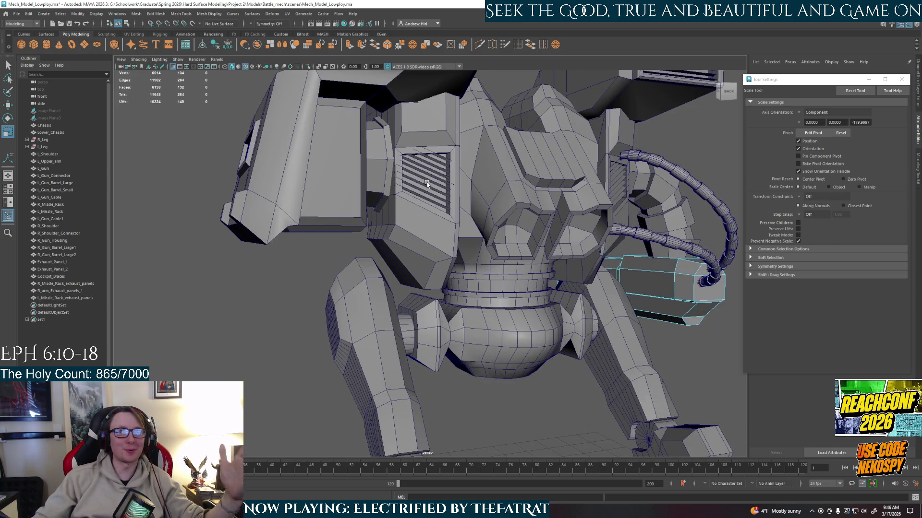
{"action": "scroll", "coordinate": [426, 184], "scroll_direction": "down", "scroll_amount": 4}
{"action": "scroll", "coordinate": [426, 183], "scroll_direction": "down", "scroll_amount": 4}
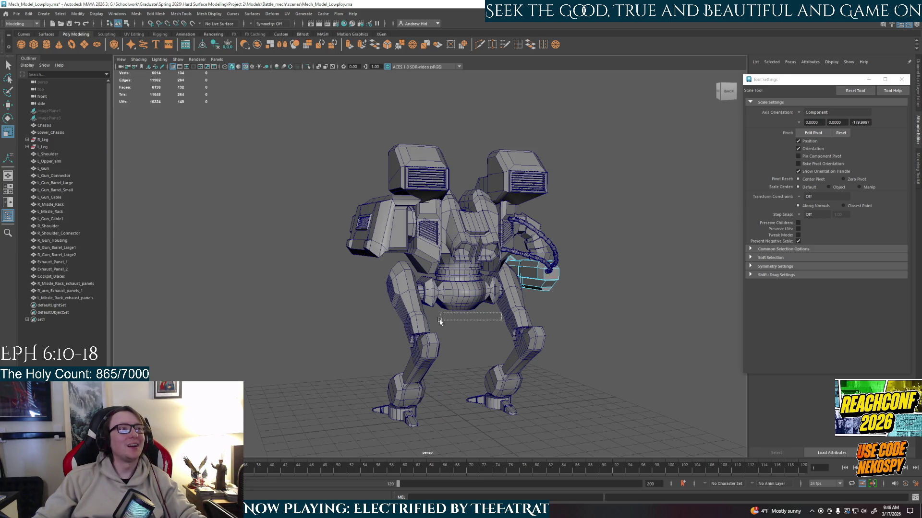
{"action": "left_click_drag", "start_coordinate": [440, 320], "coordinate": [441, 321]}
{"action": "mouse_move", "coordinate": [648, 313]}
{"action": "left_mouse_down", "text": "alt"}
{"action": "mouse_move", "coordinate": [429, 294]}
{"action": "mouse_move", "coordinate": [429, 374]}
{"action": "left_mouse_up", "text": "alt"}
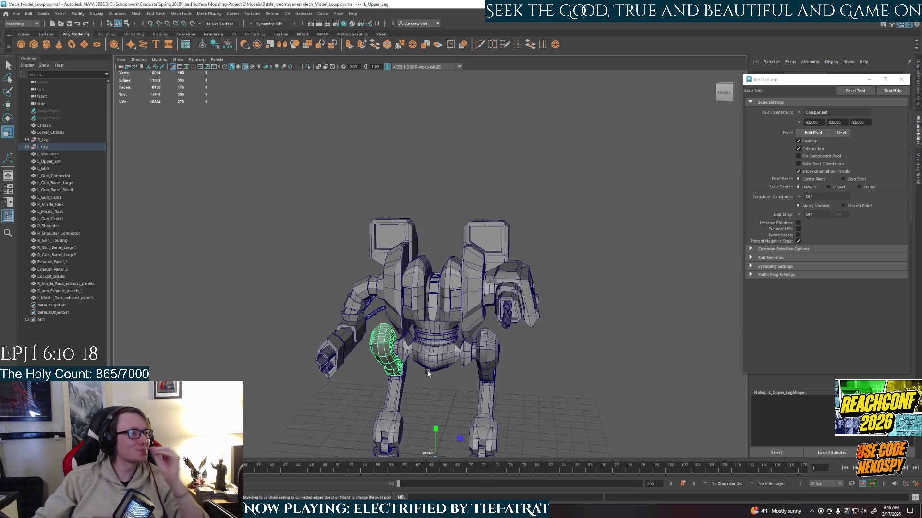
{"action": "mouse_move", "coordinate": [434, 366]}
{"action": "left_mouse_down"}
{"action": "mouse_move", "coordinate": [461, 371]}
{"action": "mouse_move", "coordinate": [432, 336]}
{"action": "mouse_move", "coordinate": [437, 316]}
{"action": "mouse_move", "coordinate": [395, 238]}
{"action": "left_mouse_up"}
{"action": "scroll", "coordinate": [456, 336], "scroll_direction": "up", "scroll_amount": 5}
{"action": "scroll", "coordinate": [437, 308], "scroll_direction": "up", "scroll_amount": 3}
{"action": "scroll", "coordinate": [424, 287], "scroll_direction": "up", "scroll_amount": 2}
- Switch the gun to face mode and select its left panel face
{"action": "right_click_drag", "start_coordinate": [390, 243], "coordinate": [397, 249]}
{"action": "key", "text": "q"}
{"action": "left_click", "coordinate": [398, 249]}
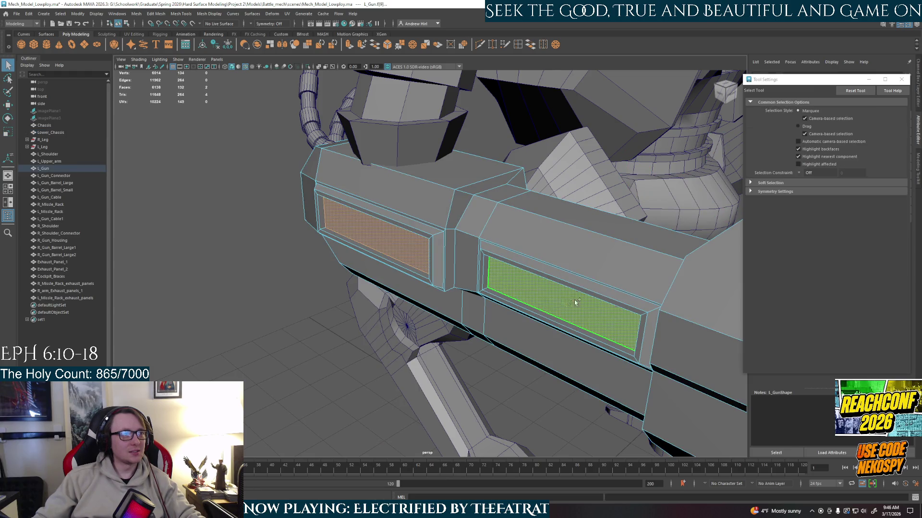
- Add the right panel face to the selection and extrude the gun's panel faces
{"action": "left_click", "coordinate": [577, 303], "text": "shift"}
{"action": "mouse_move", "coordinate": [578, 302]}
{"action": "left_mouse_down", "text": "alt"}
{"action": "mouse_move", "coordinate": [445, 326]}
{"action": "mouse_move", "coordinate": [403, 255]}
{"action": "mouse_move", "coordinate": [386, 261]}
{"action": "left_mouse_up", "text": "alt"}
{"action": "key", "text": "ctrl+e"}
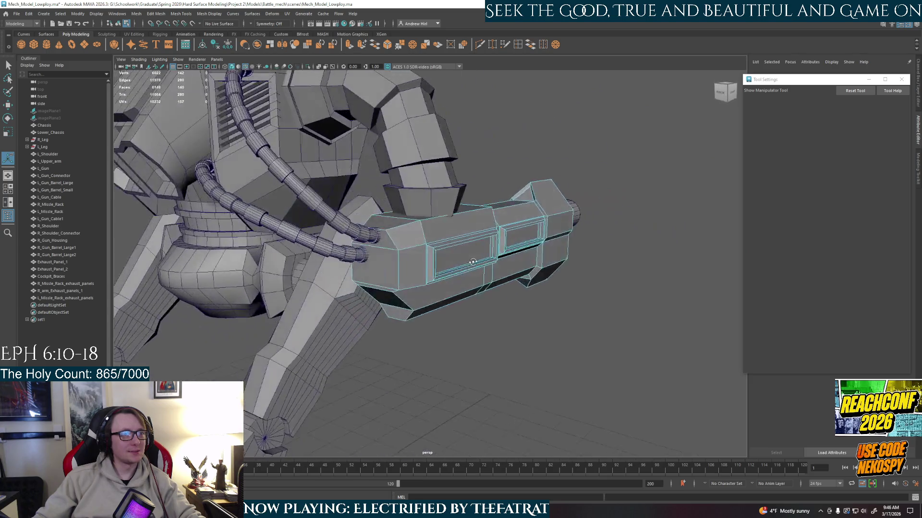
{"action": "scroll", "coordinate": [387, 261], "scroll_direction": "down", "scroll_amount": 5}
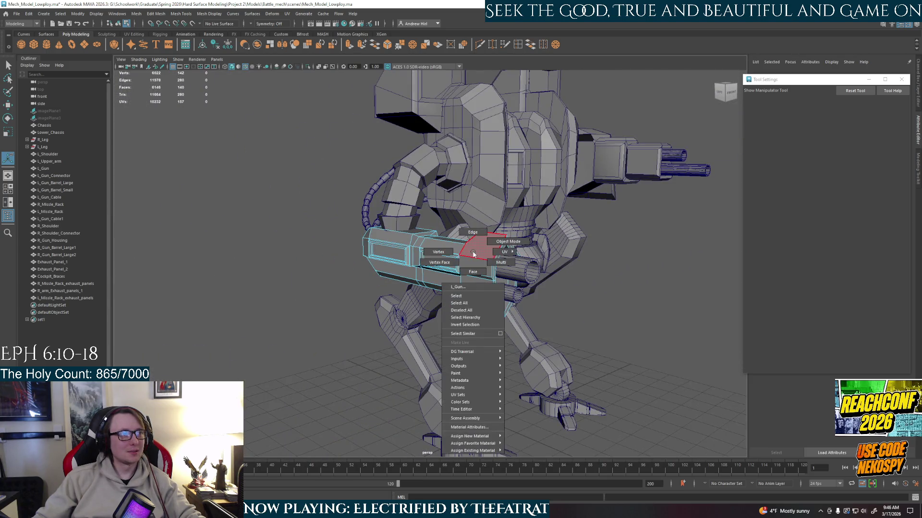
{"action": "right_click_drag", "start_coordinate": [469, 253], "coordinate": [480, 243]}
{"action": "mouse_move", "coordinate": [470, 254]}
{"action": "left_mouse_down", "text": "alt"}
{"action": "mouse_move", "coordinate": [481, 349]}
{"action": "mouse_move", "coordinate": [484, 312]}
{"action": "left_mouse_up", "text": "alt"}
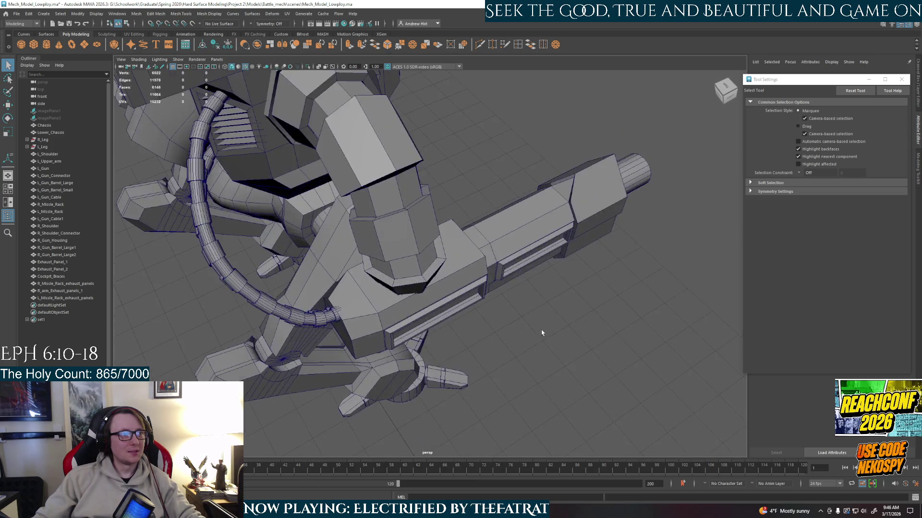
{"action": "scroll", "coordinate": [486, 278], "scroll_direction": "up", "scroll_amount": 5}
{"action": "left_click_drag", "start_coordinate": [486, 279], "coordinate": [485, 279], "text": "alt"}
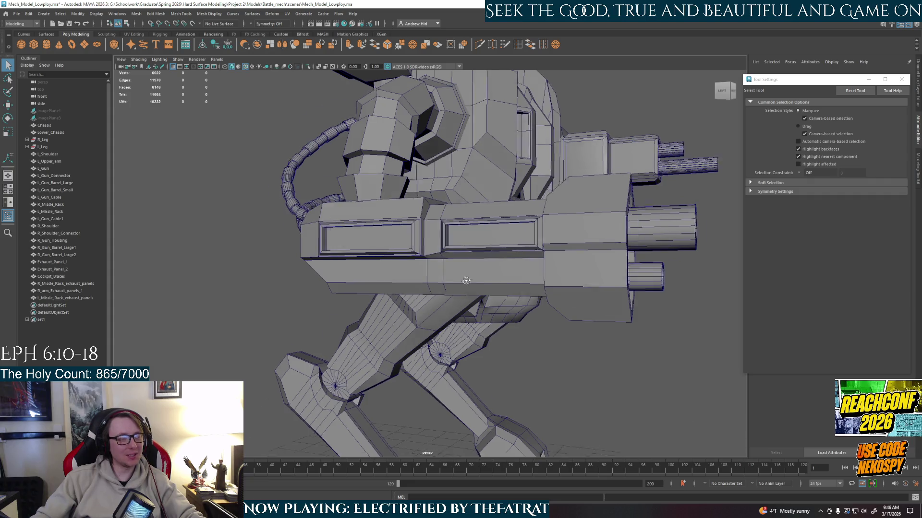
{"action": "left_click_drag", "start_coordinate": [465, 279], "coordinate": [520, 291], "text": "alt"}
- Check the left panel face and right panel's top edge, then undo the recent extrusion
{"action": "left_click", "coordinate": [535, 291]}
{"action": "key", "text": "F11"}
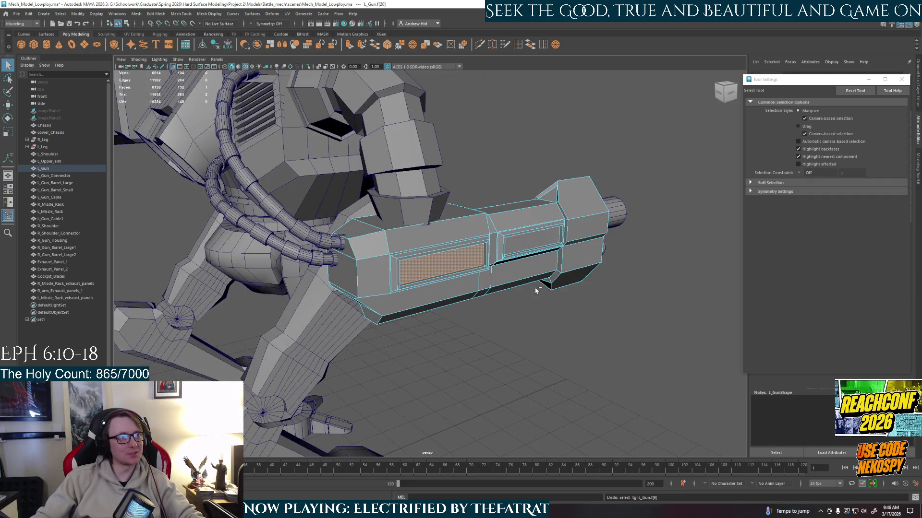
{"action": "key", "text": "F10"}
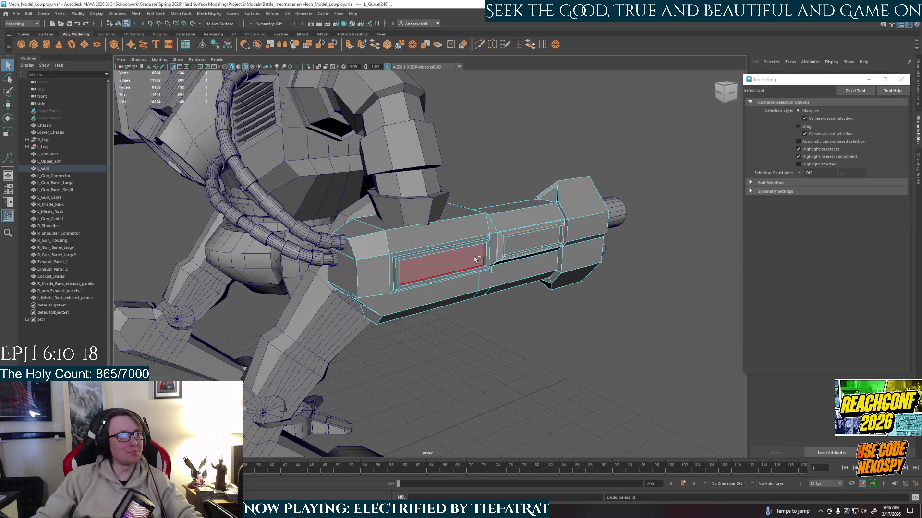
{"action": "left_click", "coordinate": [539, 267]}
{"action": "key", "text": "F11"}
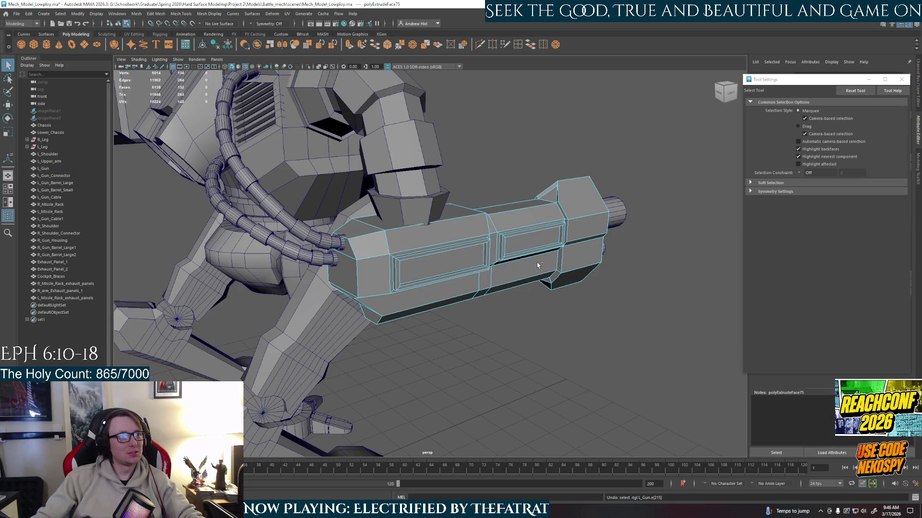
{"action": "key", "text": "ctrl+z"}
{"action": "key", "text": "ctrl+z"}
{"action": "key", "text": "ctrl+z"}
- Delete the edge loop around the right panel's inset, then undo the deletion
{"action": "left_click_drag", "start_coordinate": [525, 253], "coordinate": [510, 222], "text": "alt"}
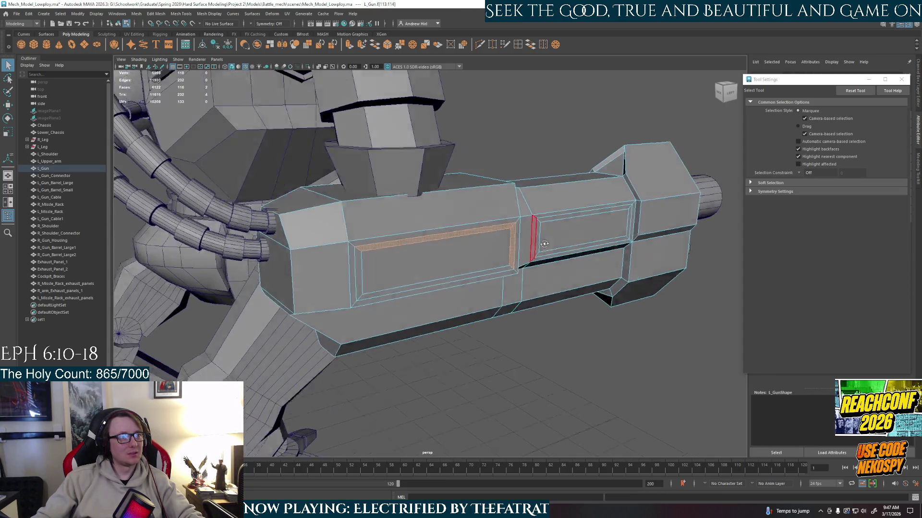
{"action": "right_click_drag", "start_coordinate": [510, 222], "coordinate": [516, 206]}
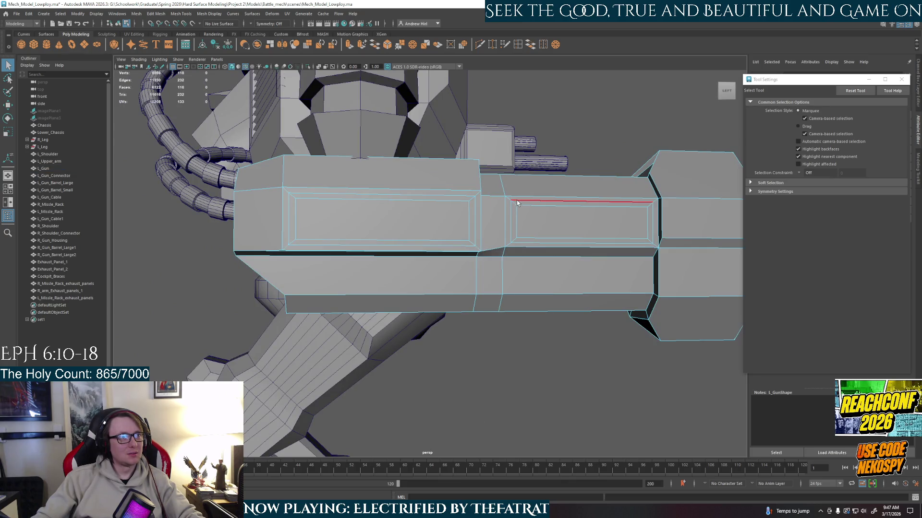
{"action": "double_click", "coordinate": [517, 203]}
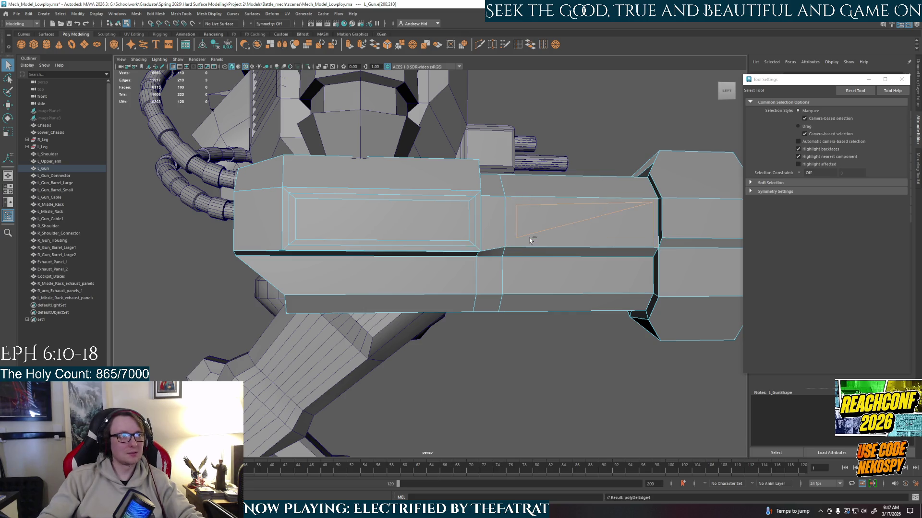
{"action": "key", "text": "Delete"}
{"action": "key", "text": "ctrl+z"}
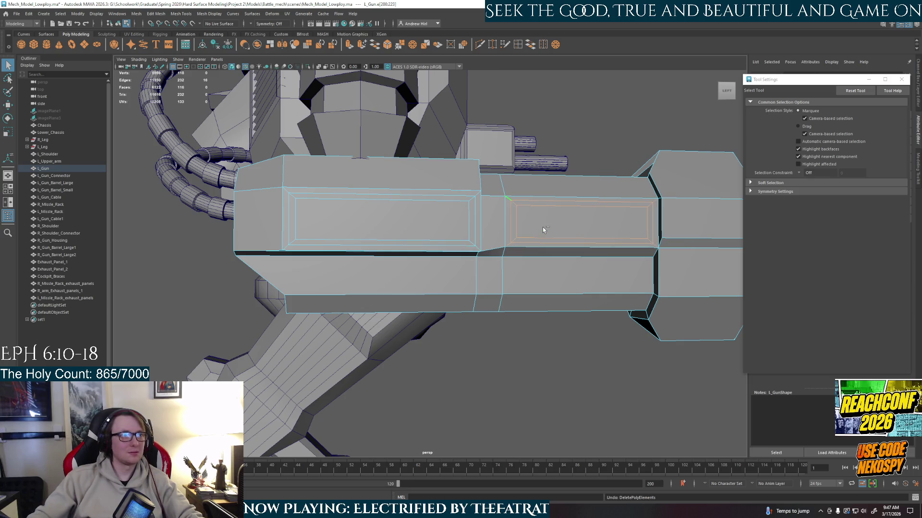
- Undo back through the selection changes to the earlier panel extrusion
{"action": "scroll", "coordinate": [574, 224], "scroll_direction": "up", "scroll_amount": 2}
{"action": "middle_click_drag", "start_coordinate": [571, 228], "coordinate": [460, 228], "text": "alt"}
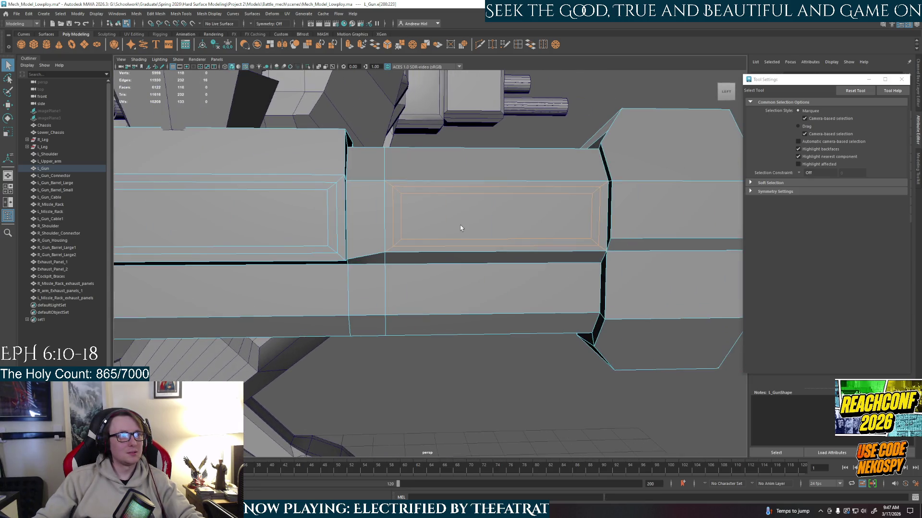
{"action": "scroll", "coordinate": [460, 228], "scroll_direction": "down", "scroll_amount": 3}
{"action": "key", "text": "ctrl+z"}
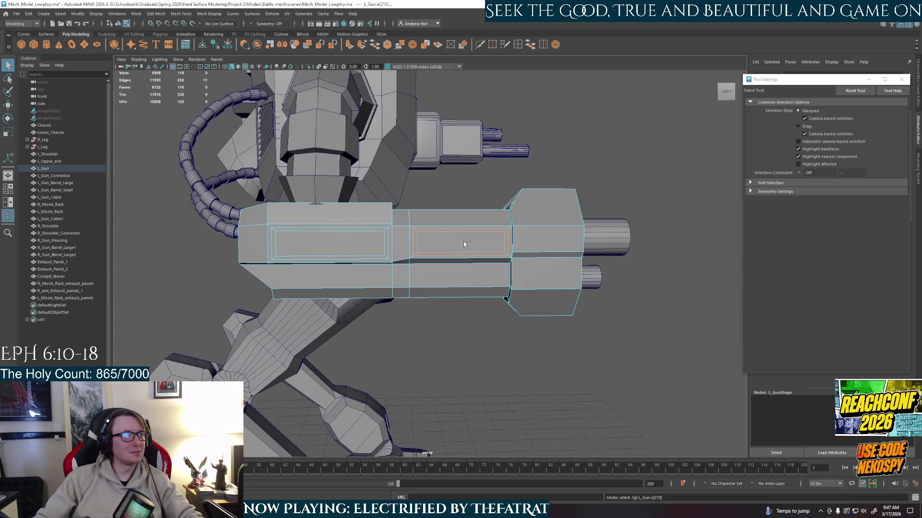
{"action": "key", "text": "ctrl+z"}
{"action": "key", "text": "ctrl+z"}
{"action": "key", "text": "ctrl+z"}
{"action": "key", "text": "ctrl+z"}
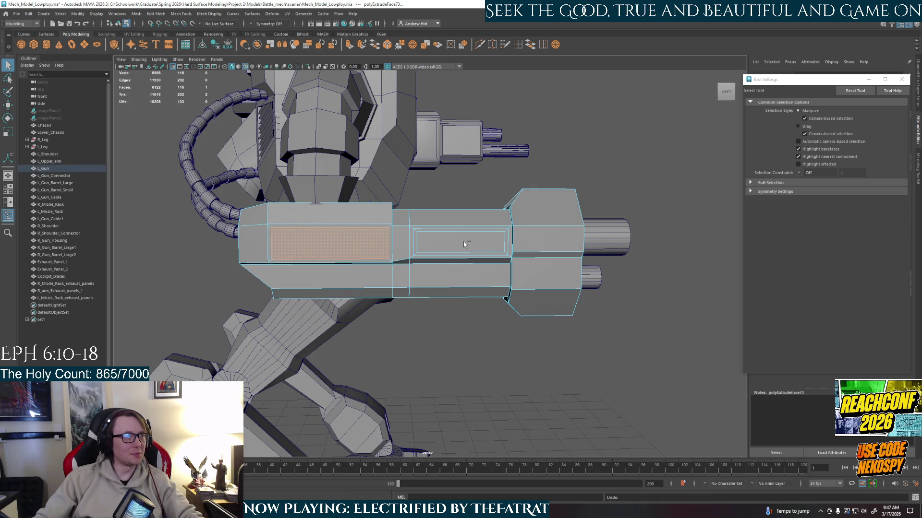
{"action": "key", "text": "ctrl+z"}
- Select the left panel's recessed face on the gun with the Move tool active
{"action": "scroll", "coordinate": [464, 245], "scroll_direction": "up", "scroll_amount": 3}
{"action": "left_click", "coordinate": [460, 238]}
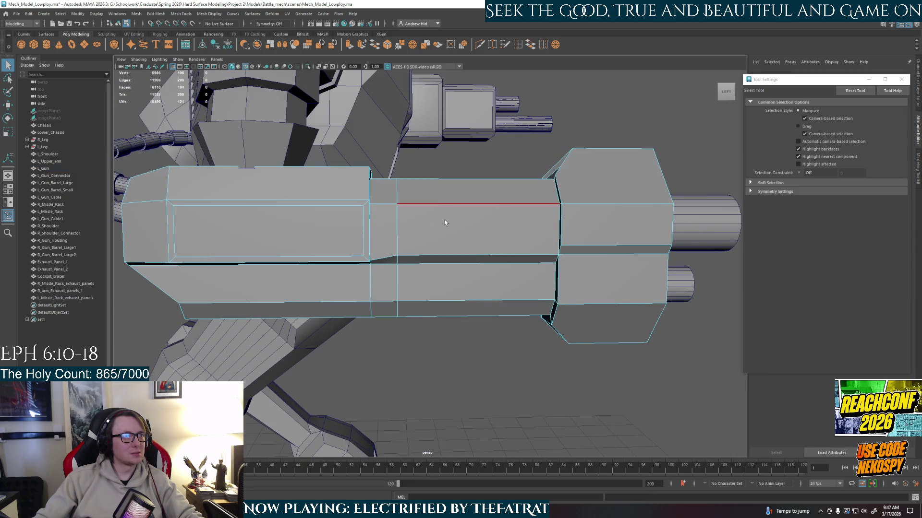
{"action": "mouse_move", "coordinate": [444, 243]}
{"action": "left_mouse_down", "text": "alt"}
{"action": "mouse_move", "coordinate": [526, 267]}
{"action": "mouse_move", "coordinate": [508, 256]}
{"action": "mouse_move", "coordinate": [508, 318]}
{"action": "left_mouse_up", "text": "alt"}
{"action": "key", "text": "w"}
{"action": "left_click", "coordinate": [422, 300]}
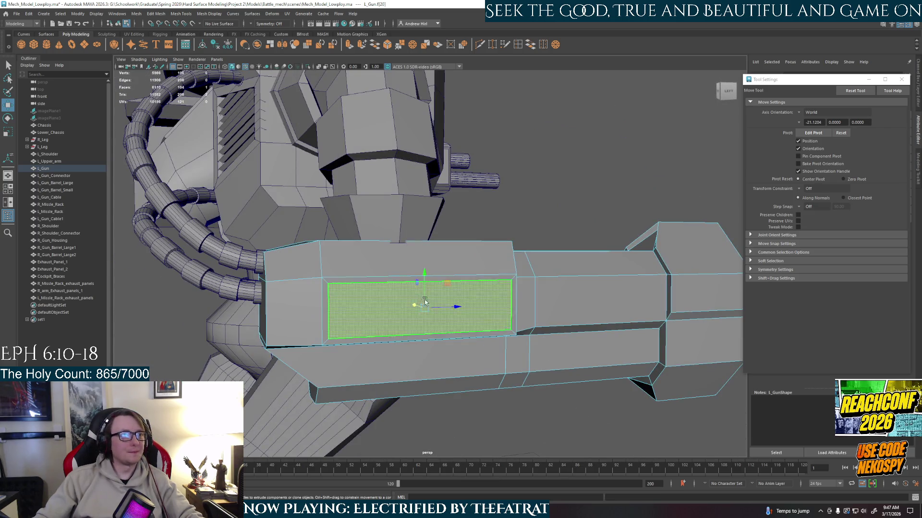
- Extrude the selected panel face and expand the extrude manipulator to full handles
{"action": "left_click_drag", "start_coordinate": [422, 300], "coordinate": [499, 312], "text": "alt"}
{"action": "key", "text": "e"}
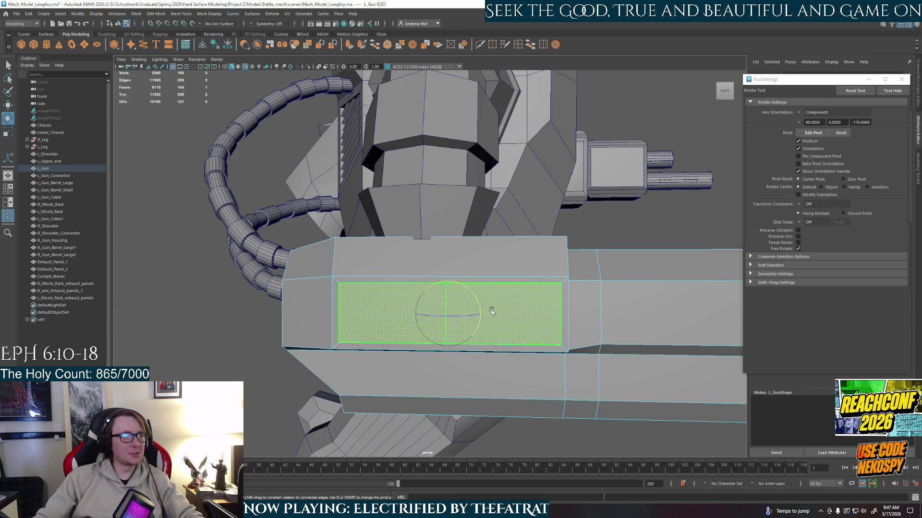
{"action": "key", "text": "ctrl+e"}
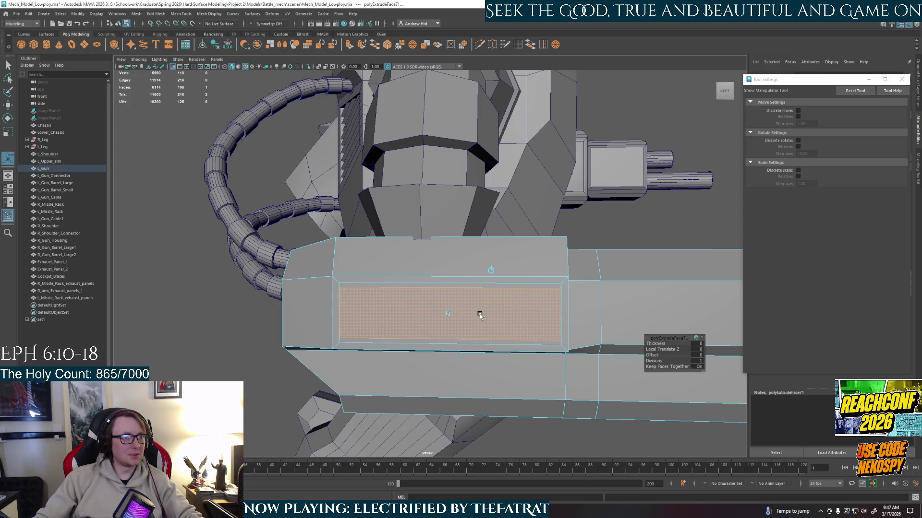
{"action": "left_click", "coordinate": [478, 316]}
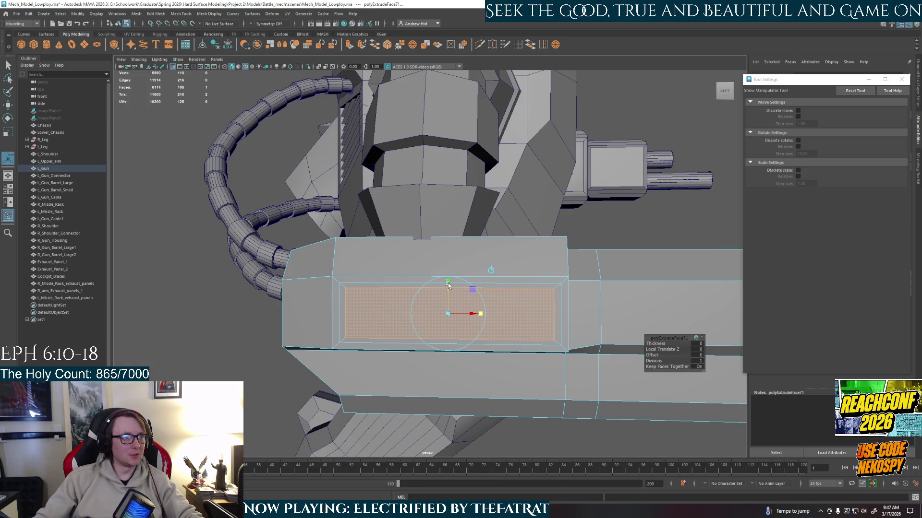
- Extrude the bottom inner strip faces, then select the recessed panel face for moving
{"action": "left_click_drag", "start_coordinate": [448, 284], "coordinate": [393, 298], "text": "alt"}
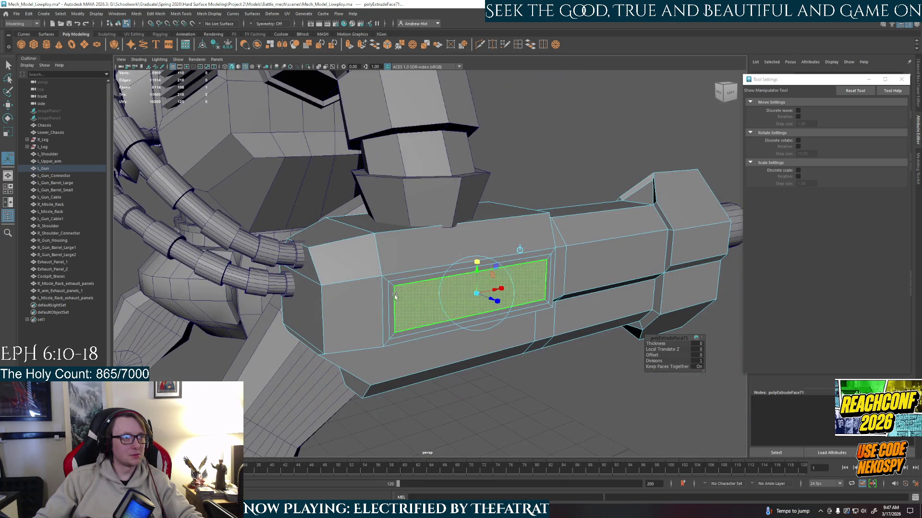
{"action": "right_click_drag", "start_coordinate": [393, 298], "coordinate": [394, 319]}
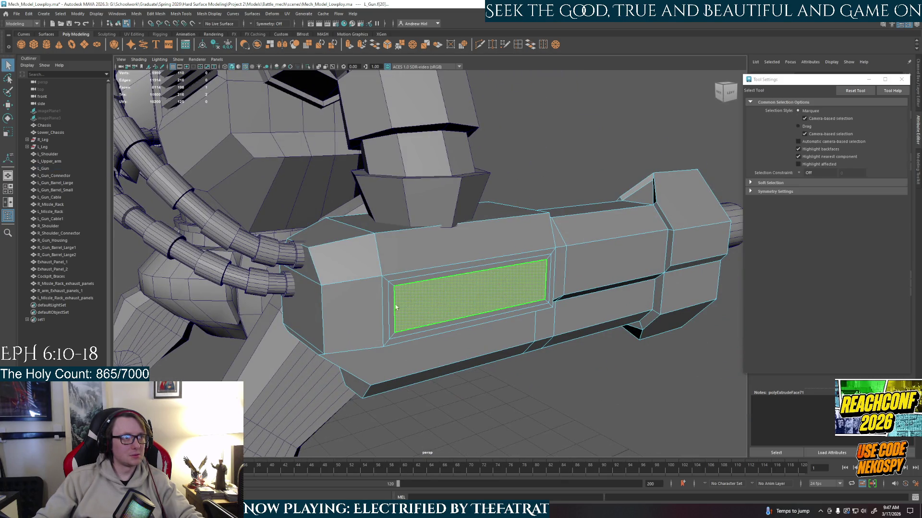
{"action": "left_click", "coordinate": [416, 330], "text": "shift"}
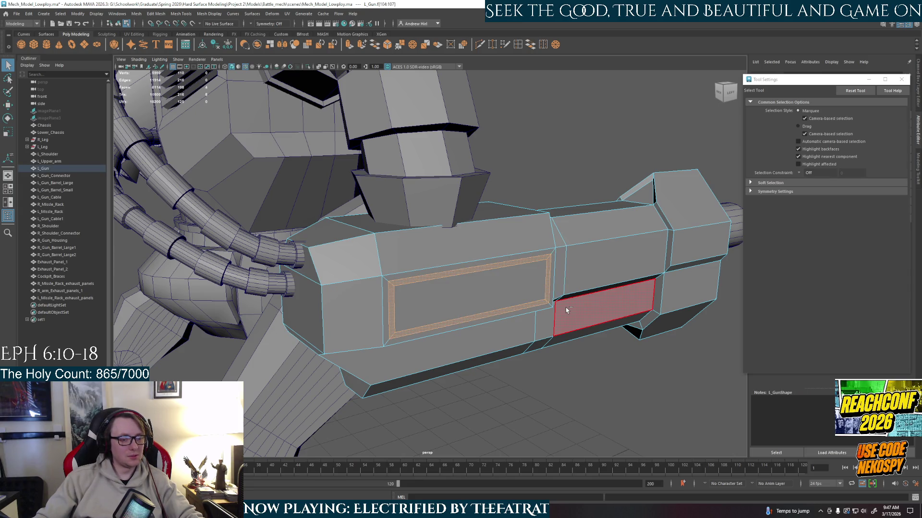
{"action": "key", "text": "ctrl+e"}
{"action": "mouse_move", "coordinate": [565, 307]}
{"action": "left_mouse_down", "text": "alt"}
{"action": "mouse_move", "coordinate": [516, 327]}
{"action": "mouse_move", "coordinate": [519, 314]}
{"action": "mouse_move", "coordinate": [501, 309]}
{"action": "mouse_move", "coordinate": [515, 324]}
{"action": "left_mouse_up", "text": "alt"}
{"action": "left_click", "coordinate": [501, 308]}
{"action": "key", "text": "w"}
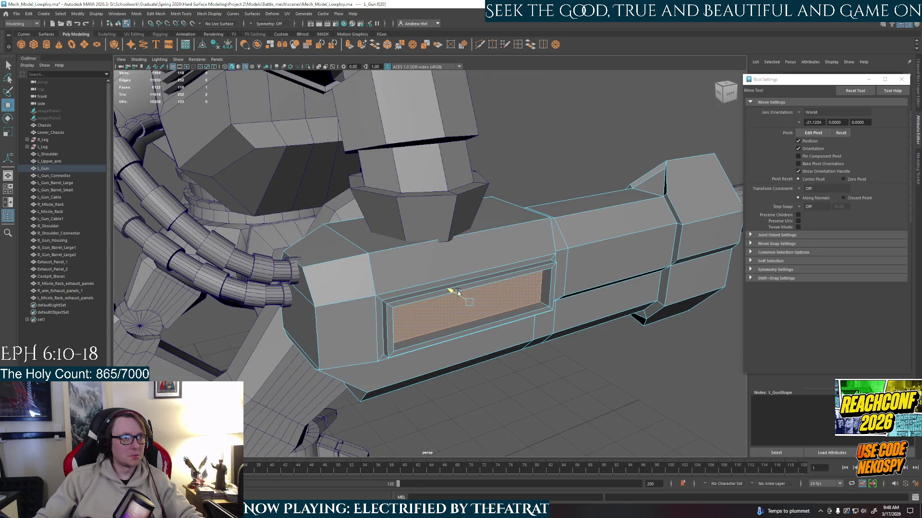
- Scale the edge loop around the recess slightly wider
{"action": "mouse_move", "coordinate": [456, 291]}
{"action": "left_mouse_down", "text": "alt"}
{"action": "mouse_move", "coordinate": [444, 309]}
{"action": "mouse_move", "coordinate": [424, 217]}
{"action": "left_mouse_up", "text": "alt"}
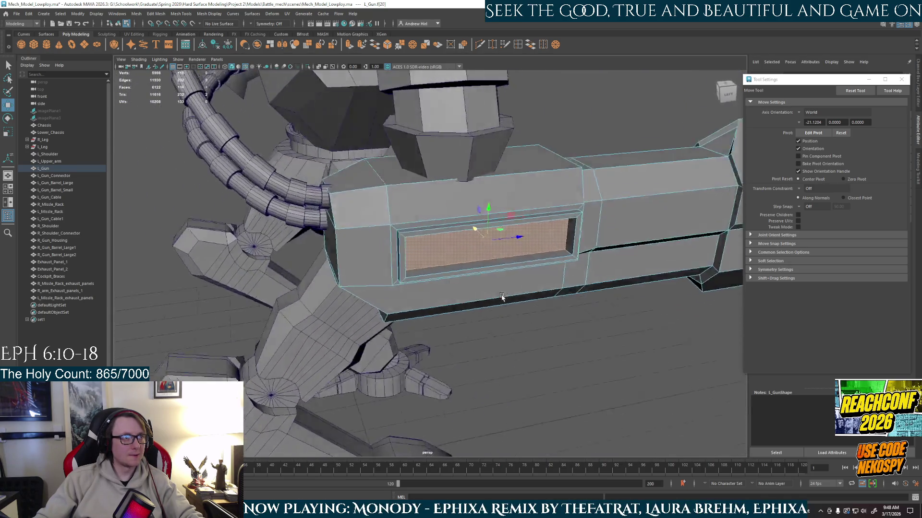
{"action": "double_click", "coordinate": [424, 217]}
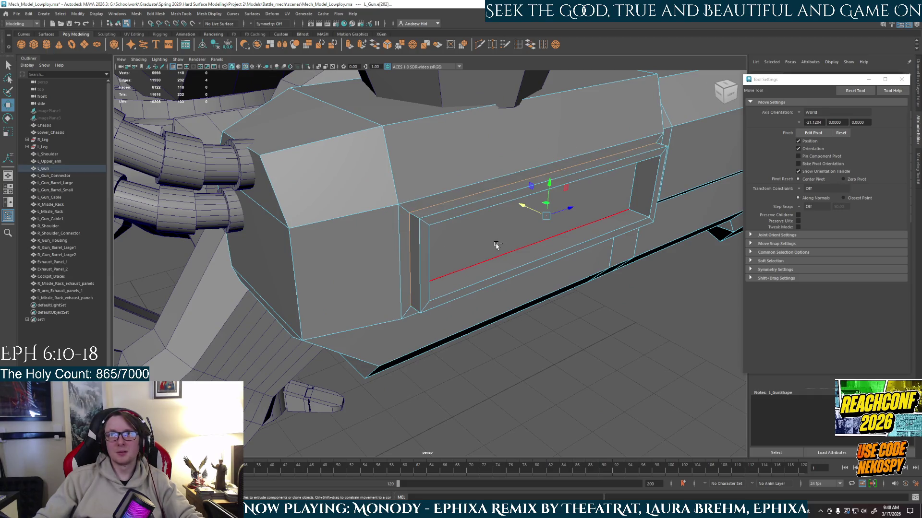
{"action": "key", "text": "r"}
{"action": "mouse_move", "coordinate": [496, 245]}
{"action": "left_mouse_down", "text": "alt"}
{"action": "mouse_move", "coordinate": [543, 236]}
{"action": "mouse_move", "coordinate": [536, 244]}
{"action": "left_mouse_up", "text": "alt"}
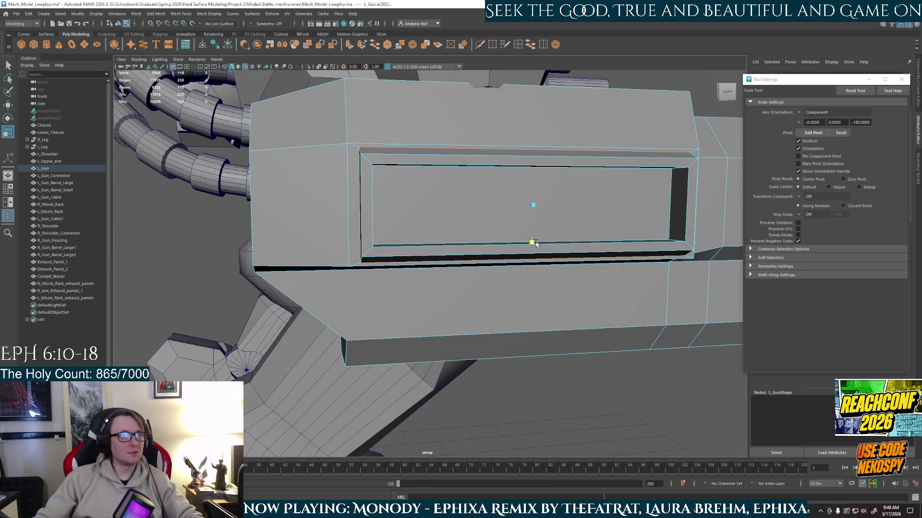
{"action": "left_click_drag", "start_coordinate": [563, 207], "coordinate": [564, 208]}
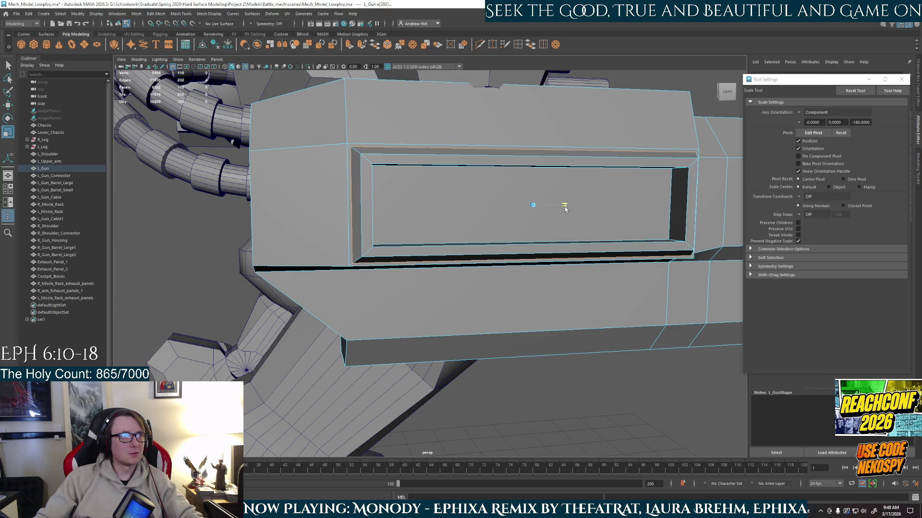
- Undo the recessed panel's extrusion steps on the gun
{"action": "left_click_drag", "start_coordinate": [623, 208], "coordinate": [594, 196], "text": "alt"}
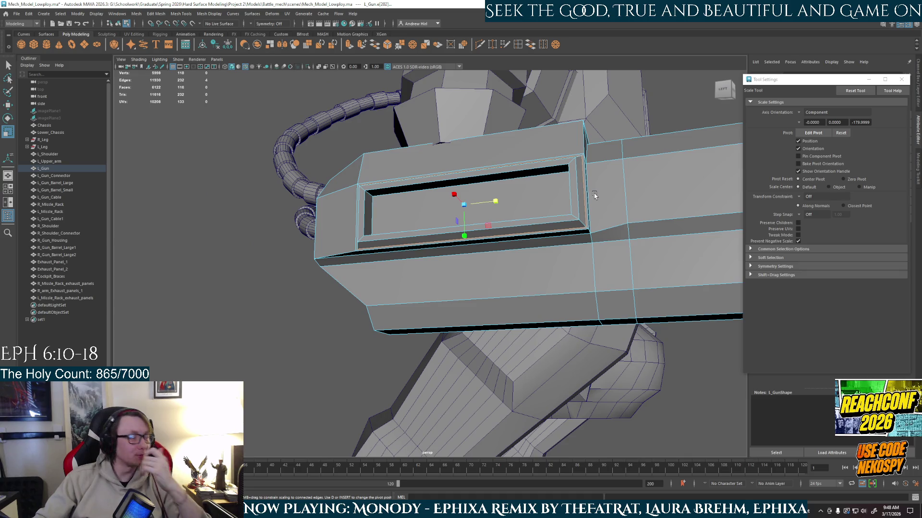
{"action": "left_click_drag", "start_coordinate": [523, 262], "coordinate": [528, 262], "text": "alt"}
{"action": "right_click_drag", "start_coordinate": [528, 262], "coordinate": [509, 246]}
{"action": "mouse_move", "coordinate": [528, 259]}
{"action": "left_mouse_down", "text": "alt"}
{"action": "mouse_move", "coordinate": [565, 264]}
{"action": "mouse_move", "coordinate": [432, 298]}
{"action": "mouse_move", "coordinate": [401, 294]}
{"action": "mouse_move", "coordinate": [628, 288]}
{"action": "mouse_move", "coordinate": [632, 274]}
{"action": "mouse_move", "coordinate": [414, 303]}
{"action": "mouse_move", "coordinate": [404, 295]}
{"action": "mouse_move", "coordinate": [432, 274]}
{"action": "mouse_move", "coordinate": [495, 279]}
{"action": "left_mouse_up", "text": "alt"}
{"action": "left_click", "coordinate": [495, 279]}
{"action": "key", "text": "F11"}
{"action": "key", "text": "ctrl+z"}
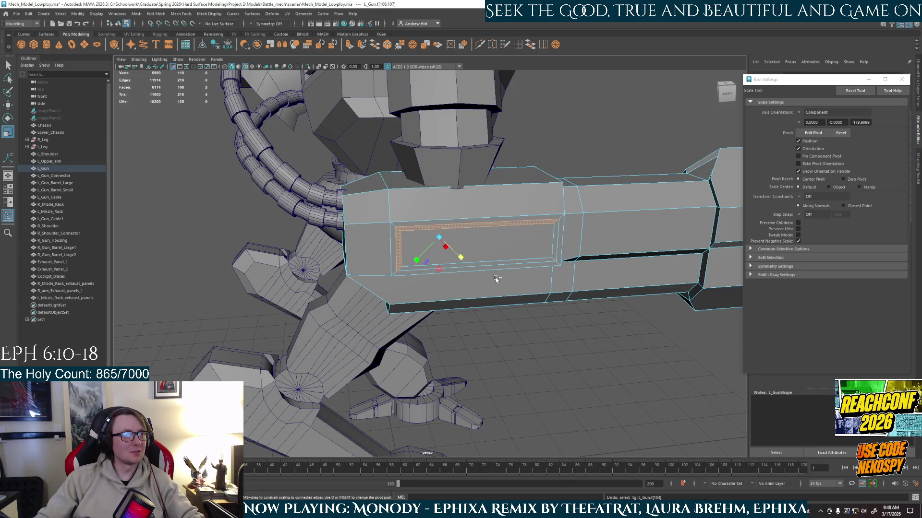
{"action": "key", "text": "ctrl+z"}
{"action": "key", "text": "ctrl+z"}
{"action": "key", "text": "ctrl+z"}
{"action": "key", "text": "ctrl+z"}
{"action": "key", "text": "ctrl+z"}
{"action": "key", "text": "ctrl+z"}
{"action": "key", "text": "ctrl+z"}
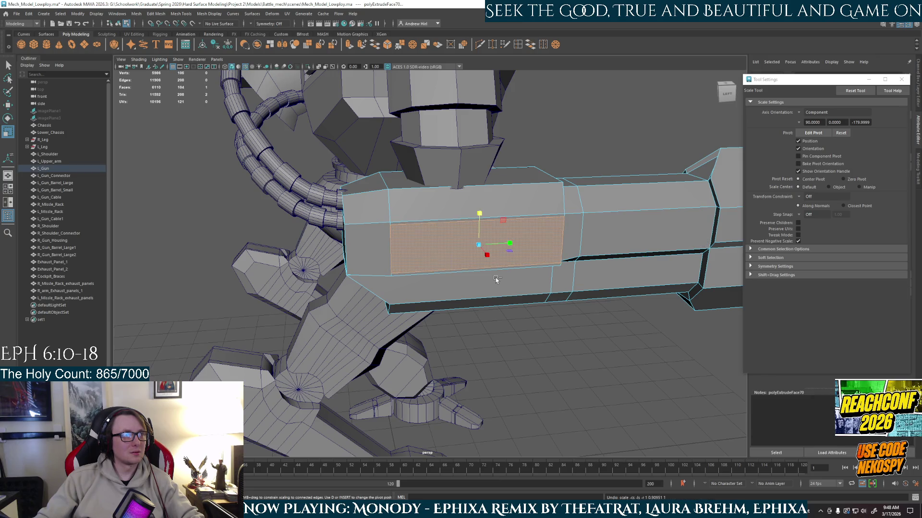
{"action": "key", "text": "ctrl+z"}
{"action": "key", "text": "ctrl+z"}
{"action": "key", "text": "ctrl+z"}
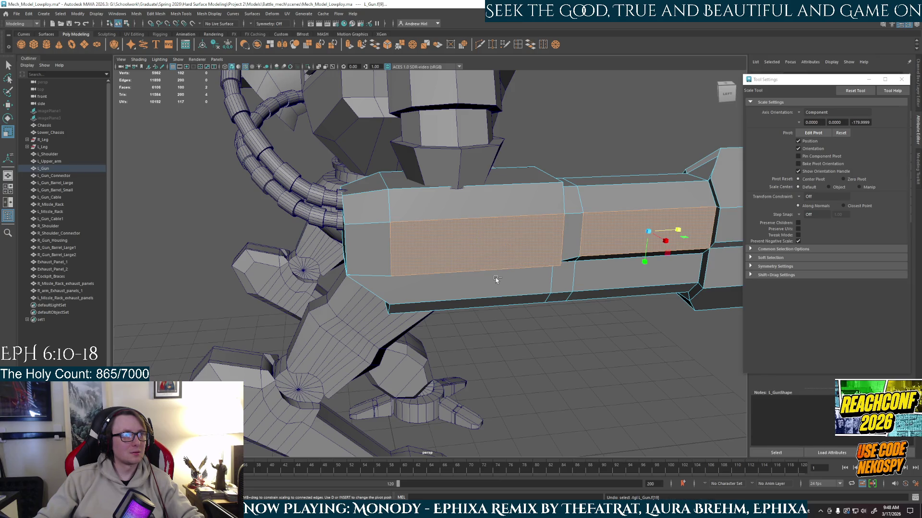
{"action": "key", "text": "ctrl+z"}
{"action": "key", "text": "ctrl+z"}
{"action": "key", "text": "ctrl+z"}
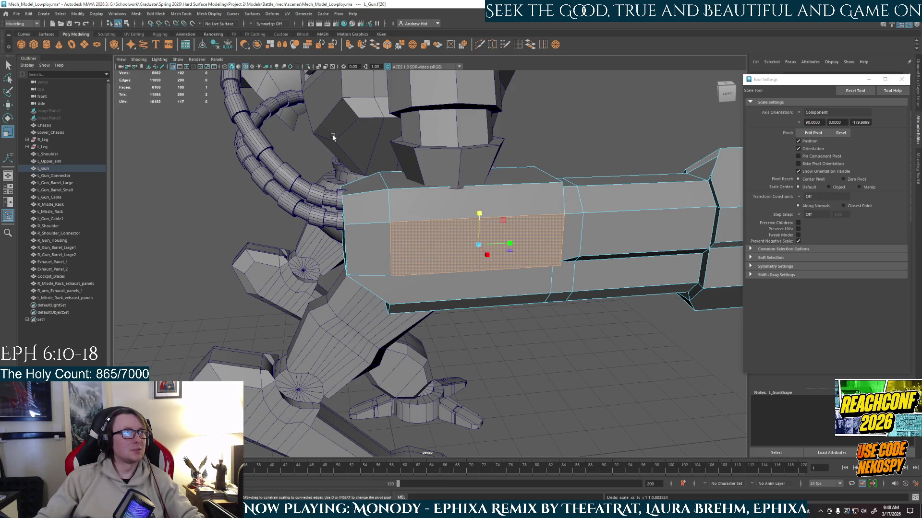
- Turn on Object X symmetry and reselect the highlighted face on the gun
{"action": "left_click_drag", "start_coordinate": [333, 136], "coordinate": [267, 4], "text": "alt"}
{"action": "left_click", "coordinate": [252, 24]}
{"action": "left_click", "coordinate": [273, 36]}
{"action": "mouse_move", "coordinate": [384, 144]}
{"action": "left_mouse_down", "text": "alt"}
{"action": "mouse_move", "coordinate": [513, 258]}
{"action": "mouse_move", "coordinate": [515, 244]}
{"action": "mouse_move", "coordinate": [398, 280]}
{"action": "left_mouse_up", "text": "alt"}
{"action": "left_click", "coordinate": [475, 242]}
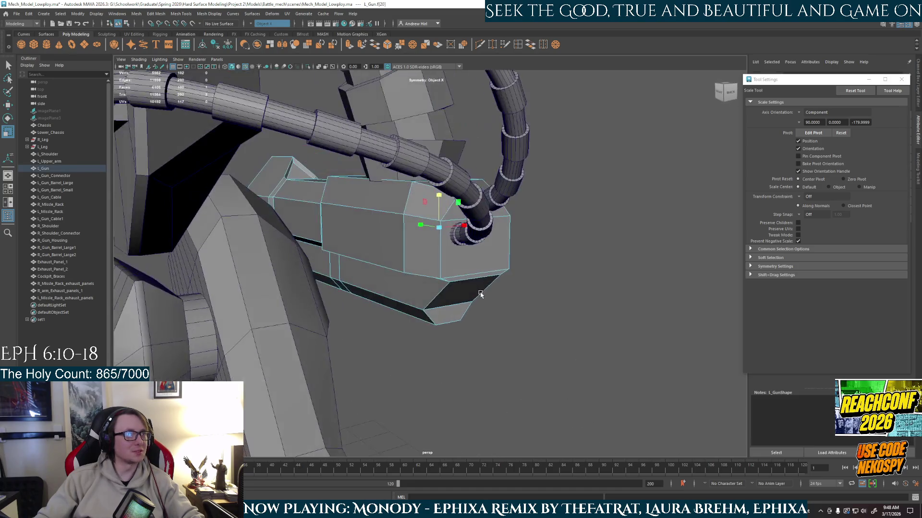
{"action": "key", "text": "ctrl+z"}
{"action": "mouse_move", "coordinate": [605, 168]}
{"action": "left_mouse_down", "text": "alt"}
{"action": "mouse_move", "coordinate": [504, 163]}
{"action": "mouse_move", "coordinate": [496, 263]}
{"action": "mouse_move", "coordinate": [685, 347]}
{"action": "left_mouse_up", "text": "alt"}
{"action": "key", "text": "shift+z"}
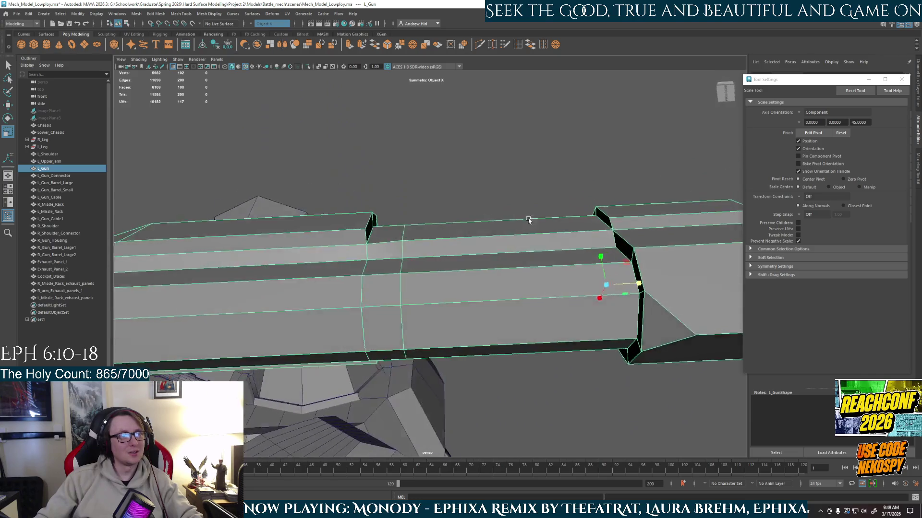
{"action": "left_click_drag", "start_coordinate": [618, 324], "coordinate": [445, 287], "text": "alt"}
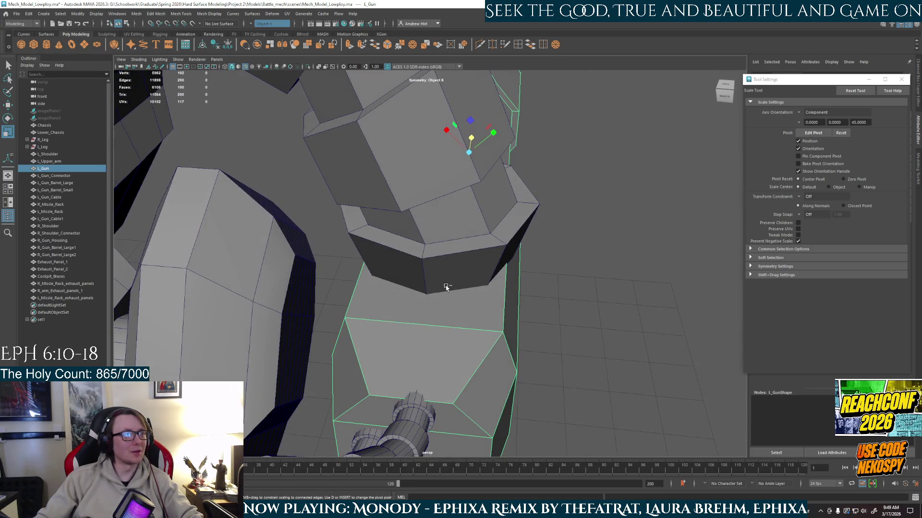
- Isolate the gun in the view, select its side panel face, and extrude it
{"action": "key", "text": "ctrl+1"}
{"action": "left_click_drag", "start_coordinate": [401, 314], "coordinate": [473, 304], "text": "alt"}
{"action": "right_click_drag", "start_coordinate": [473, 227], "coordinate": [475, 248]}
{"action": "left_click", "coordinate": [498, 239]}
{"action": "mouse_move", "coordinate": [498, 240]}
{"action": "left_mouse_down", "text": "alt"}
{"action": "mouse_move", "coordinate": [459, 266]}
{"action": "mouse_move", "coordinate": [403, 249]}
{"action": "left_mouse_up", "text": "alt"}
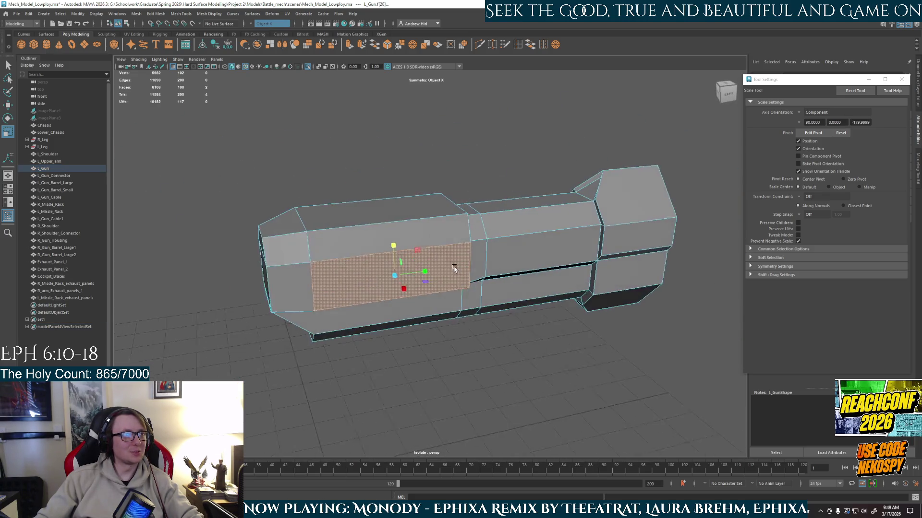
{"action": "key", "text": "ctrl+e"}
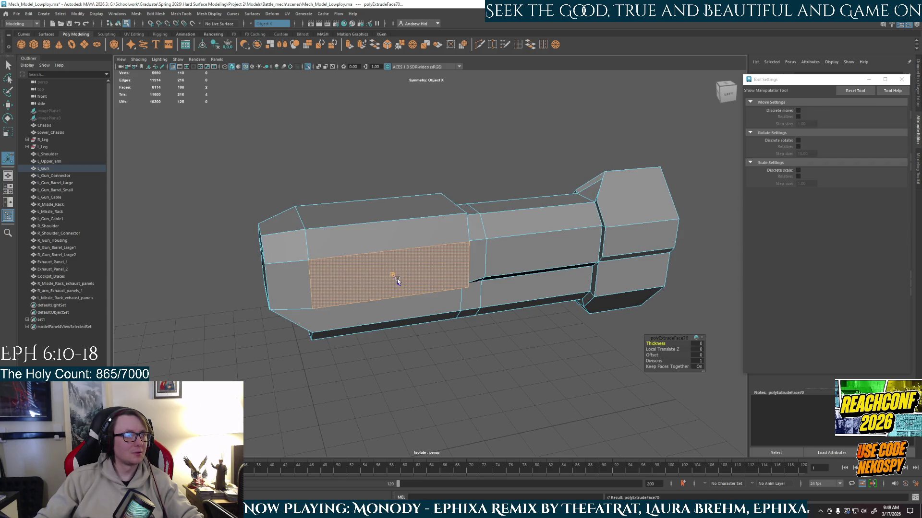
- Switch to scaling and try selecting the gun's side panel face from several angles
{"action": "key", "text": "r"}
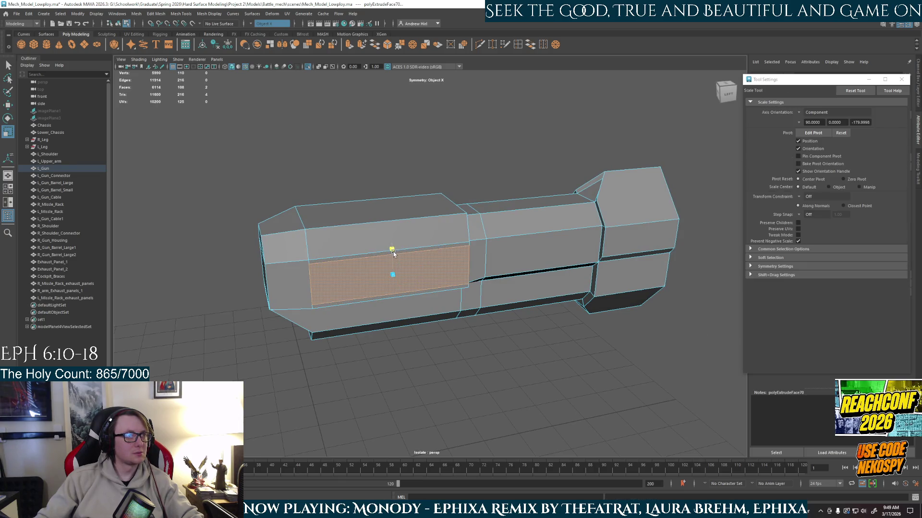
{"action": "left_click_drag", "start_coordinate": [405, 261], "coordinate": [485, 258], "text": "alt"}
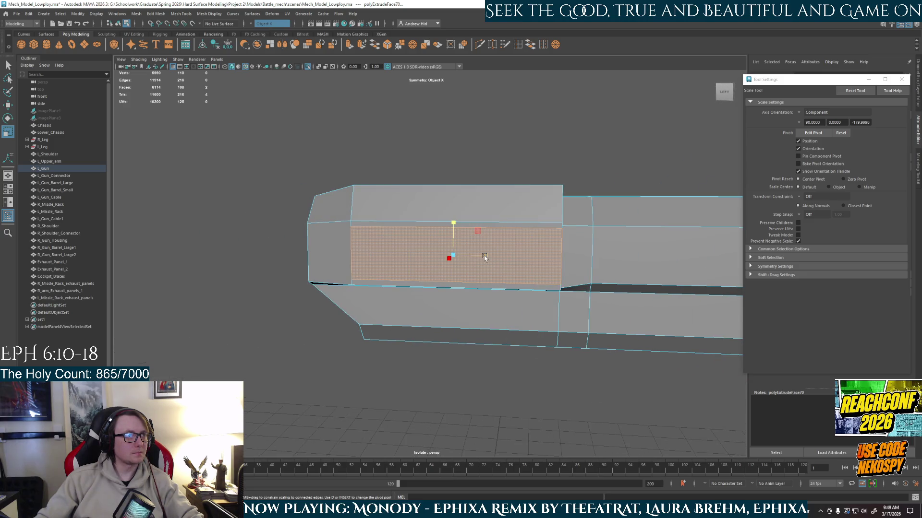
{"action": "left_click_drag", "start_coordinate": [413, 267], "coordinate": [577, 267], "text": "alt"}
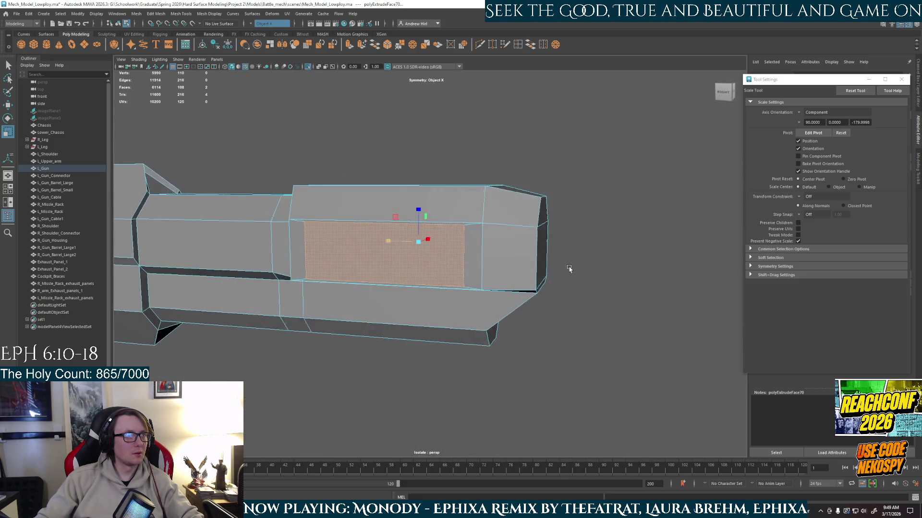
{"action": "left_click_drag", "start_coordinate": [611, 269], "coordinate": [540, 329], "text": "alt"}
{"action": "left_click", "coordinate": [540, 330]}
{"action": "left_click", "coordinate": [406, 252]}
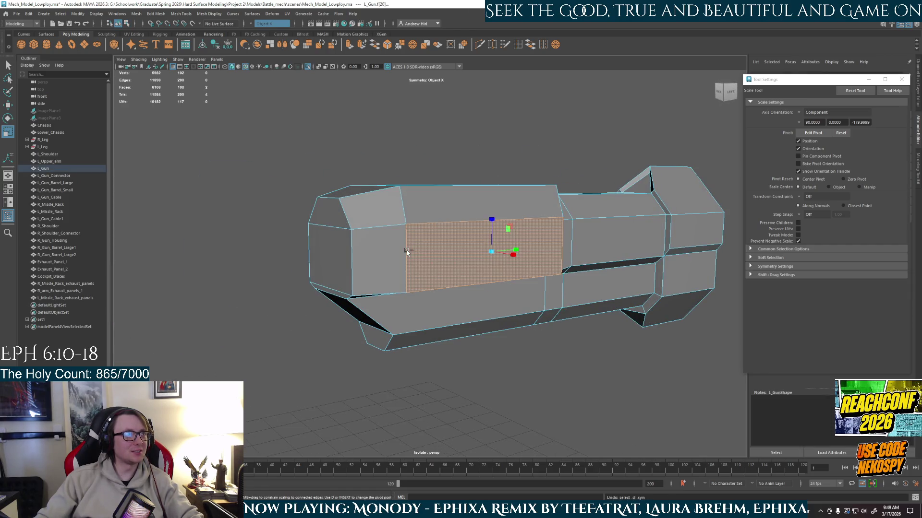
{"action": "left_click_drag", "start_coordinate": [461, 148], "coordinate": [568, 160], "text": "alt"}
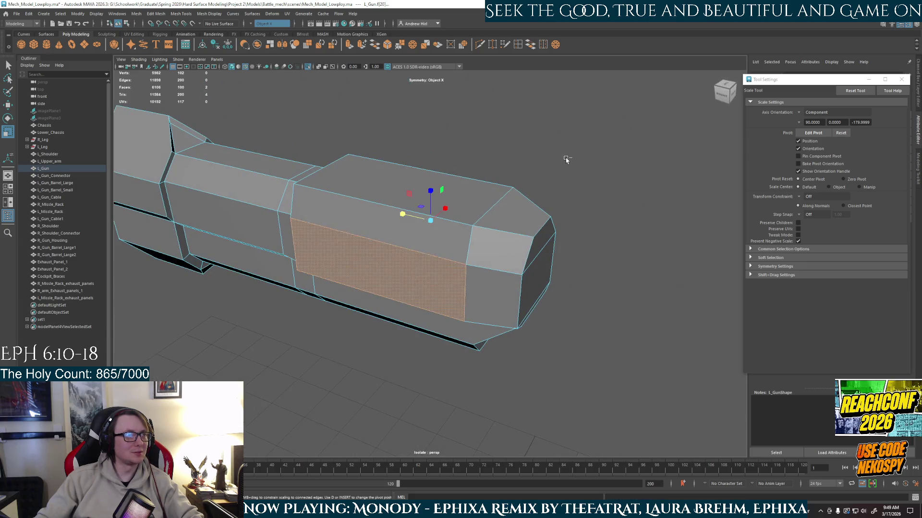
{"action": "left_click", "coordinate": [603, 177]}
- Enter face mode on the gun mesh and pick the large side face
{"action": "left_click_drag", "start_coordinate": [401, 249], "coordinate": [391, 245], "text": "alt"}
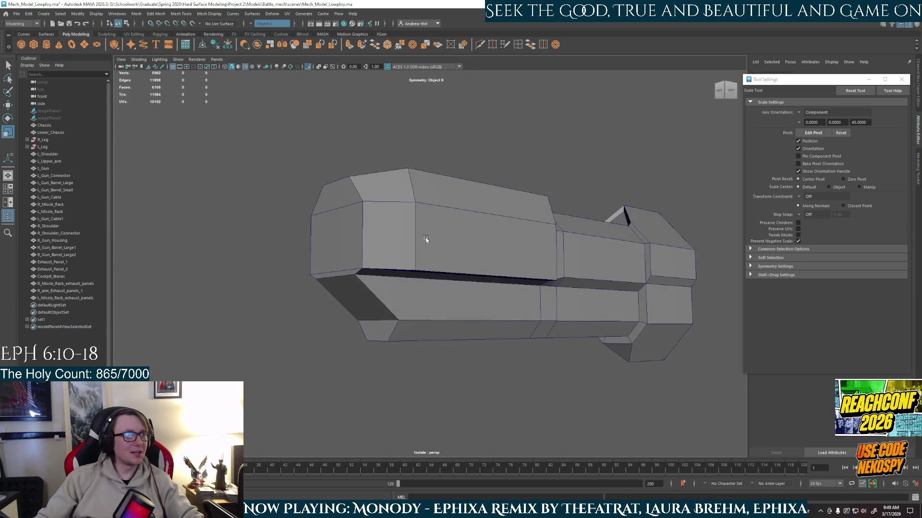
{"action": "left_click", "coordinate": [485, 233]}
{"action": "right_click", "coordinate": [486, 251]}
{"action": "left_click", "coordinate": [495, 253]}
{"action": "left_click_drag", "start_coordinate": [495, 254], "coordinate": [586, 189], "text": "alt"}
{"action": "scroll", "coordinate": [586, 189], "scroll_direction": "up", "scroll_amount": 3}
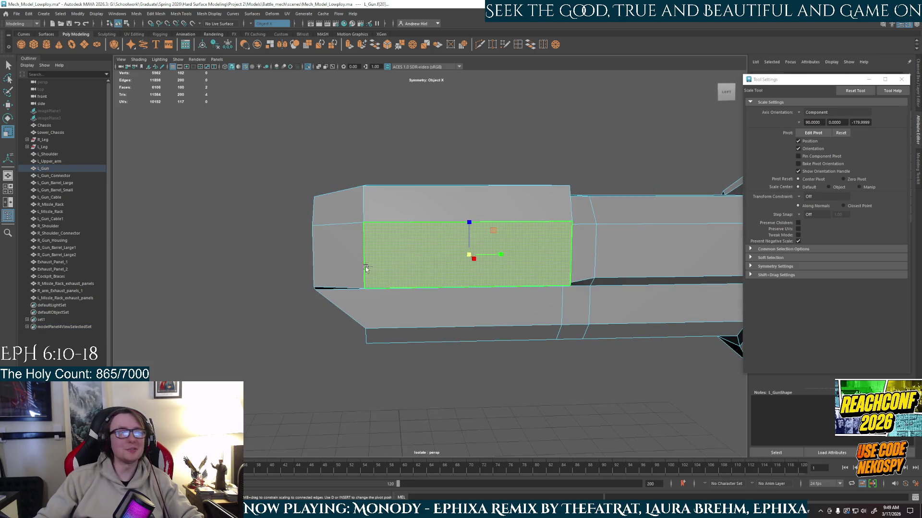
- Extrude the gun's large side face and scale it evenly inward into an inset
{"action": "key", "text": "ctrl+e"}
{"action": "key", "text": "ctrl+z"}
{"action": "key", "text": "ctrl+z"}
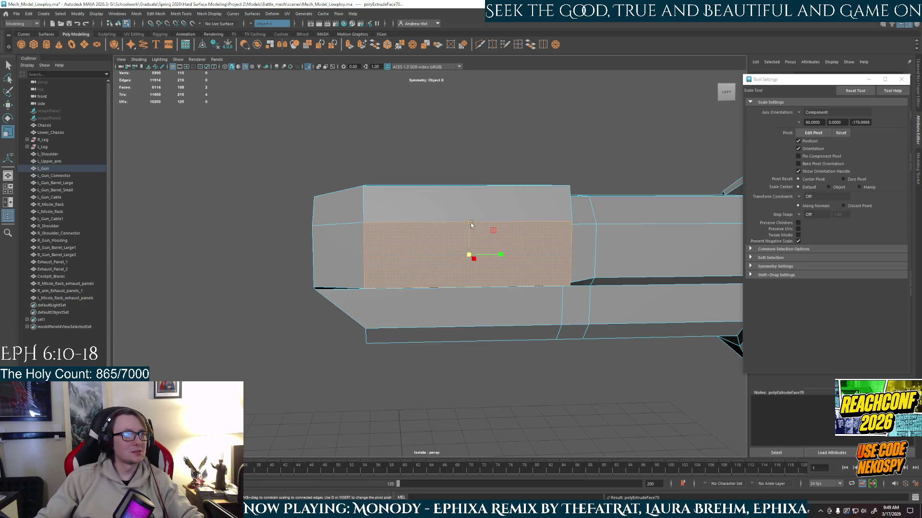
{"action": "left_click", "coordinate": [428, 263]}
{"action": "mouse_move", "coordinate": [415, 291]}
{"action": "left_mouse_down", "text": "alt"}
{"action": "mouse_move", "coordinate": [484, 259]}
{"action": "mouse_move", "coordinate": [322, 264]}
{"action": "mouse_move", "coordinate": [448, 265]}
{"action": "left_mouse_up", "text": "alt"}
{"action": "key", "text": "w"}
{"action": "key", "text": "f"}
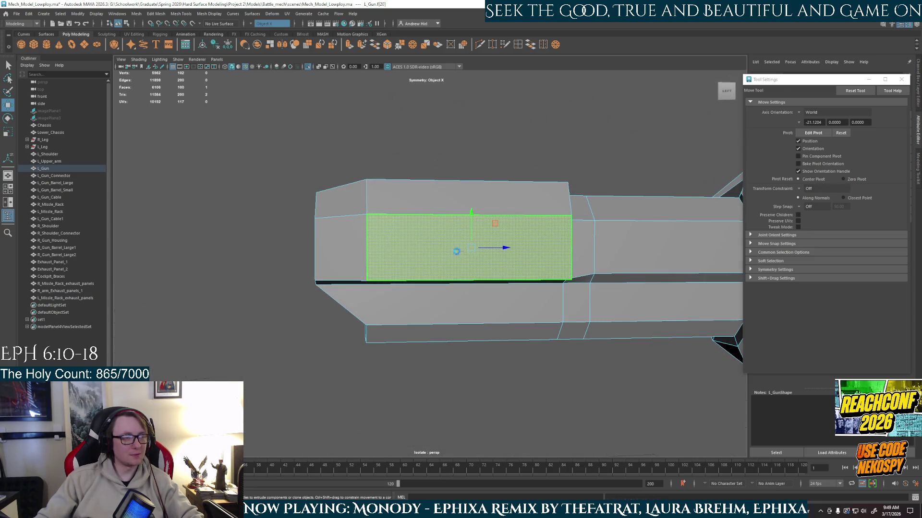
{"action": "key", "text": "ctrl+e"}
{"action": "key", "text": "r"}
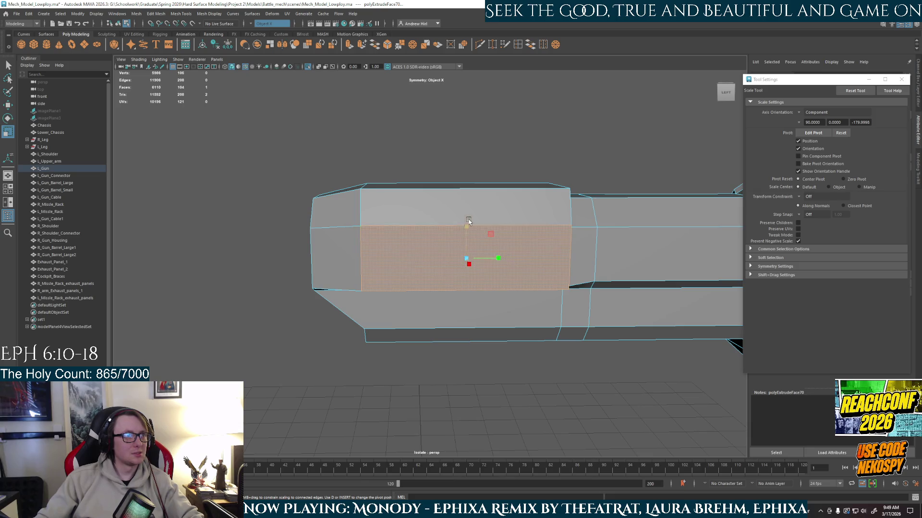
{"action": "left_click", "coordinate": [467, 233]}
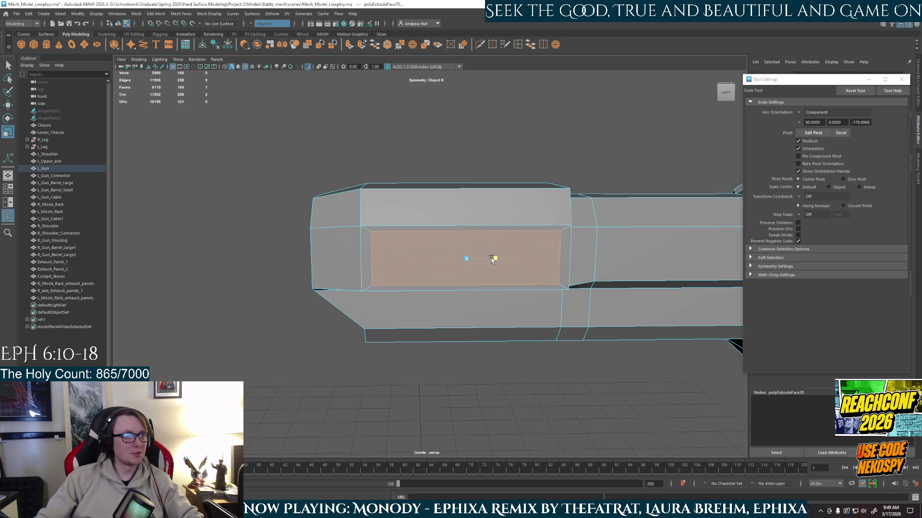
- Extrude a face on the gun's end block
{"action": "mouse_move", "coordinate": [493, 260]}
{"action": "left_mouse_down", "text": "alt"}
{"action": "mouse_move", "coordinate": [457, 260]}
{"action": "mouse_move", "coordinate": [436, 273]}
{"action": "left_mouse_up", "text": "alt"}
{"action": "left_click", "coordinate": [457, 261]}
{"action": "key", "text": "ctrl+e"}
{"action": "left_click_drag", "start_coordinate": [403, 233], "coordinate": [460, 253], "text": "alt"}
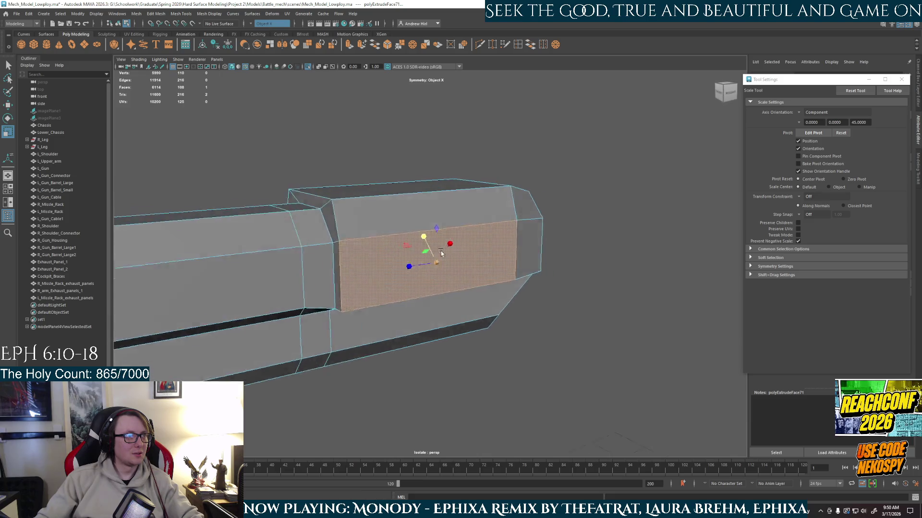
- Set the scale manipulator's axis orientation to World
{"action": "left_click", "coordinate": [800, 112]}
{"action": "left_click", "coordinate": [816, 120]}
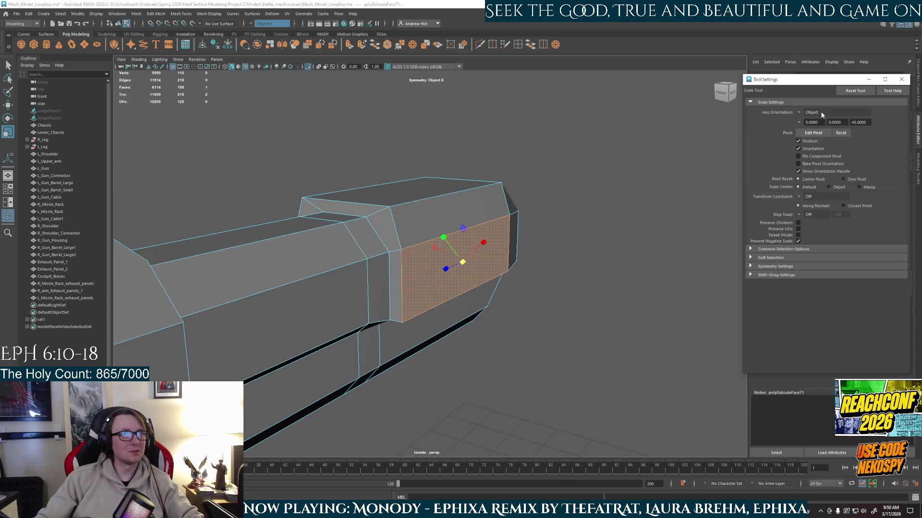
{"action": "left_click", "coordinate": [799, 113]}
{"action": "left_click", "coordinate": [816, 123]}
{"action": "left_click_drag", "start_coordinate": [578, 237], "coordinate": [426, 220], "text": "alt"}
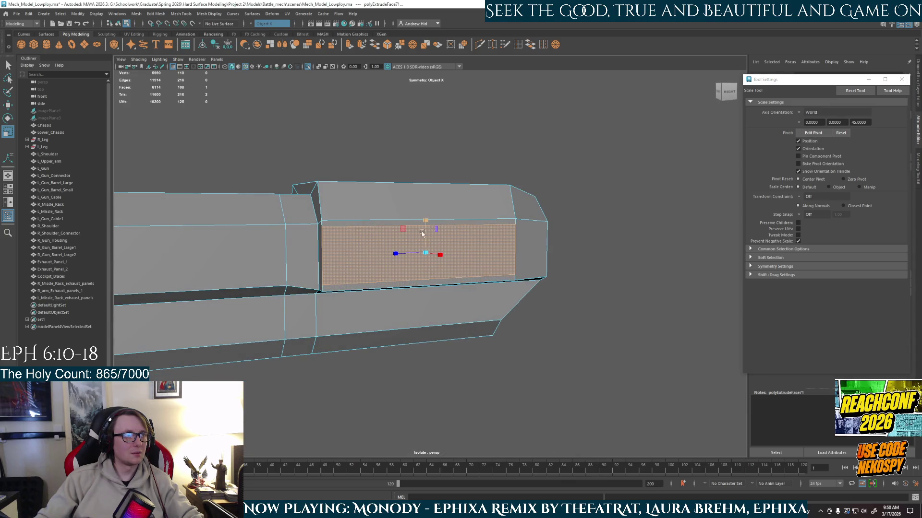
{"action": "left_click_drag", "start_coordinate": [415, 247], "coordinate": [404, 246], "text": "alt"}
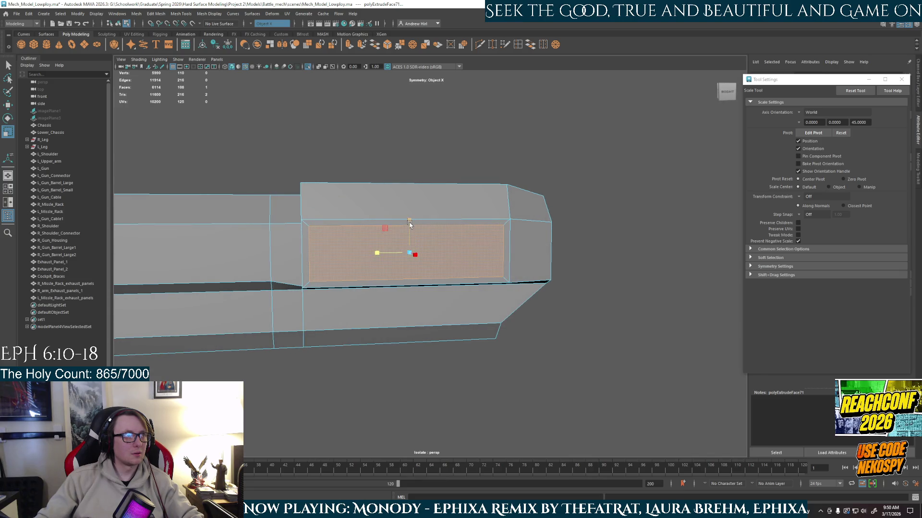
{"action": "left_click_drag", "start_coordinate": [384, 250], "coordinate": [540, 251], "text": "alt"}
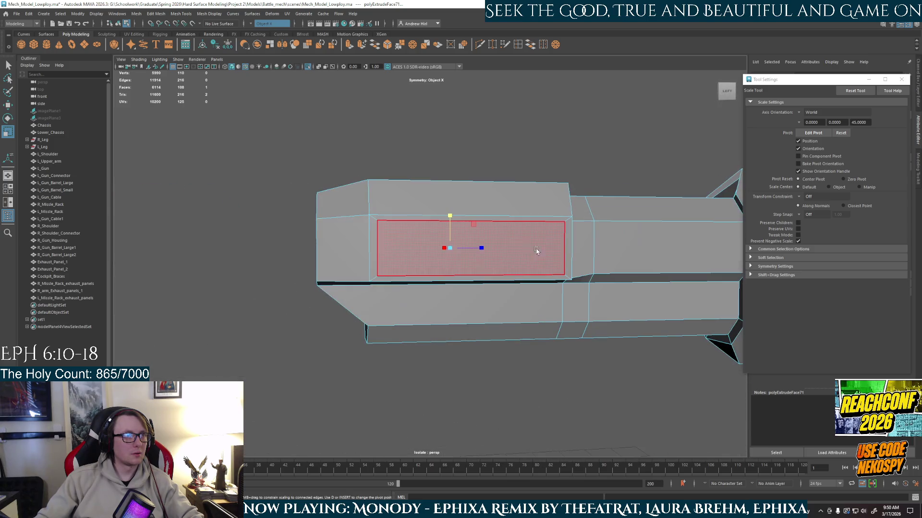
- Extrude the gun's left-side panel face
{"action": "left_click", "coordinate": [535, 254]}
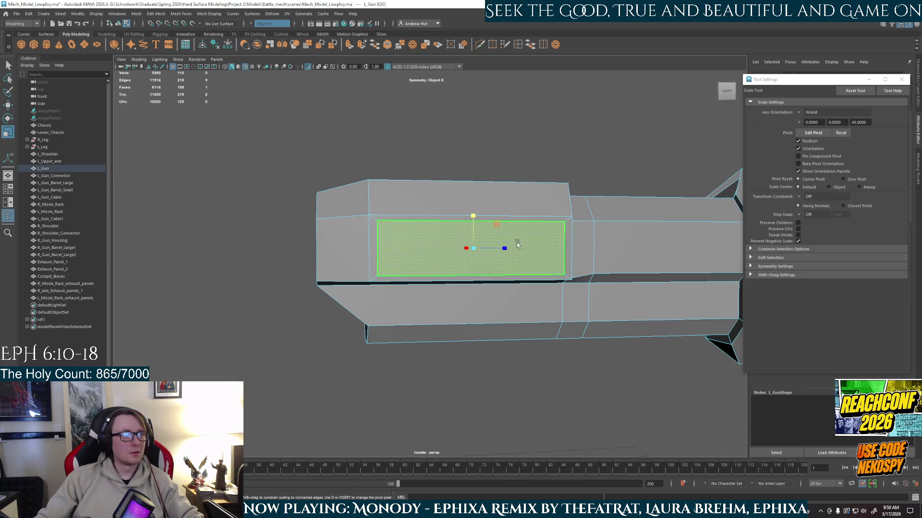
{"action": "key", "text": "e"}
{"action": "key", "text": "ctrl+e"}
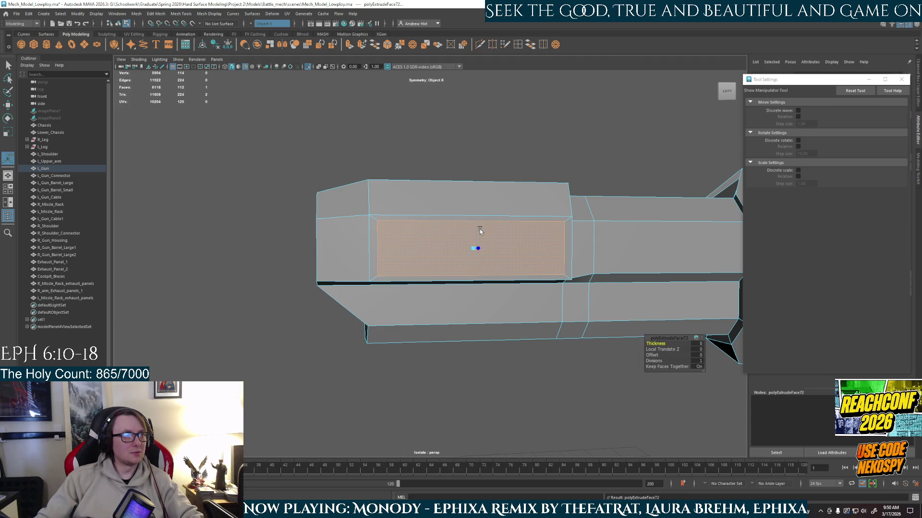
{"action": "key", "text": "r"}
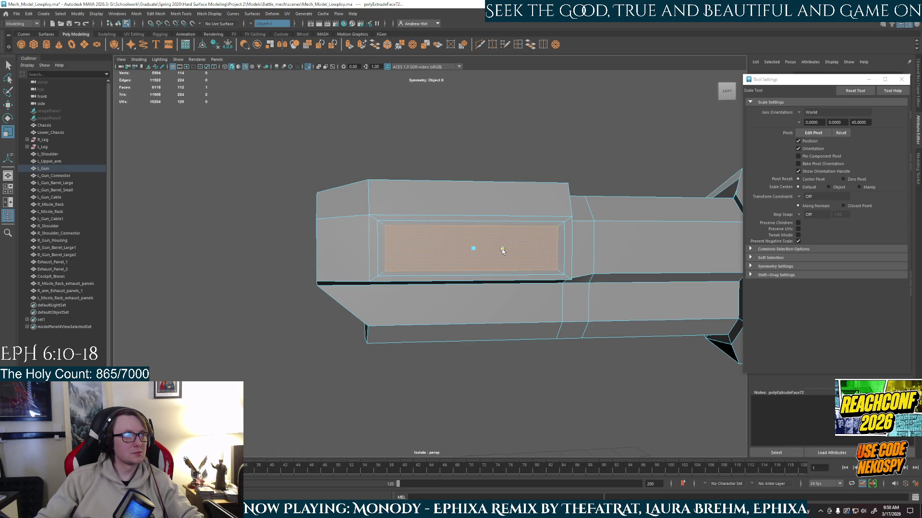
- Extrude the panel face on the gun's other side and shrink it slightly
{"action": "mouse_move", "coordinate": [502, 248]}
{"action": "left_mouse_down", "text": "alt"}
{"action": "mouse_move", "coordinate": [629, 261]}
{"action": "mouse_move", "coordinate": [596, 259]}
{"action": "left_mouse_up", "text": "alt"}
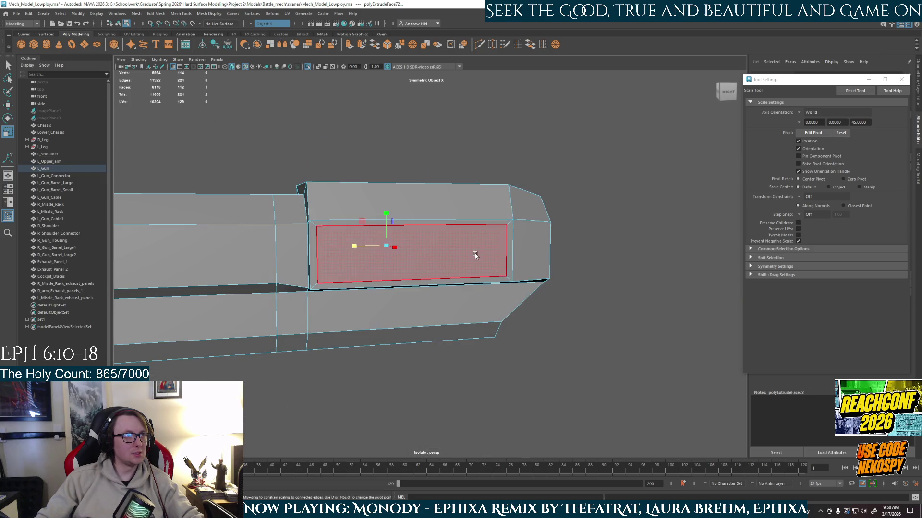
{"action": "left_click", "coordinate": [475, 255]}
{"action": "key", "text": "e"}
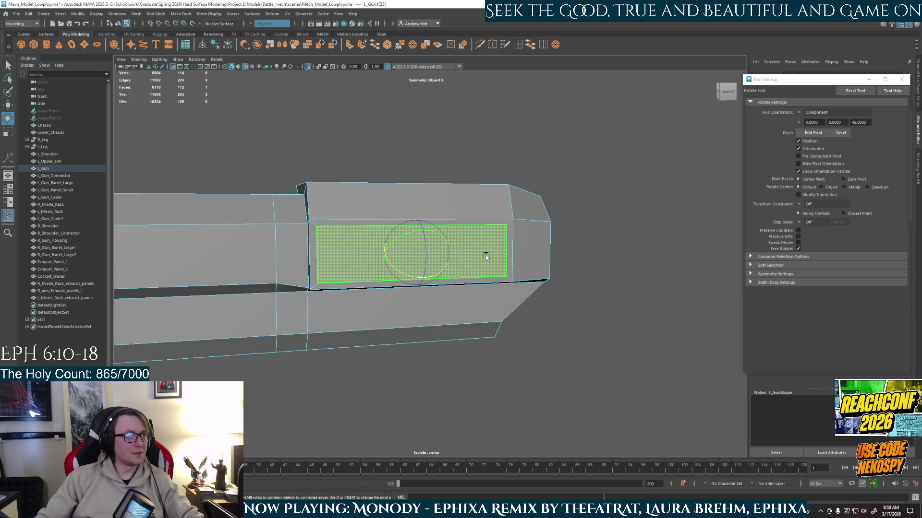
{"action": "key", "text": "ctrl+e"}
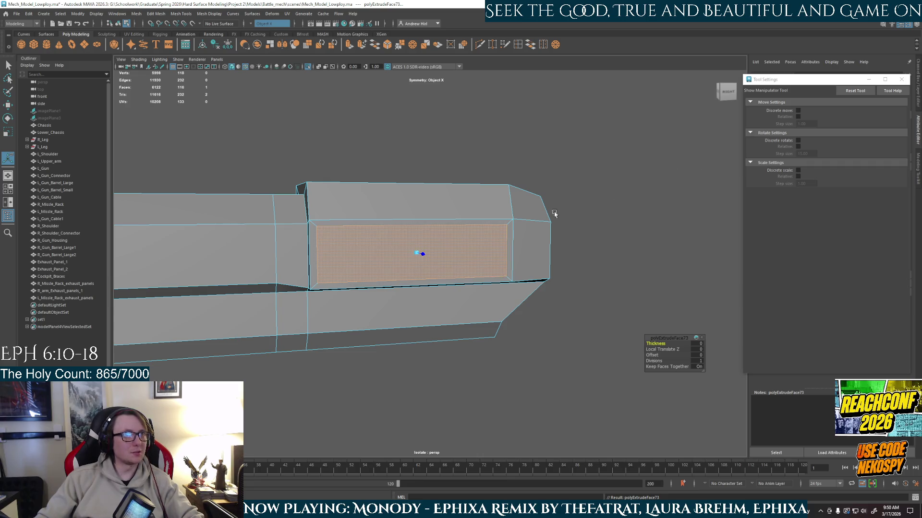
{"action": "key", "text": "r"}
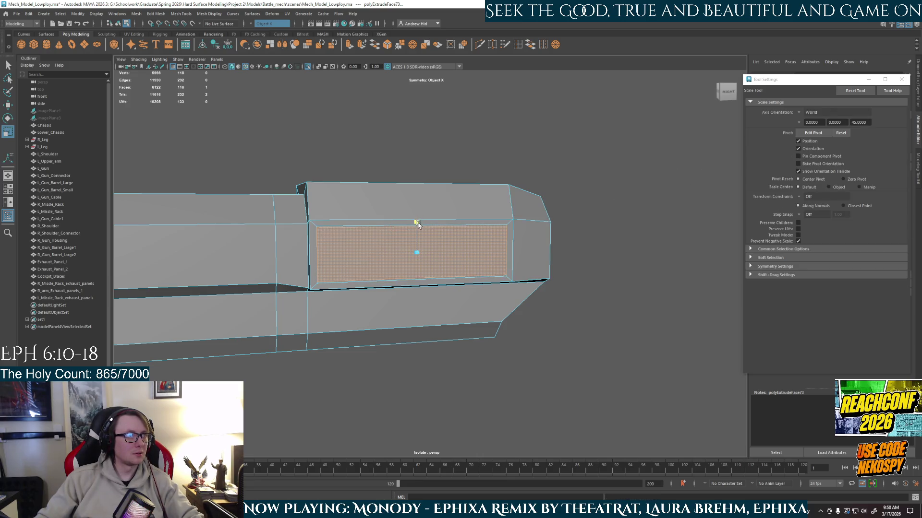
{"action": "left_click_drag", "start_coordinate": [418, 228], "coordinate": [386, 253]}
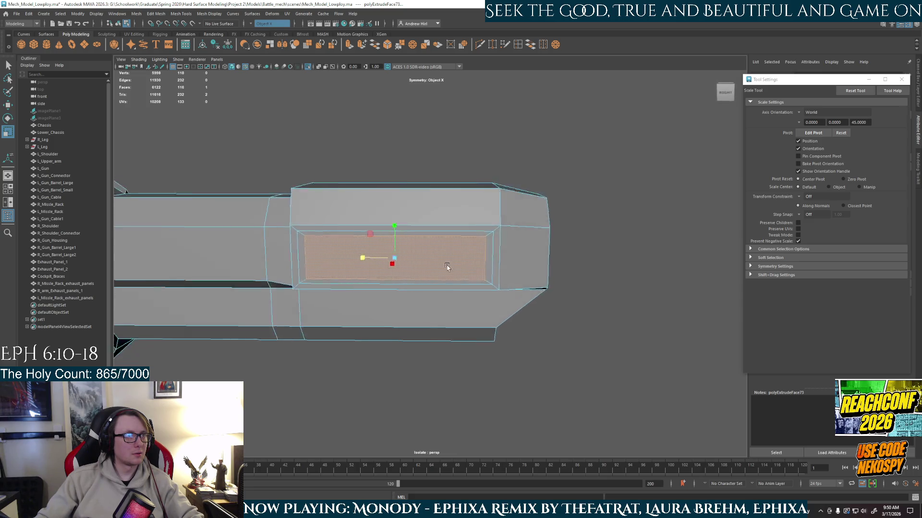
- In face mode, shrink the inset face vertically and narrow it horizontally
{"action": "left_click_drag", "start_coordinate": [401, 255], "coordinate": [298, 264], "text": "alt"}
{"action": "right_click", "coordinate": [382, 234]}
{"action": "left_click", "coordinate": [382, 254]}
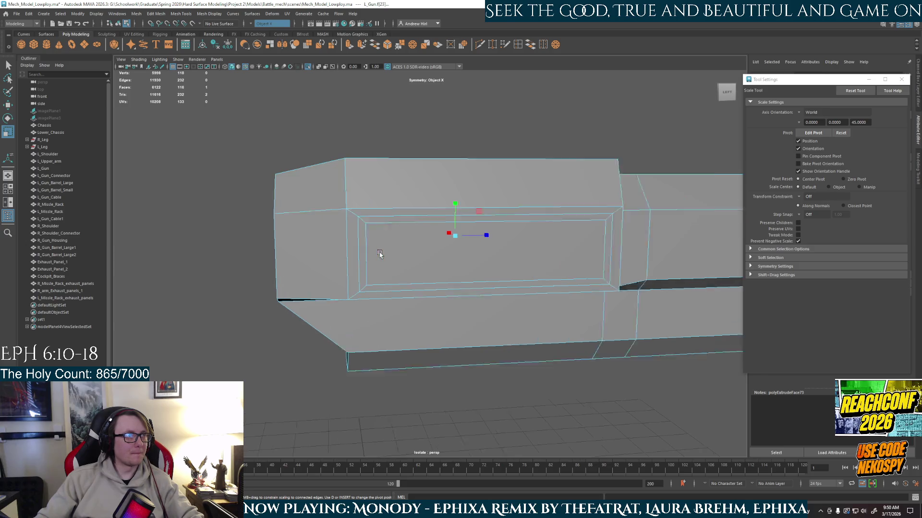
{"action": "scroll", "coordinate": [427, 254], "scroll_direction": "up", "scroll_amount": 3}
{"action": "left_click_drag", "start_coordinate": [492, 217], "coordinate": [497, 219]}
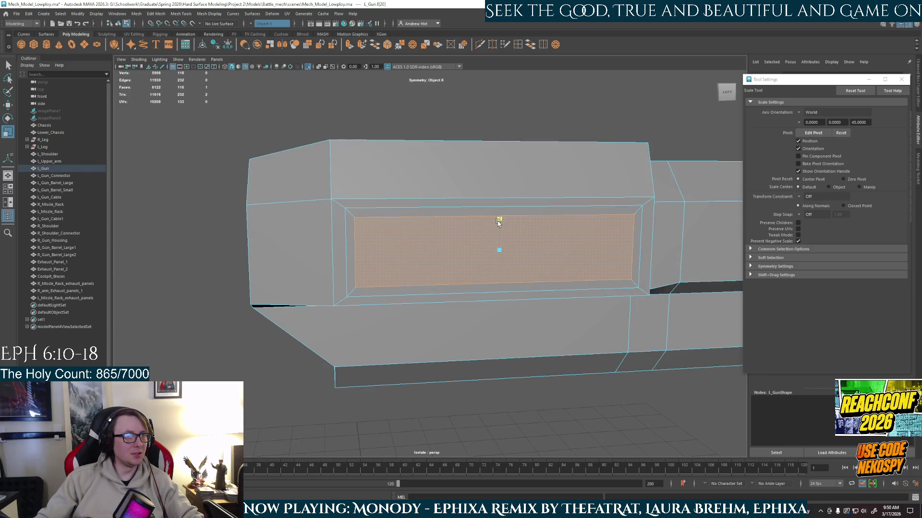
{"action": "left_click_drag", "start_coordinate": [529, 247], "coordinate": [532, 260]}
- Select the top, right, bottom and left bevel strips framing the inset
{"action": "left_click", "coordinate": [600, 199]}
{"action": "left_click", "coordinate": [631, 264], "text": "shift"}
{"action": "left_click", "coordinate": [490, 277], "text": "shift"}
{"action": "left_click", "coordinate": [350, 242], "text": "shift"}
{"action": "left_click_drag", "start_coordinate": [349, 243], "coordinate": [513, 258], "text": "alt"}
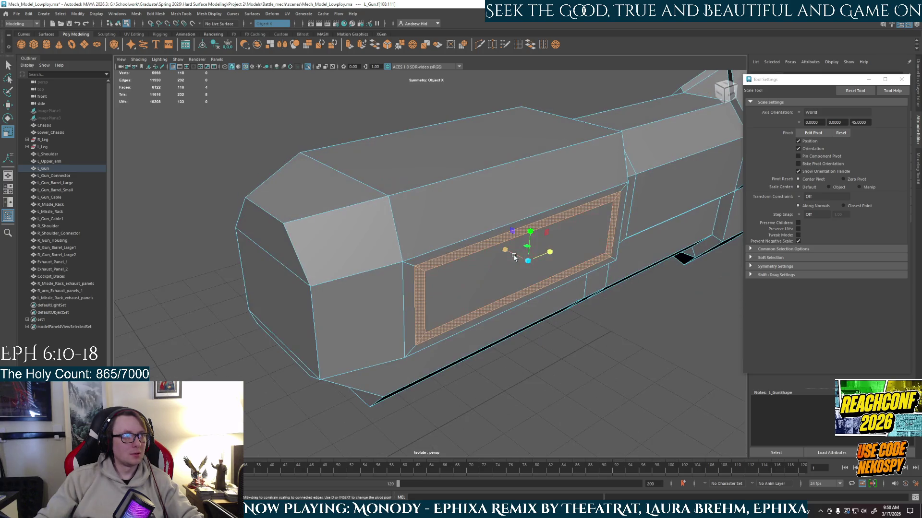
- Extrude the first panel's frame strips and move them outward from the panel
{"action": "key", "text": "ctrl+e"}
{"action": "left_click_drag", "start_coordinate": [535, 298], "coordinate": [540, 299]}
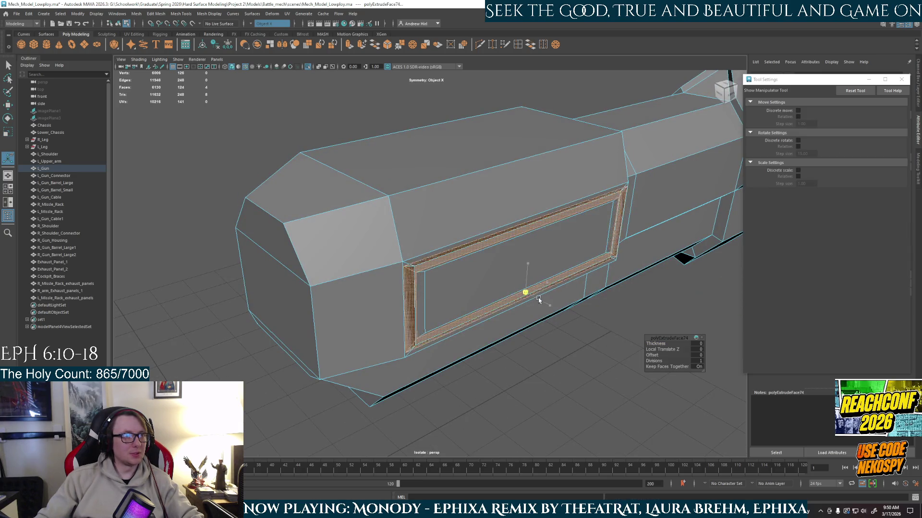
{"action": "key", "text": "ctrl+z"}
{"action": "key", "text": "w"}
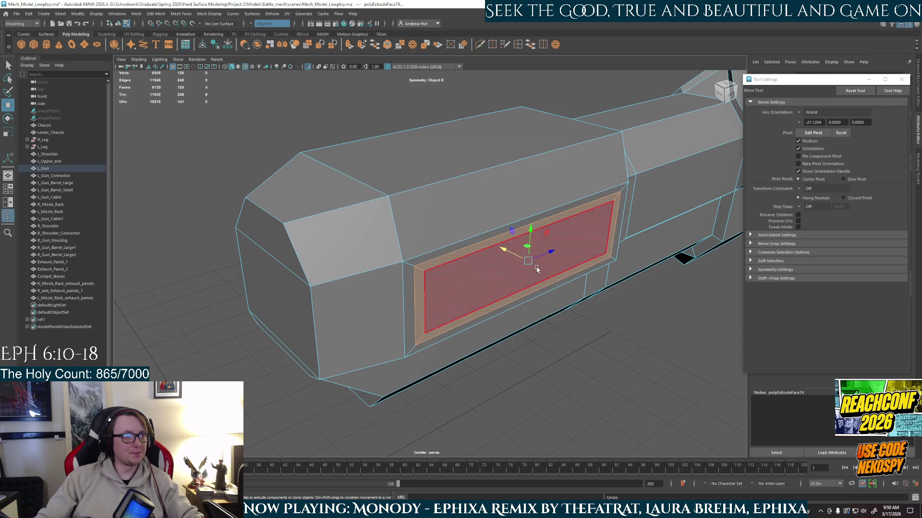
{"action": "mouse_move", "coordinate": [509, 251]}
{"action": "left_mouse_down"}
{"action": "mouse_move", "coordinate": [515, 261]}
{"action": "mouse_move", "coordinate": [494, 248]}
{"action": "left_mouse_up"}
{"action": "right_click", "coordinate": [494, 249]}
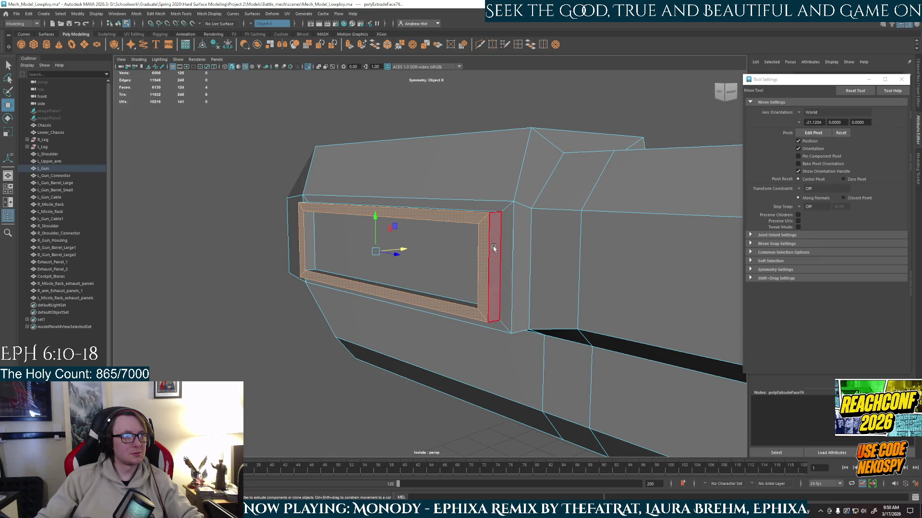
{"action": "left_click", "coordinate": [493, 267]}
- Select an edge of the inset, set Symmetry to Off, and accept the AutoSave prompt
{"action": "left_click", "coordinate": [408, 247]}
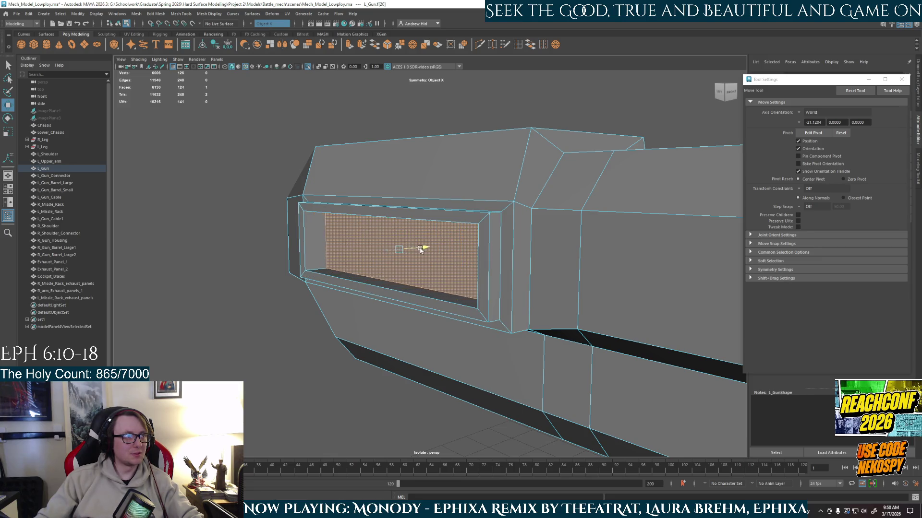
{"action": "right_click", "coordinate": [502, 258]}
{"action": "left_click", "coordinate": [500, 246]}
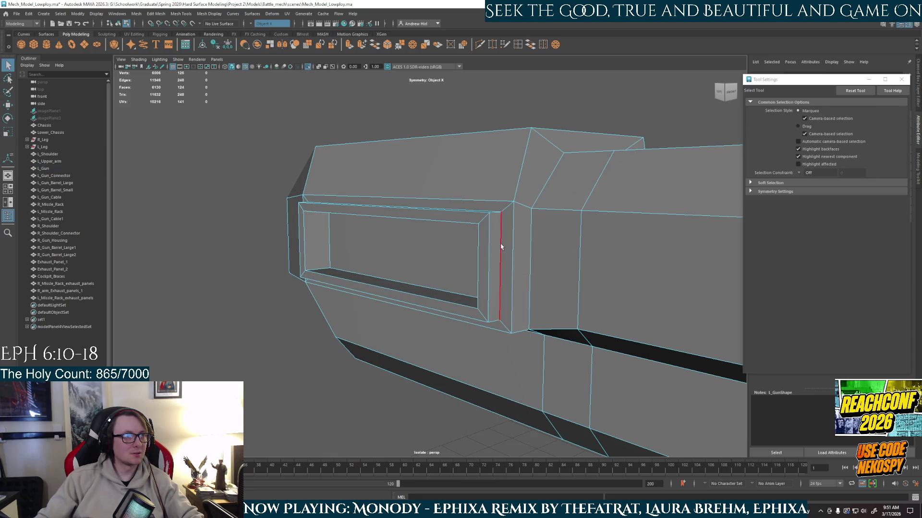
{"action": "left_click", "coordinate": [500, 269]}
{"action": "left_click_drag", "start_coordinate": [500, 247], "coordinate": [517, 259], "text": "alt"}
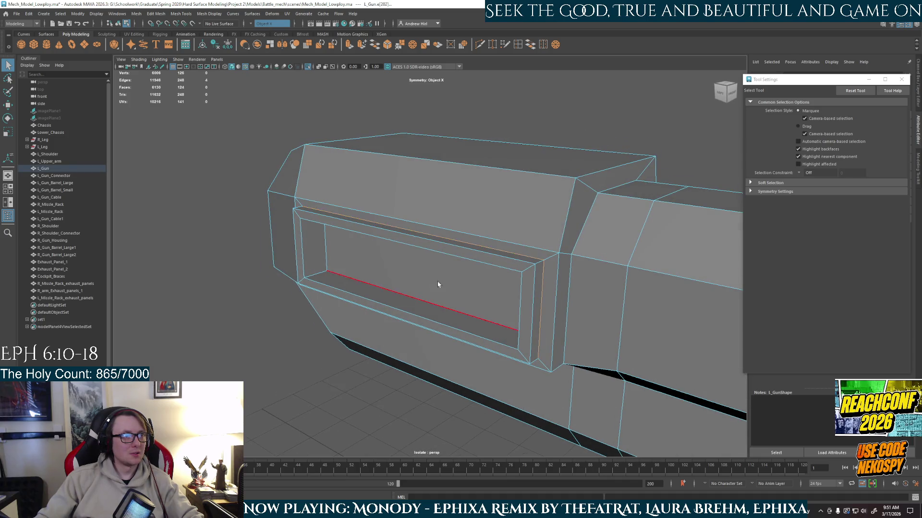
{"action": "left_click_drag", "start_coordinate": [434, 284], "coordinate": [524, 279], "text": "alt"}
{"action": "left_click", "coordinate": [250, 24]}
{"action": "left_click", "coordinate": [260, 27]}
{"action": "left_click_drag", "start_coordinate": [432, 159], "coordinate": [226, 150], "text": "alt"}
{"action": "scroll", "coordinate": [209, 151], "scroll_direction": "up", "scroll_amount": 5}
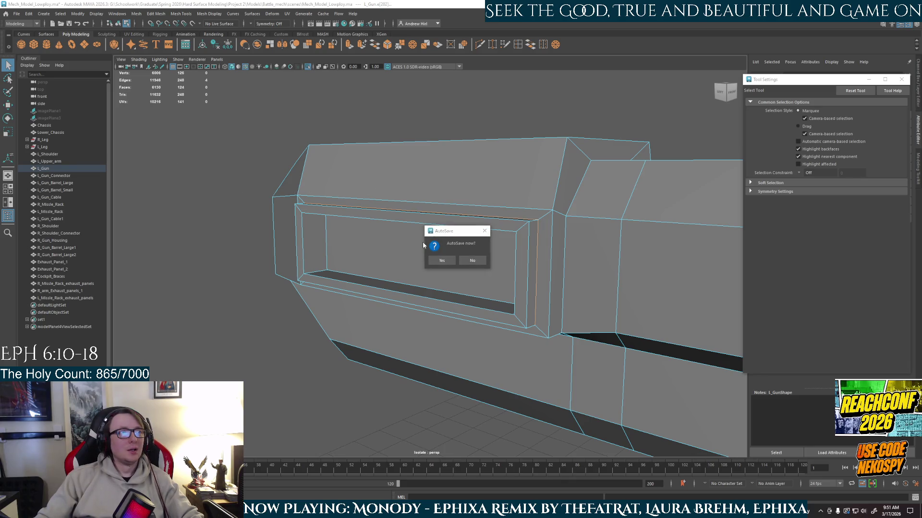
{"action": "left_click", "coordinate": [438, 261]}
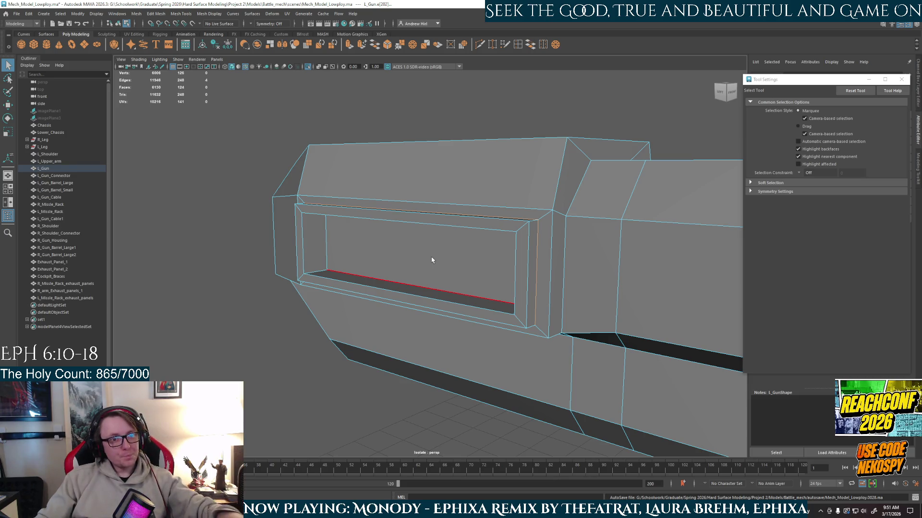
- Scale the inset edge loop wider horizontally
{"action": "key", "text": "r"}
{"action": "left_click_drag", "start_coordinate": [445, 270], "coordinate": [550, 253], "text": "alt"}
{"action": "left_click_drag", "start_coordinate": [523, 225], "coordinate": [479, 196]}
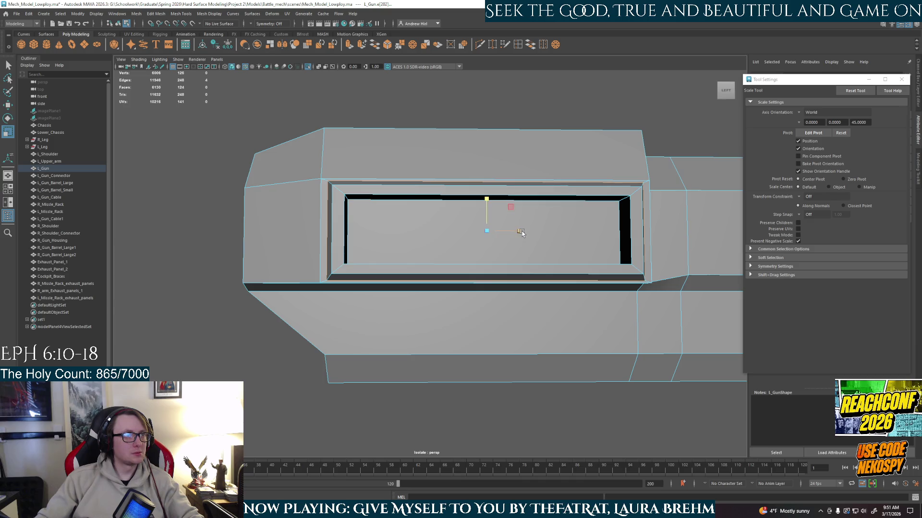
{"action": "mouse_move", "coordinate": [522, 233]}
{"action": "left_mouse_down"}
{"action": "mouse_move", "coordinate": [535, 249]}
{"action": "mouse_move", "coordinate": [504, 263]}
{"action": "mouse_move", "coordinate": [703, 267]}
{"action": "mouse_move", "coordinate": [687, 267]}
{"action": "left_mouse_up"}
{"action": "right_click_drag", "start_coordinate": [523, 240], "coordinate": [523, 264]}
{"action": "left_click", "coordinate": [489, 221]}
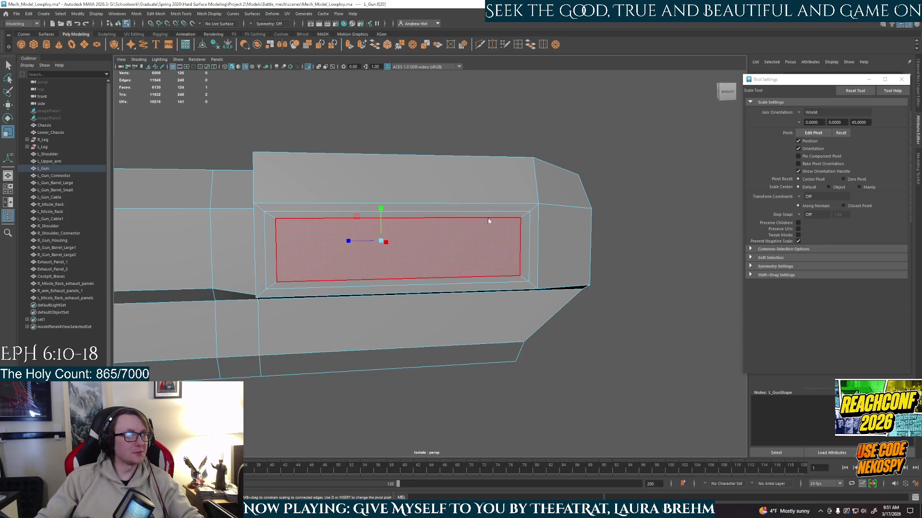
{"action": "right_click_drag", "start_coordinate": [487, 221], "coordinate": [443, 266]}
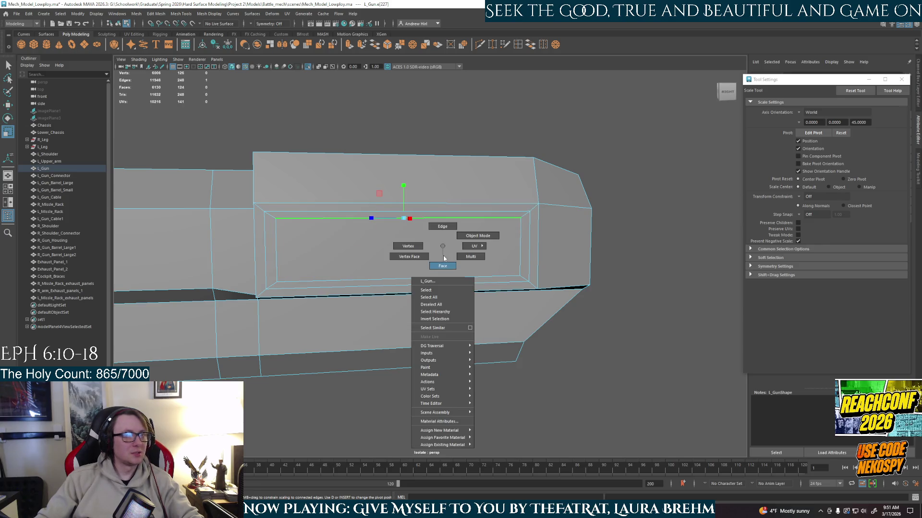
{"action": "left_click", "coordinate": [404, 225]}
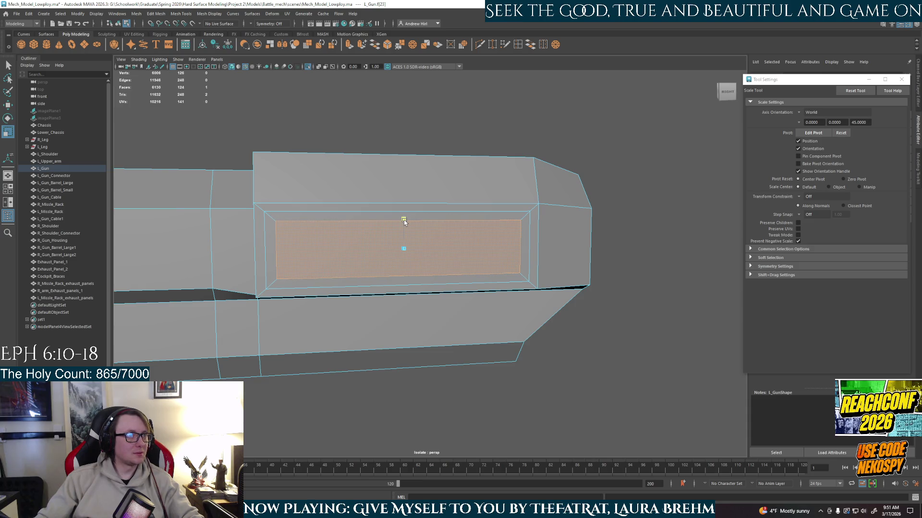
- Extrude the other panel's four frame strips (top, left, bottom, right) and push them outward
{"action": "key", "text": "q"}
{"action": "left_click", "coordinate": [355, 216]}
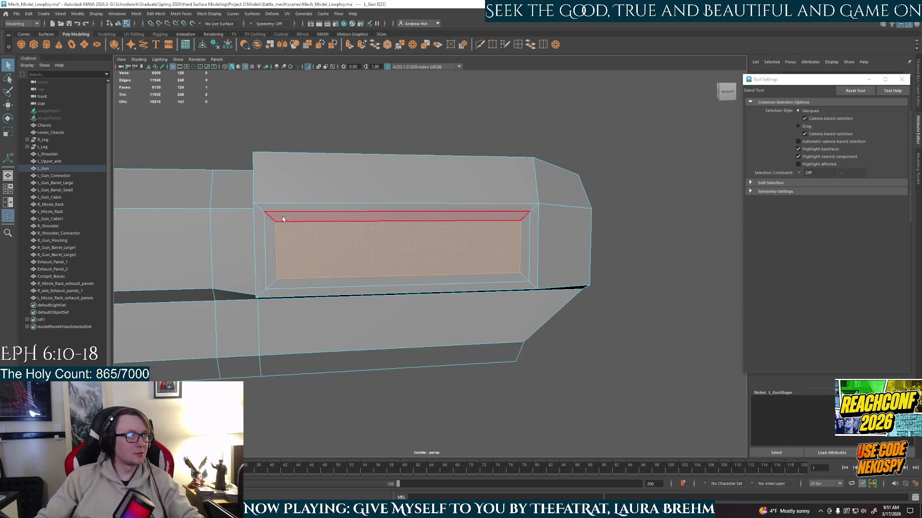
{"action": "left_click", "coordinate": [269, 250], "text": "shift"}
{"action": "left_click", "coordinate": [408, 284], "text": "shift"}
{"action": "left_click", "coordinate": [524, 257], "text": "shift"}
{"action": "key", "text": "ctrl+e"}
{"action": "key", "text": "r"}
{"action": "left_click_drag", "start_coordinate": [500, 269], "coordinate": [507, 274], "text": "alt"}
{"action": "key", "text": "w"}
{"action": "mouse_move", "coordinate": [510, 270]}
{"action": "left_mouse_down"}
{"action": "mouse_move", "coordinate": [522, 270]}
{"action": "mouse_move", "coordinate": [439, 297]}
{"action": "mouse_move", "coordinate": [363, 250]}
{"action": "left_mouse_up"}
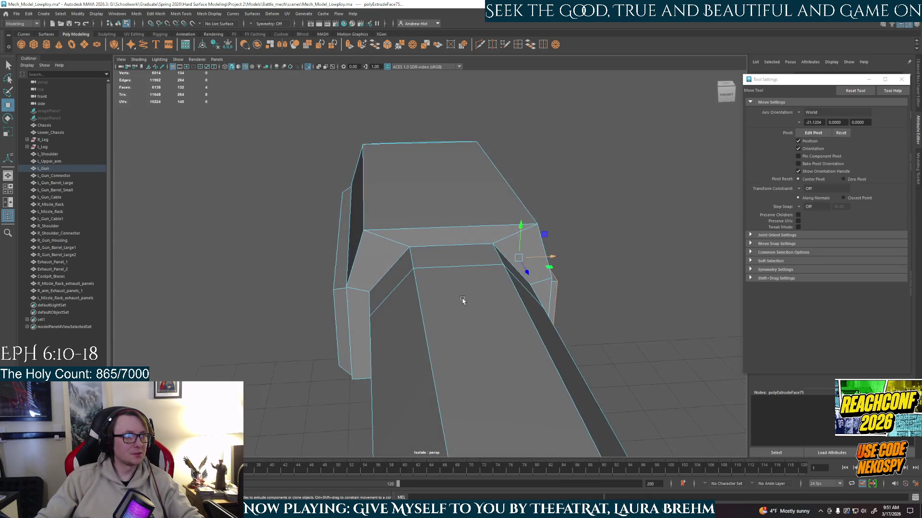
- Scale the edge along the frame's top along Y
{"action": "key", "text": "q"}
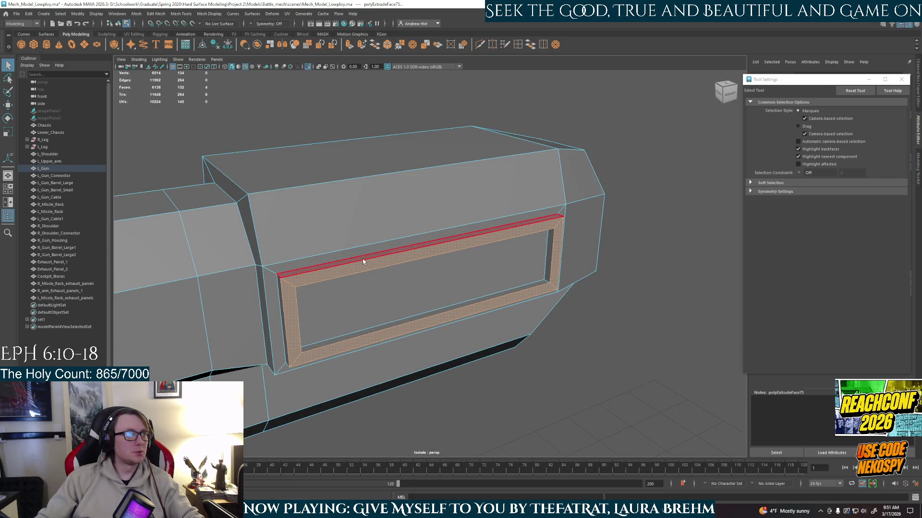
{"action": "key", "text": "F10"}
{"action": "left_click", "coordinate": [344, 264]}
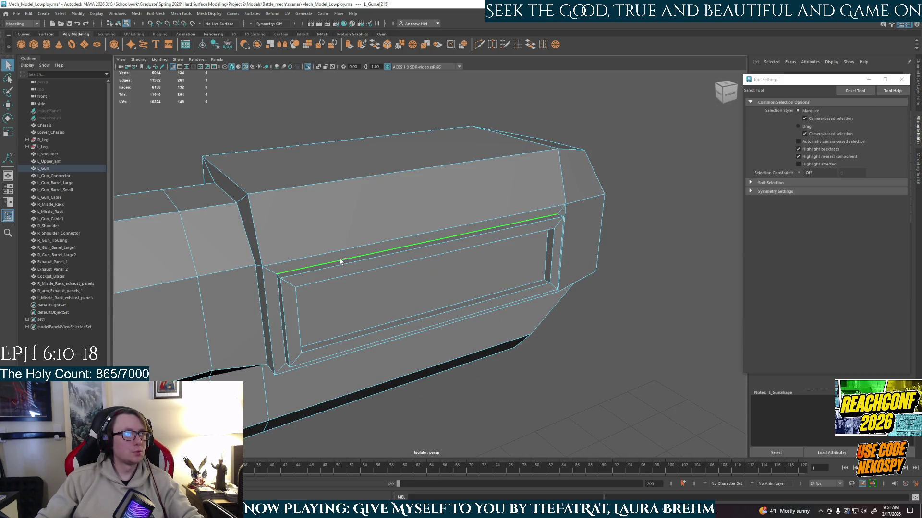
{"action": "left_click_drag", "start_coordinate": [477, 272], "coordinate": [394, 266], "text": "alt"}
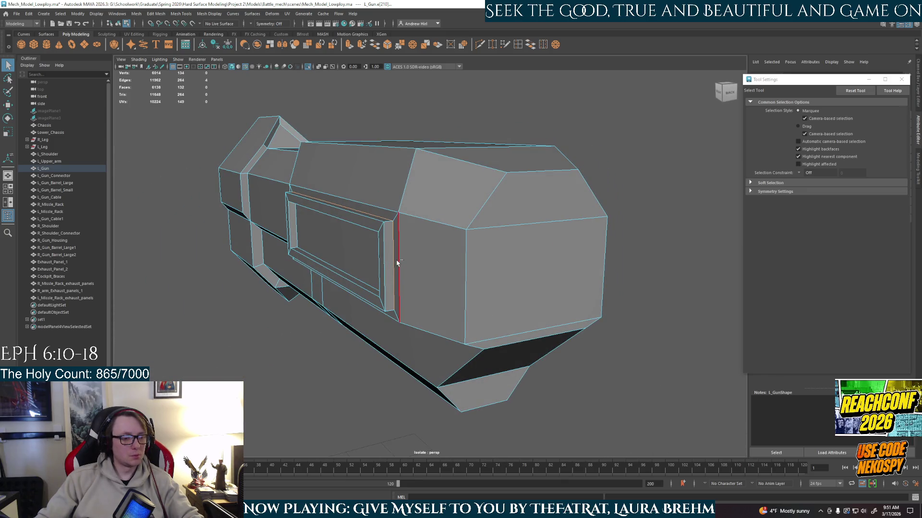
{"action": "key", "text": "f"}
{"action": "mouse_move", "coordinate": [337, 290]}
{"action": "left_mouse_down", "text": "alt"}
{"action": "mouse_move", "coordinate": [417, 286]}
{"action": "mouse_move", "coordinate": [390, 277]}
{"action": "left_mouse_up", "text": "alt"}
{"action": "key", "text": "r"}
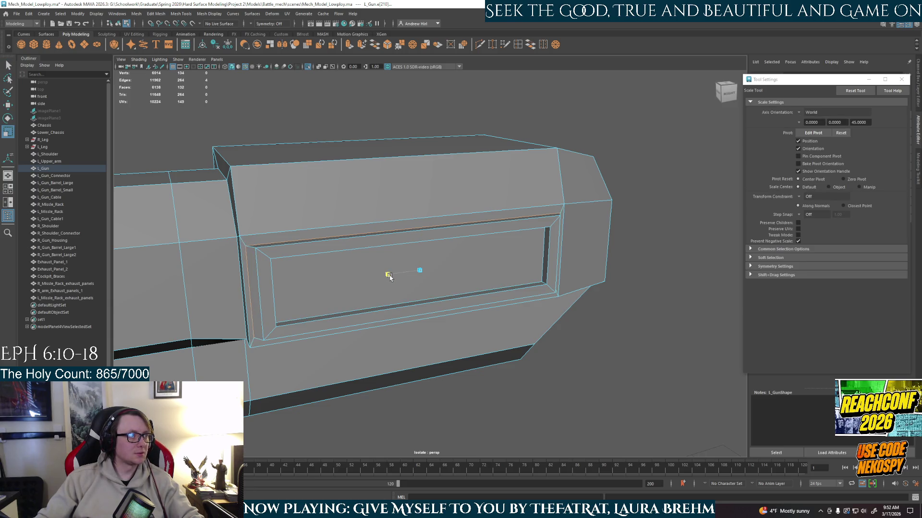
{"action": "left_click_drag", "start_coordinate": [421, 241], "coordinate": [421, 239]}
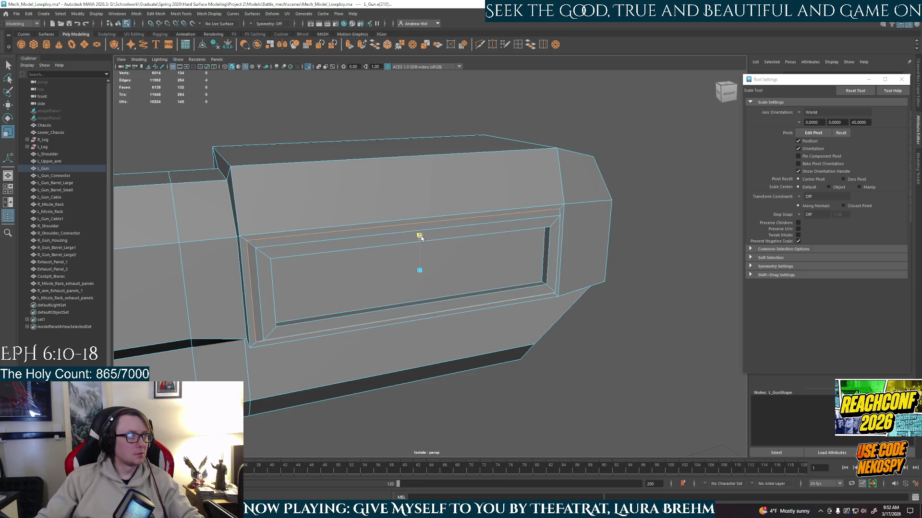
- Move the inner panel face deeper into the housing to leave a sunken recess
{"action": "left_click_drag", "start_coordinate": [417, 242], "coordinate": [411, 232], "text": "alt"}
{"action": "right_click", "coordinate": [464, 245]}
{"action": "left_click", "coordinate": [464, 257]}
{"action": "left_click", "coordinate": [464, 258]}
{"action": "key", "text": "w"}
{"action": "mouse_move", "coordinate": [464, 258]}
{"action": "left_mouse_down", "text": "alt"}
{"action": "mouse_move", "coordinate": [485, 299]}
{"action": "mouse_move", "coordinate": [470, 287]}
{"action": "mouse_move", "coordinate": [485, 269]}
{"action": "left_mouse_up", "text": "alt"}
{"action": "scroll", "coordinate": [481, 296], "scroll_direction": "down", "scroll_amount": 3}
{"action": "scroll", "coordinate": [485, 269], "scroll_direction": "up", "scroll_amount": 3}
{"action": "right_click_drag", "start_coordinate": [510, 247], "coordinate": [605, 154]}
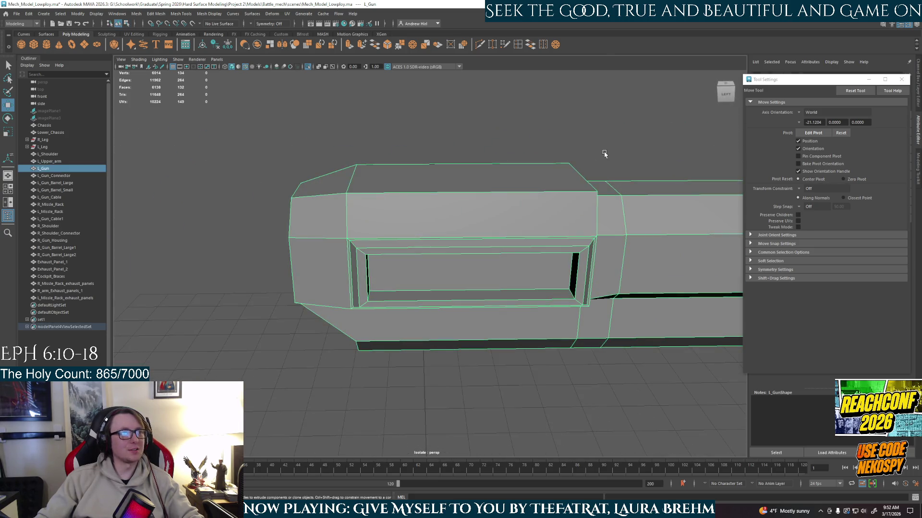
- Select L_Gun and exit Isolate Select so the whole mech shows again
{"action": "left_click", "coordinate": [605, 154]}
{"action": "scroll", "coordinate": [605, 154], "scroll_direction": "down", "scroll_amount": 3}
{"action": "left_click_drag", "start_coordinate": [614, 223], "coordinate": [568, 229], "text": "alt"}
{"action": "left_click_drag", "start_coordinate": [468, 290], "coordinate": [471, 243], "text": "alt"}
{"action": "right_click", "coordinate": [471, 243]}
{"action": "left_click", "coordinate": [473, 246]}
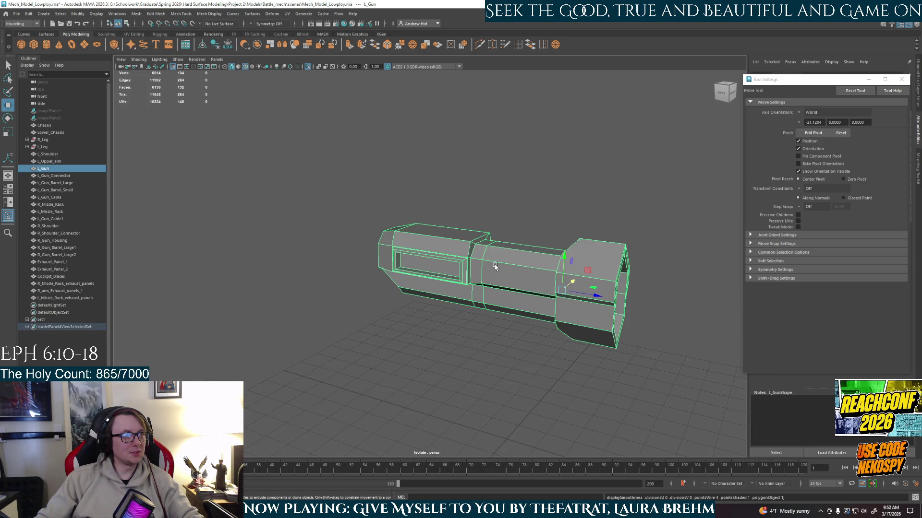
{"action": "left_click", "coordinate": [609, 167]}
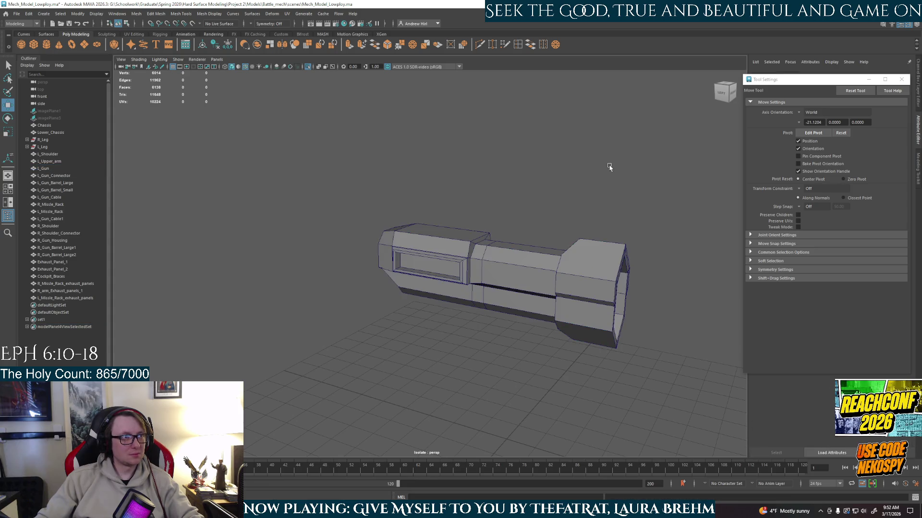
{"action": "left_click", "coordinate": [492, 252]}
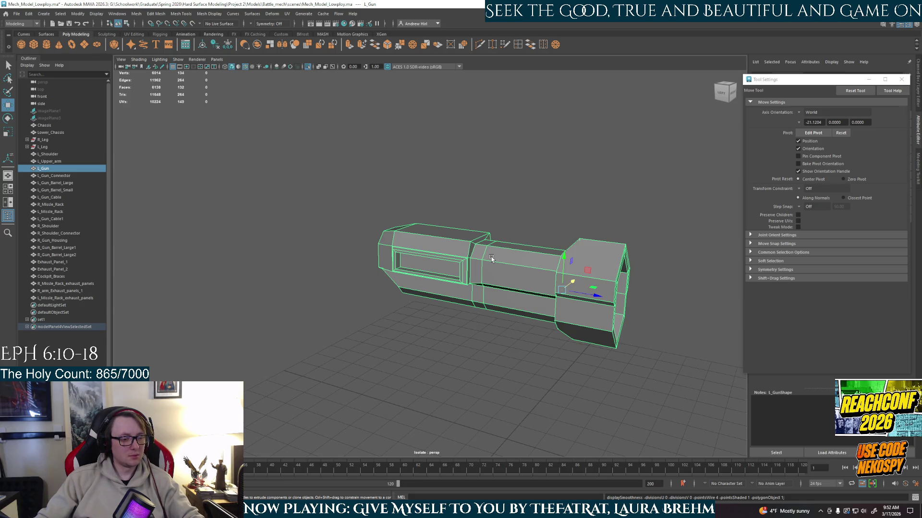
{"action": "key", "text": "ctrl+1"}
- Reselect L_Gun in Face mode and pick its top face under the connector
{"action": "scroll", "coordinate": [492, 252], "scroll_direction": "up", "scroll_amount": 4}
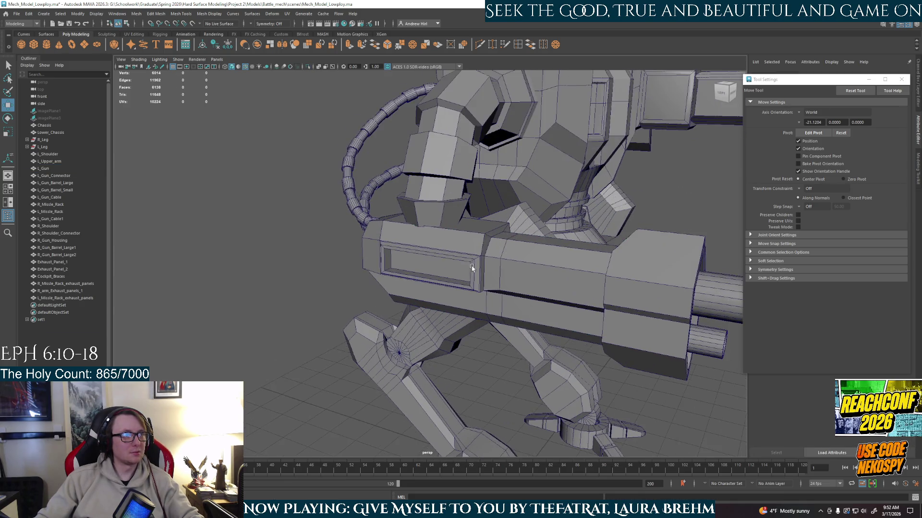
{"action": "scroll", "coordinate": [494, 240], "scroll_direction": "up", "scroll_amount": 2}
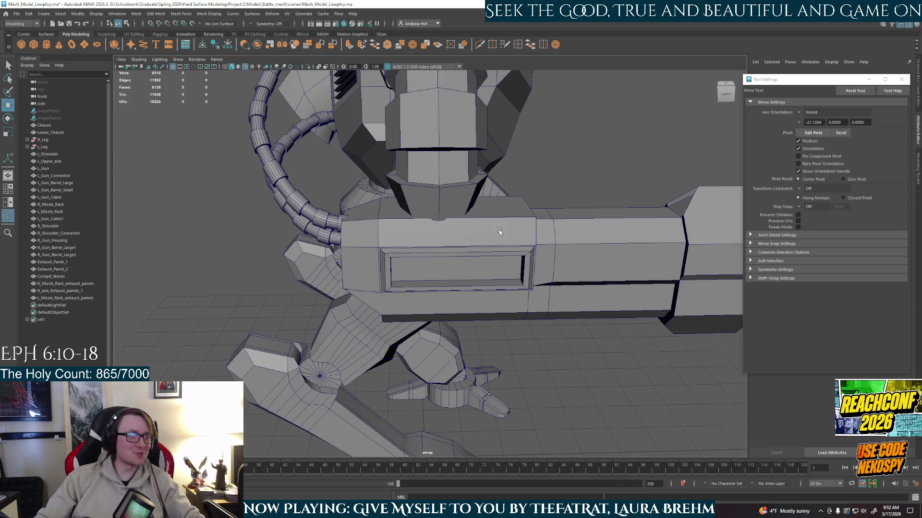
{"action": "scroll", "coordinate": [507, 250], "scroll_direction": "up", "scroll_amount": 2}
{"action": "left_click_drag", "start_coordinate": [507, 249], "coordinate": [493, 253], "text": "alt"}
{"action": "left_click", "coordinate": [493, 215]}
{"action": "mouse_move", "coordinate": [493, 215]}
{"action": "left_mouse_down", "text": "alt"}
{"action": "mouse_move", "coordinate": [420, 231]}
{"action": "mouse_move", "coordinate": [582, 233]}
{"action": "mouse_move", "coordinate": [443, 246]}
{"action": "mouse_move", "coordinate": [485, 259]}
{"action": "left_mouse_up", "text": "alt"}
{"action": "key", "text": "F11"}
{"action": "left_click", "coordinate": [443, 246]}
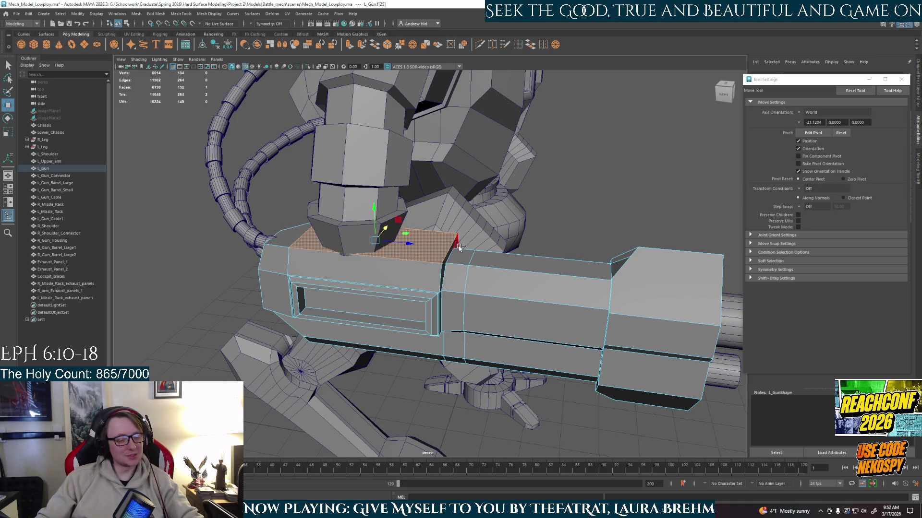
- Select and scale the bottom edge loop of L_Gun_Connector
{"action": "mouse_move", "coordinate": [480, 276]}
{"action": "left_mouse_down", "text": "alt"}
{"action": "mouse_move", "coordinate": [409, 284]}
{"action": "mouse_move", "coordinate": [468, 276]}
{"action": "mouse_move", "coordinate": [552, 294]}
{"action": "mouse_move", "coordinate": [428, 275]}
{"action": "mouse_move", "coordinate": [329, 219]}
{"action": "left_mouse_up", "text": "alt"}
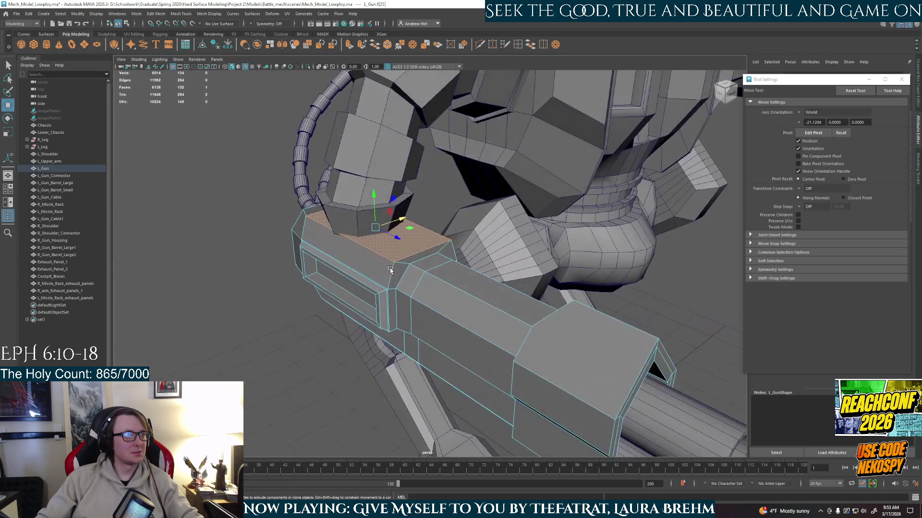
{"action": "right_click_drag", "start_coordinate": [329, 218], "coordinate": [355, 192]}
{"action": "left_click_drag", "start_coordinate": [338, 227], "coordinate": [345, 239], "text": "alt"}
{"action": "right_click_drag", "start_coordinate": [345, 239], "coordinate": [330, 249]}
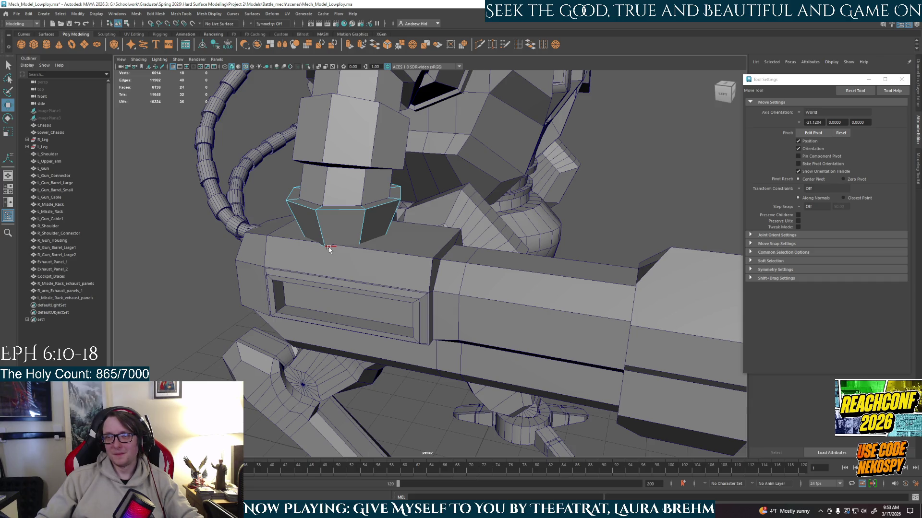
{"action": "double_click", "coordinate": [329, 248]}
{"action": "key", "text": "r"}
{"action": "left_click_drag", "start_coordinate": [365, 257], "coordinate": [405, 212], "text": "alt"}
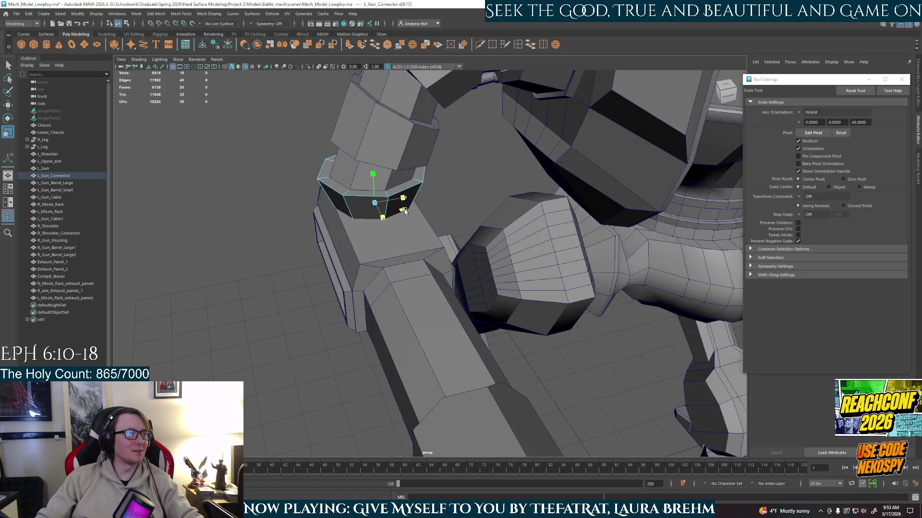
{"action": "mouse_move", "coordinate": [405, 212]}
{"action": "left_mouse_down", "text": "alt"}
{"action": "mouse_move", "coordinate": [249, 230]}
{"action": "mouse_move", "coordinate": [496, 254]}
{"action": "mouse_move", "coordinate": [443, 268]}
{"action": "left_mouse_up", "text": "alt"}
{"action": "left_click", "coordinate": [249, 231]}
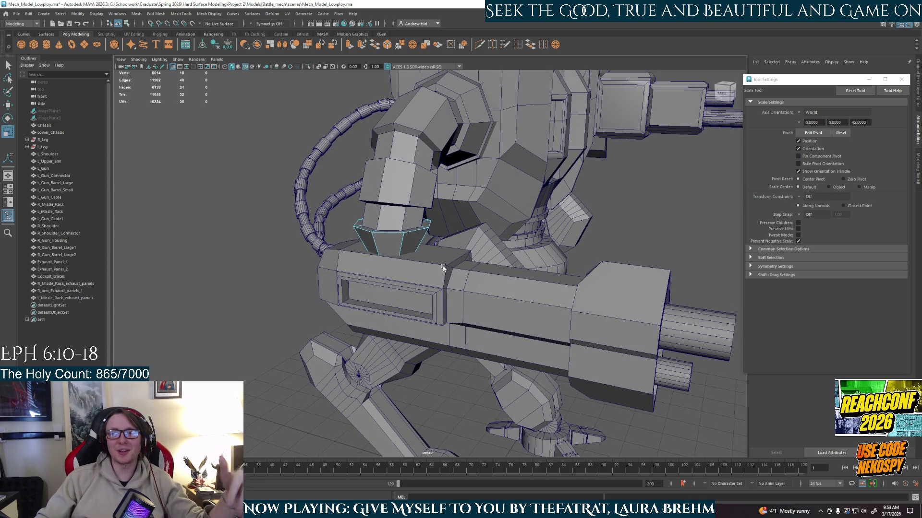
- Extrude the gun's top face under the connector, then scale and move it into a tapered collar
{"action": "key", "text": "f"}
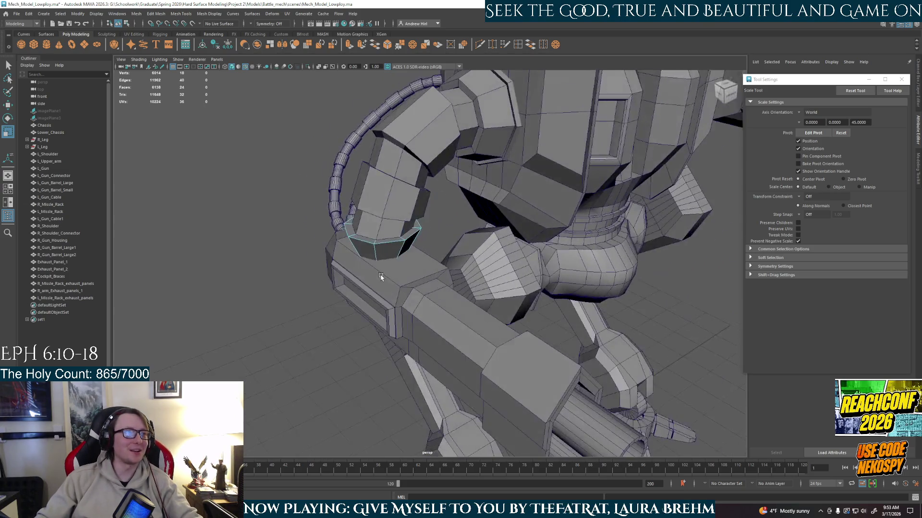
{"action": "left_click_drag", "start_coordinate": [376, 288], "coordinate": [469, 267], "text": "alt"}
{"action": "right_click", "coordinate": [469, 267]}
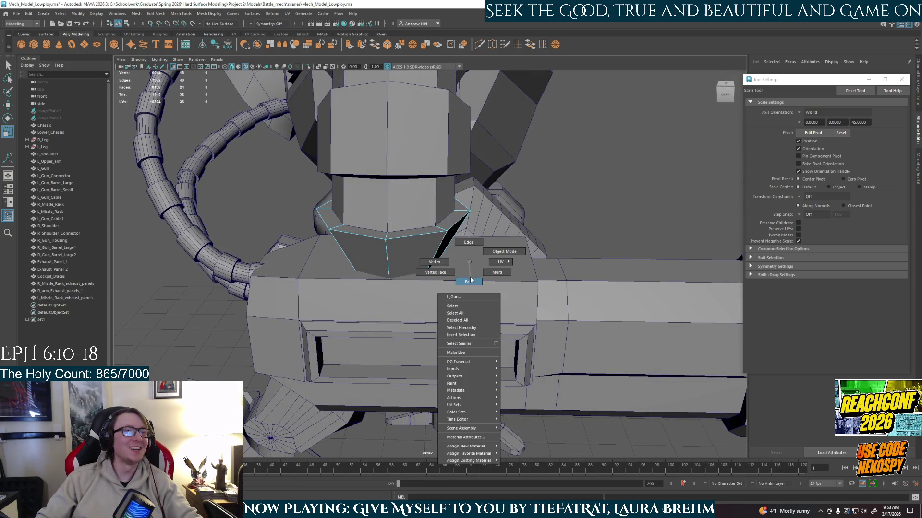
{"action": "left_click", "coordinate": [470, 281]}
{"action": "key", "text": "q"}
{"action": "left_click", "coordinate": [482, 269]}
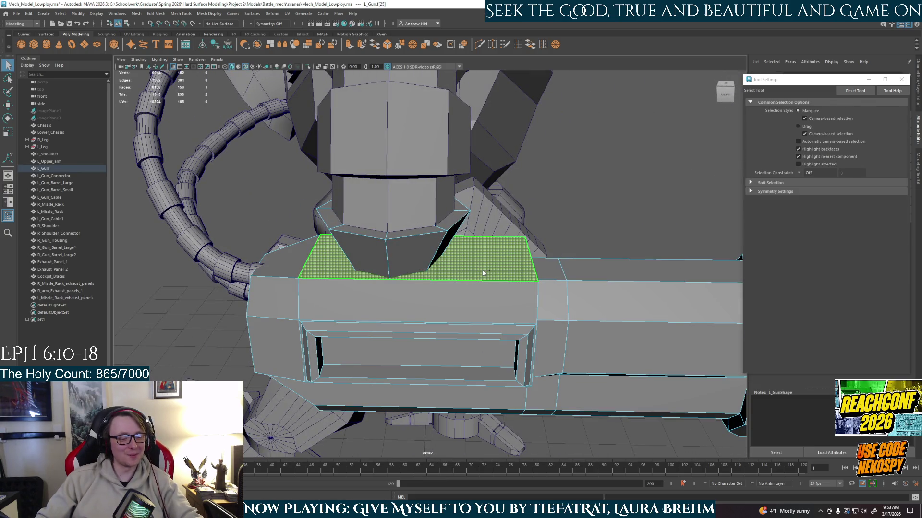
{"action": "key", "text": "ctrl+e"}
{"action": "mouse_move", "coordinate": [482, 269]}
{"action": "left_mouse_down", "text": "alt"}
{"action": "mouse_move", "coordinate": [361, 205]}
{"action": "mouse_move", "coordinate": [382, 235]}
{"action": "mouse_move", "coordinate": [415, 254]}
{"action": "mouse_move", "coordinate": [358, 212]}
{"action": "mouse_move", "coordinate": [402, 257]}
{"action": "mouse_move", "coordinate": [432, 242]}
{"action": "left_mouse_up", "text": "alt"}
{"action": "key", "text": "r"}
{"action": "key", "text": "w"}
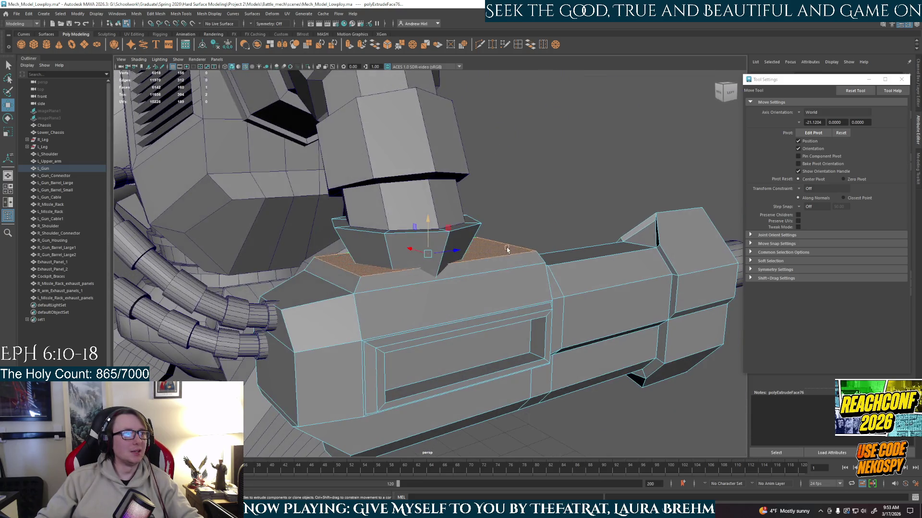
{"action": "mouse_move", "coordinate": [502, 226]}
{"action": "right_mouse_down"}
{"action": "mouse_move", "coordinate": [559, 220]}
{"action": "mouse_move", "coordinate": [505, 284]}
{"action": "right_mouse_up"}
{"action": "mouse_move", "coordinate": [505, 283]}
{"action": "left_mouse_down", "text": "alt"}
{"action": "mouse_move", "coordinate": [455, 280]}
{"action": "mouse_move", "coordinate": [434, 252]}
{"action": "mouse_move", "coordinate": [469, 247]}
{"action": "left_mouse_up", "text": "alt"}
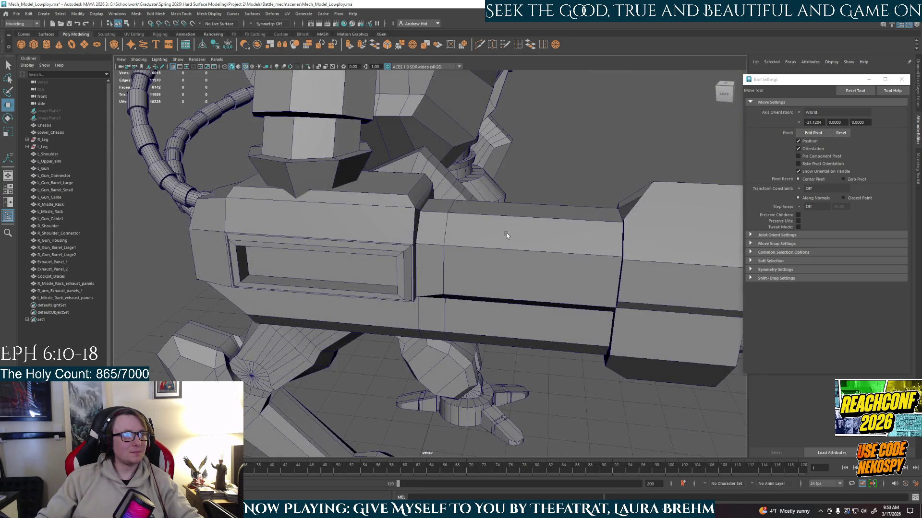
{"action": "right_click_drag", "start_coordinate": [507, 235], "coordinate": [514, 230]}
- Extrude the middle section's top faces and drag the offset to inset the panel
{"action": "left_click", "coordinate": [514, 232]}
{"action": "left_click", "coordinate": [444, 235], "text": "shift"}
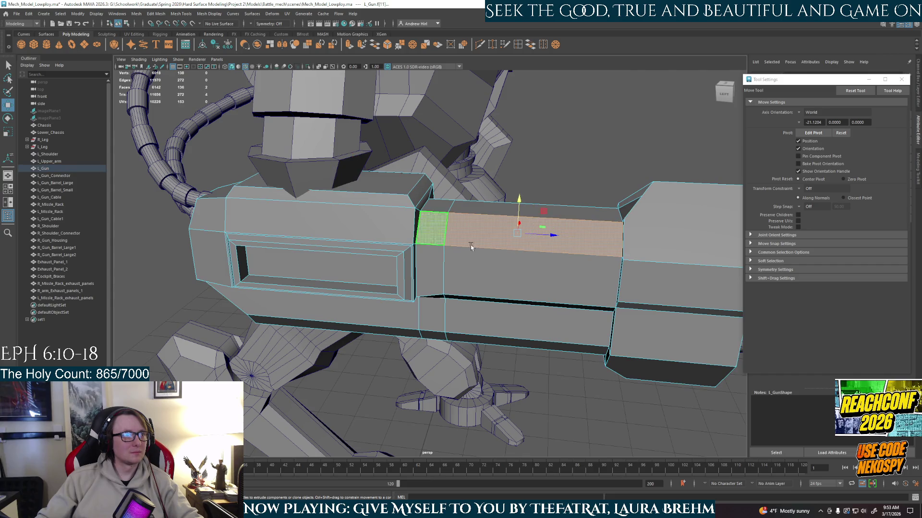
{"action": "mouse_move", "coordinate": [551, 280]}
{"action": "left_mouse_down", "text": "alt"}
{"action": "mouse_move", "coordinate": [389, 231]}
{"action": "mouse_move", "coordinate": [407, 290]}
{"action": "mouse_move", "coordinate": [435, 283]}
{"action": "mouse_move", "coordinate": [482, 300]}
{"action": "mouse_move", "coordinate": [511, 244]}
{"action": "left_mouse_up", "text": "alt"}
{"action": "key", "text": "e"}
{"action": "key", "text": "ctrl+e"}
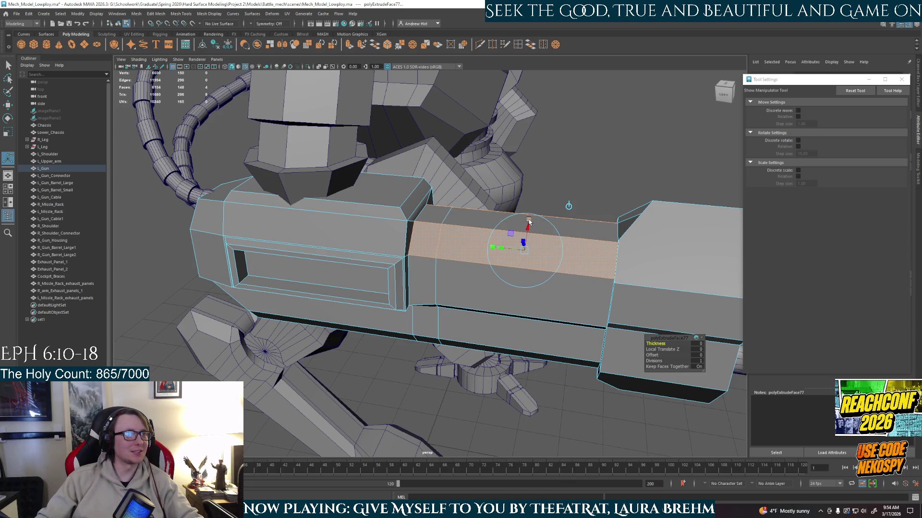
{"action": "left_click_drag", "start_coordinate": [528, 226], "coordinate": [493, 249]}
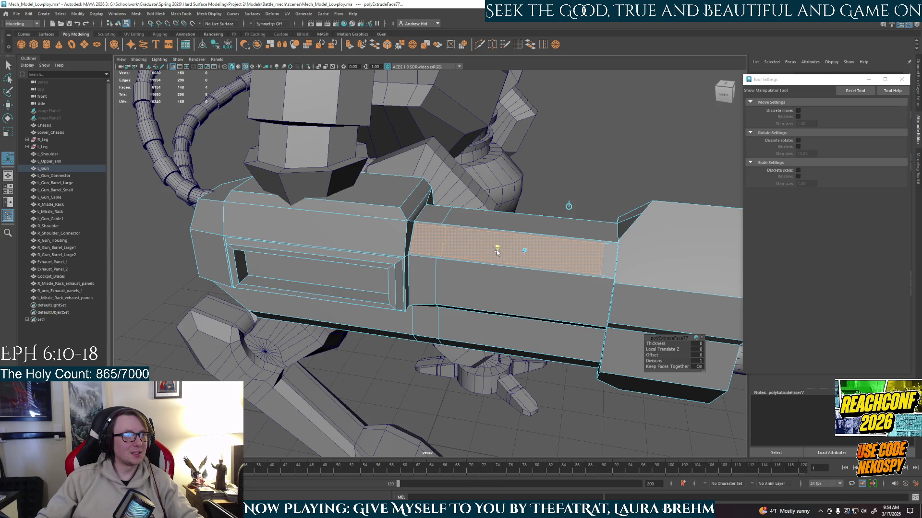
{"action": "left_click_drag", "start_coordinate": [496, 249], "coordinate": [508, 252], "text": "alt"}
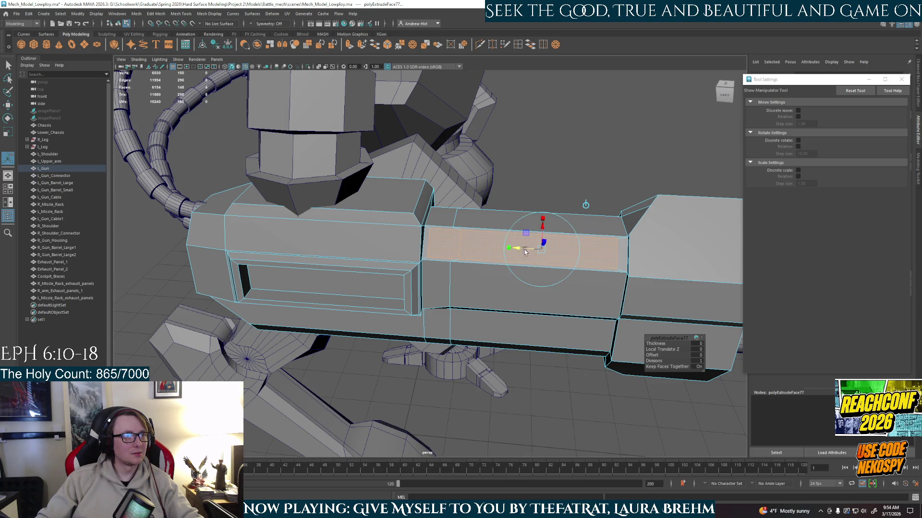
{"action": "left_click_drag", "start_coordinate": [521, 250], "coordinate": [498, 247], "text": "alt"}
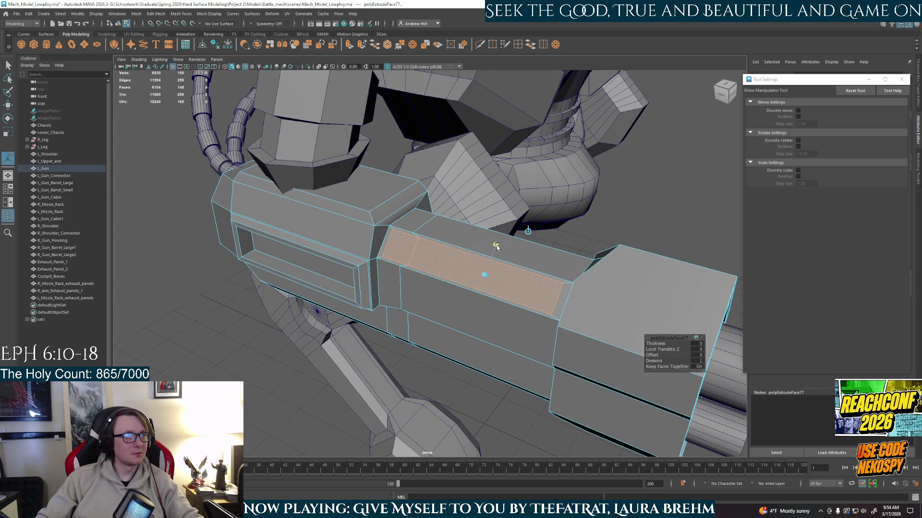
{"action": "mouse_move", "coordinate": [496, 250]}
{"action": "left_mouse_down", "text": "alt"}
{"action": "mouse_move", "coordinate": [301, 255]}
{"action": "mouse_move", "coordinate": [309, 251]}
{"action": "mouse_move", "coordinate": [381, 342]}
{"action": "mouse_move", "coordinate": [344, 360]}
{"action": "mouse_move", "coordinate": [434, 317]}
{"action": "left_mouse_up", "text": "alt"}
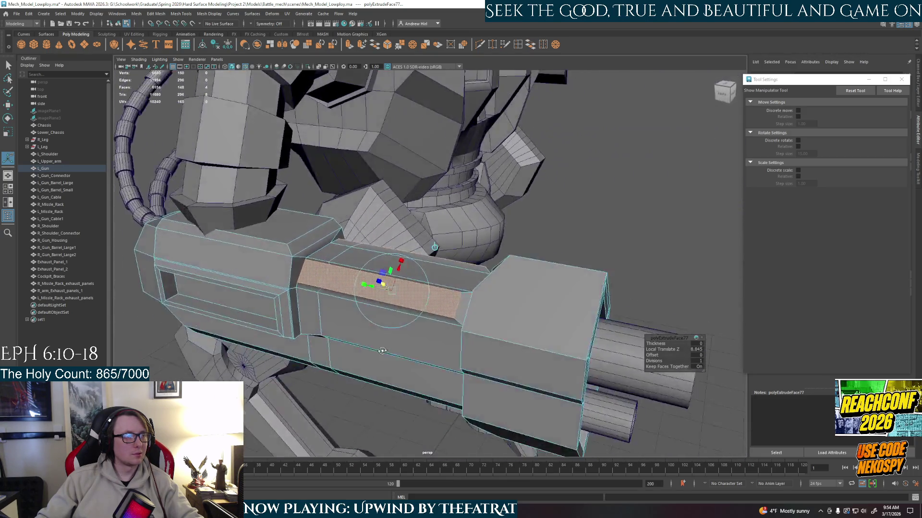
- Extrude the front block's top and bottom faces, then undo the last manipulator change
{"action": "mouse_move", "coordinate": [601, 204]}
{"action": "left_mouse_down", "text": "alt"}
{"action": "mouse_move", "coordinate": [624, 271]}
{"action": "mouse_move", "coordinate": [397, 316]}
{"action": "mouse_move", "coordinate": [289, 291]}
{"action": "mouse_move", "coordinate": [357, 272]}
{"action": "mouse_move", "coordinate": [381, 226]}
{"action": "mouse_move", "coordinate": [445, 312]}
{"action": "mouse_move", "coordinate": [535, 338]}
{"action": "mouse_move", "coordinate": [474, 227]}
{"action": "mouse_move", "coordinate": [459, 225]}
{"action": "left_mouse_up", "text": "alt"}
{"action": "left_click", "coordinate": [624, 271]}
{"action": "left_click", "coordinate": [289, 292], "text": "shift"}
{"action": "left_click", "coordinate": [380, 226], "text": "shift"}
{"action": "key", "text": "ctrl+e"}
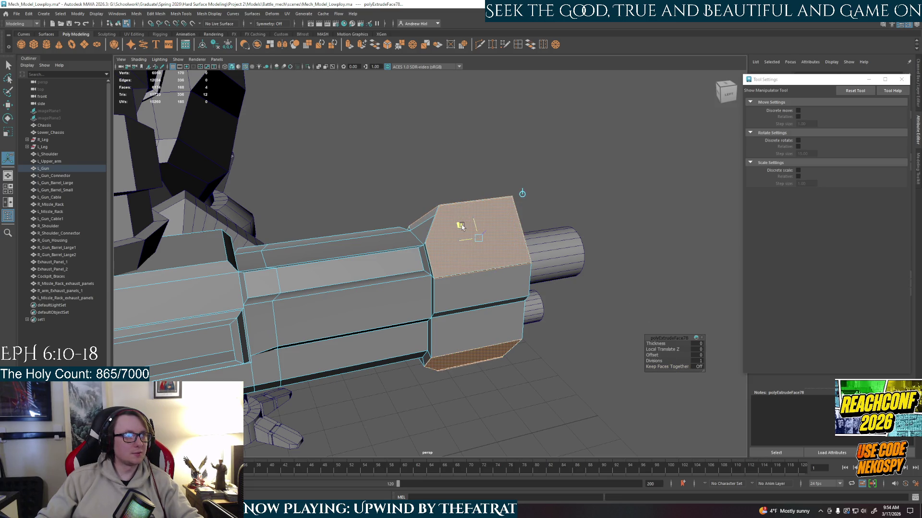
{"action": "key", "text": "ctrl+z"}
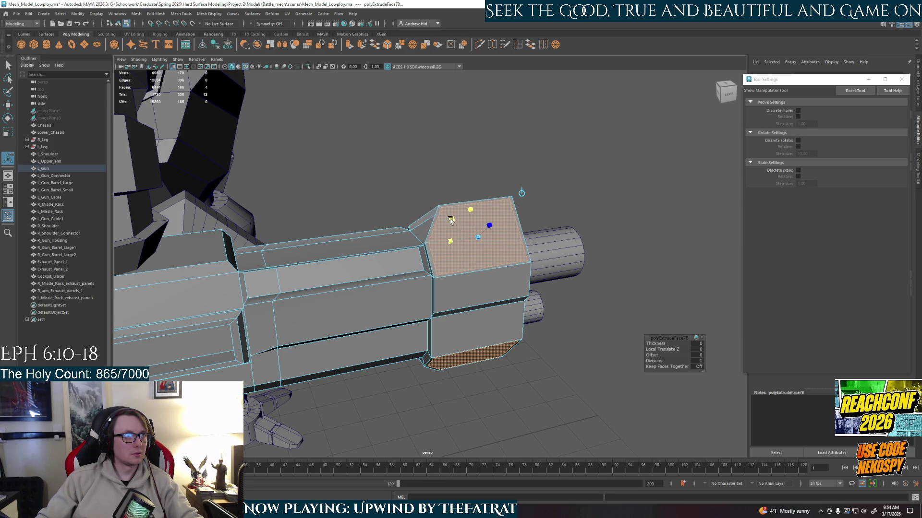
- Push the extruded front block faces out along Local Translate Z by 6.595 units
{"action": "mouse_move", "coordinate": [452, 221]}
{"action": "left_mouse_down", "text": "alt"}
{"action": "mouse_move", "coordinate": [351, 198]}
{"action": "mouse_move", "coordinate": [484, 237]}
{"action": "left_mouse_up", "text": "alt"}
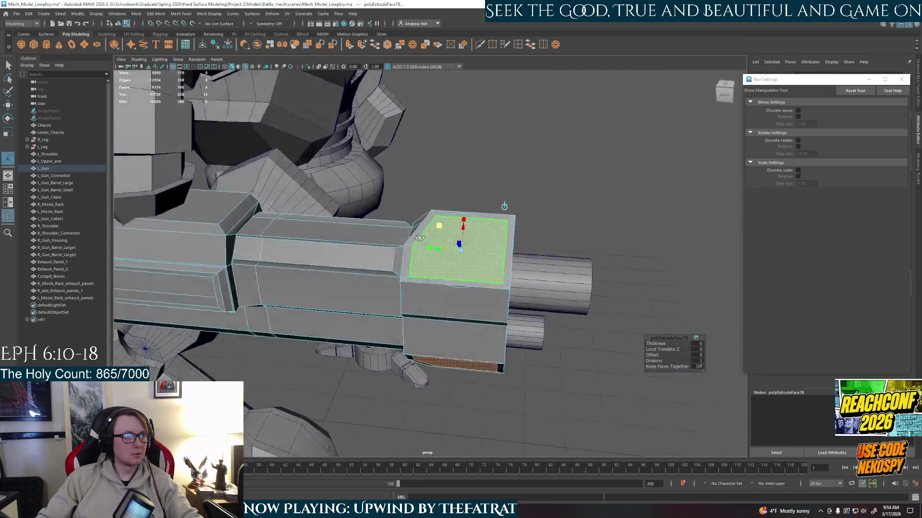
{"action": "left_click_drag", "start_coordinate": [497, 212], "coordinate": [294, 234]}
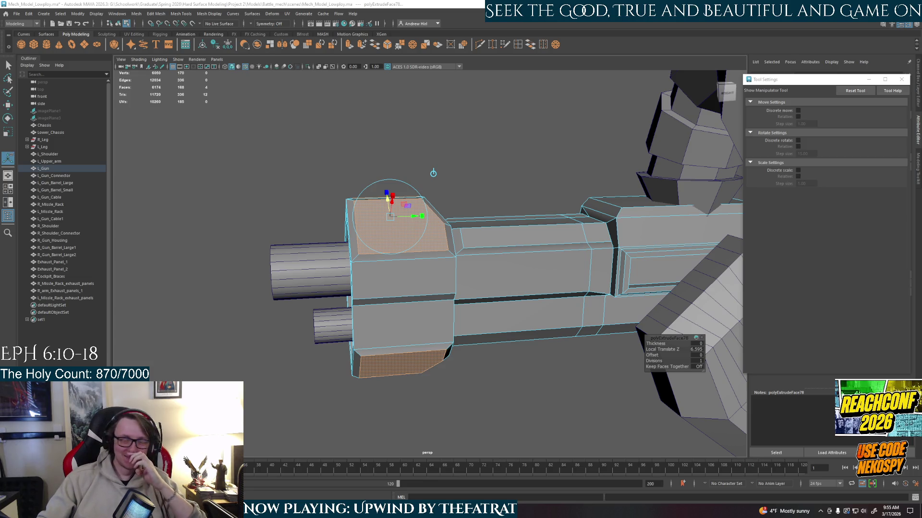
{"action": "mouse_move", "coordinate": [391, 333]}
{"action": "left_mouse_down", "text": "alt"}
{"action": "mouse_move", "coordinate": [518, 332]}
{"action": "mouse_move", "coordinate": [470, 289]}
{"action": "left_mouse_up", "text": "alt"}
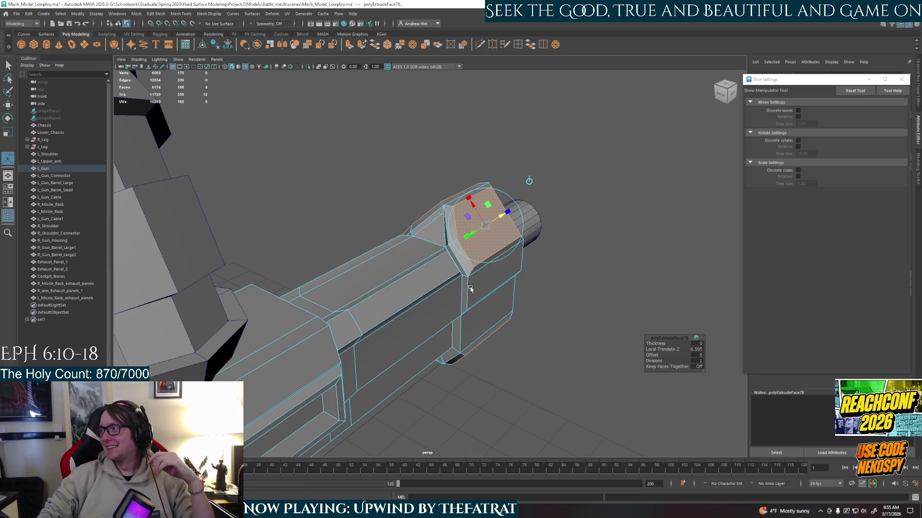
{"action": "left_click", "coordinate": [597, 305]}
{"action": "left_click_drag", "start_coordinate": [597, 304], "coordinate": [531, 292], "text": "alt"}
{"action": "right_click_drag", "start_coordinate": [465, 271], "coordinate": [484, 255]}
{"action": "mouse_move", "coordinate": [584, 274]}
{"action": "left_mouse_down", "text": "alt"}
{"action": "mouse_move", "coordinate": [393, 349]}
{"action": "mouse_move", "coordinate": [422, 302]}
{"action": "mouse_move", "coordinate": [408, 288]}
{"action": "mouse_move", "coordinate": [435, 240]}
{"action": "left_mouse_up", "text": "alt"}
{"action": "scroll", "coordinate": [393, 350], "scroll_direction": "down", "scroll_amount": 5}
{"action": "scroll", "coordinate": [422, 301], "scroll_direction": "up", "scroll_amount": 5}
{"action": "right_click_drag", "start_coordinate": [435, 240], "coordinate": [436, 258]}
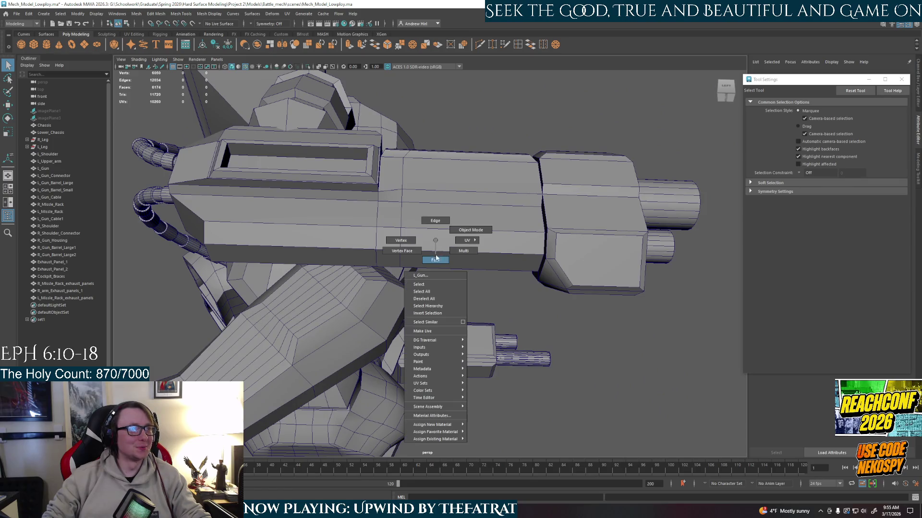
- Select the long face strip along the gun's lower side and extrude it
{"action": "double_click", "coordinate": [433, 245]}
{"action": "mouse_move", "coordinate": [433, 245]}
{"action": "left_mouse_down", "text": "alt"}
{"action": "mouse_move", "coordinate": [460, 278]}
{"action": "mouse_move", "coordinate": [504, 240]}
{"action": "left_mouse_up", "text": "alt"}
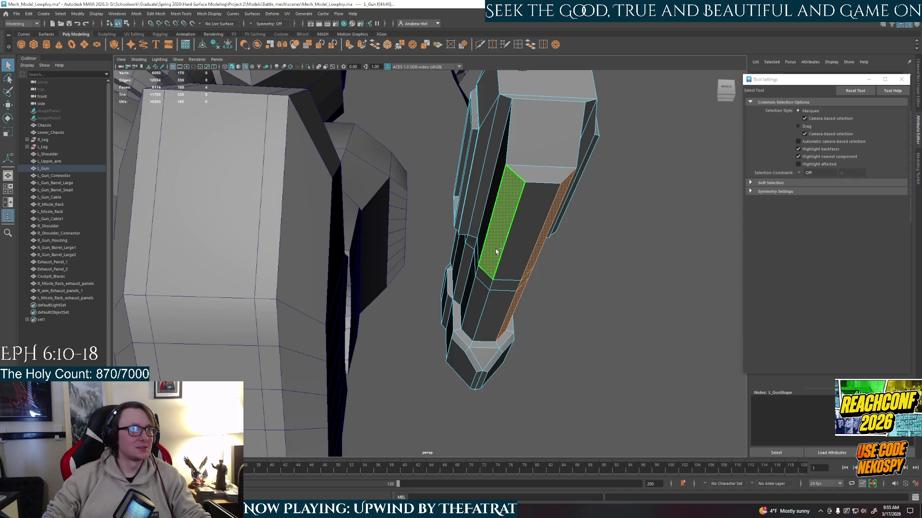
{"action": "left_click", "coordinate": [492, 276], "text": "shift"}
{"action": "left_click", "coordinate": [513, 253], "text": "shift"}
{"action": "mouse_move", "coordinate": [513, 253]}
{"action": "left_mouse_down", "text": "alt"}
{"action": "mouse_move", "coordinate": [435, 335]}
{"action": "mouse_move", "coordinate": [305, 341]}
{"action": "mouse_move", "coordinate": [384, 339]}
{"action": "left_mouse_up", "text": "alt"}
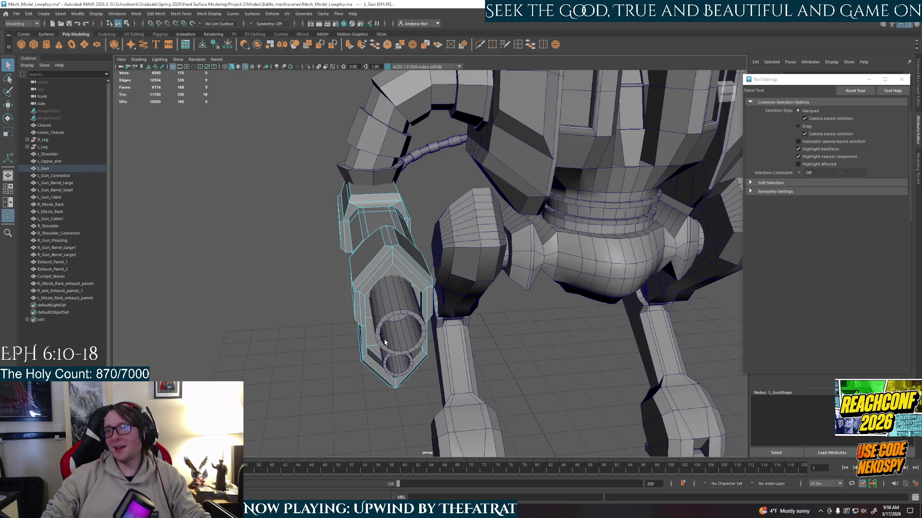
{"action": "mouse_move", "coordinate": [384, 343]}
{"action": "left_mouse_down", "text": "alt"}
{"action": "mouse_move", "coordinate": [402, 287]}
{"action": "mouse_move", "coordinate": [423, 279]}
{"action": "mouse_move", "coordinate": [494, 313]}
{"action": "left_mouse_up", "text": "alt"}
{"action": "key", "text": "ctrl+e"}
{"action": "scroll", "coordinate": [448, 325], "scroll_direction": "up", "scroll_amount": 2}
{"action": "scroll", "coordinate": [496, 312], "scroll_direction": "up", "scroll_amount": 1}
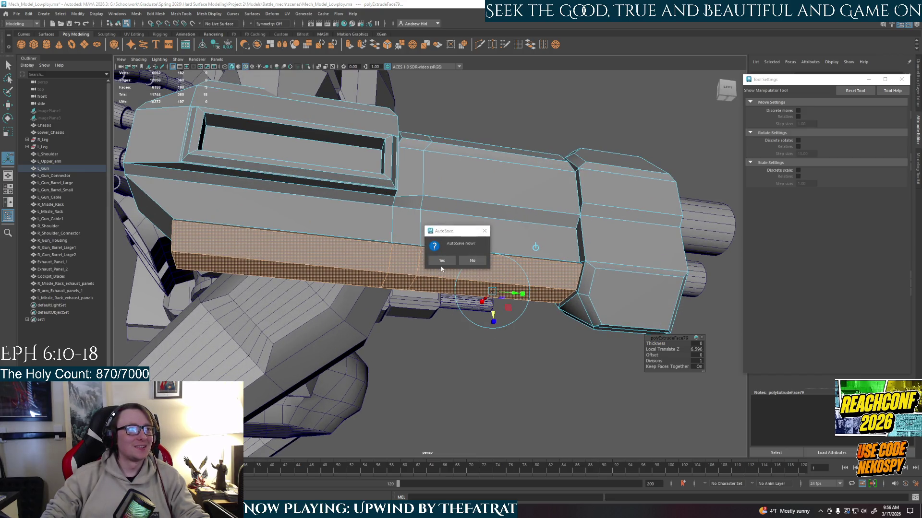
- Accept AutoSave and set the strip's extrusion depth to -4.057 to form a recessed channel
{"action": "left_click", "coordinate": [442, 262]}
{"action": "left_click_drag", "start_coordinate": [523, 299], "coordinate": [519, 306]}
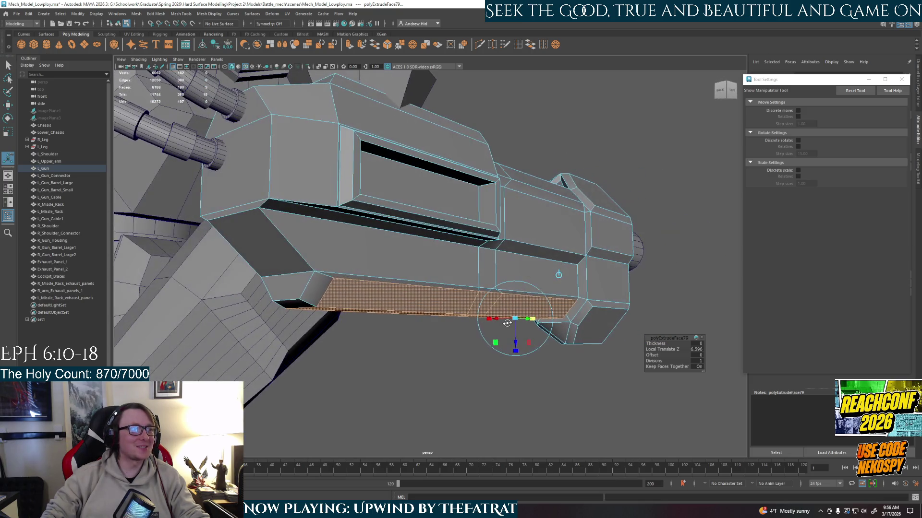
{"action": "left_click_drag", "start_coordinate": [523, 316], "coordinate": [485, 336], "text": "alt"}
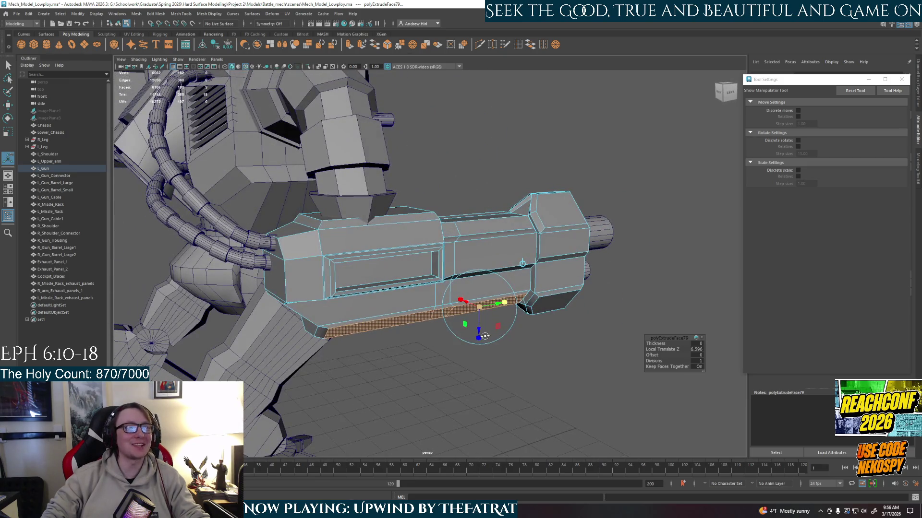
{"action": "scroll", "coordinate": [494, 322], "scroll_direction": "up", "scroll_amount": 2}
{"action": "scroll", "coordinate": [501, 331], "scroll_direction": "up", "scroll_amount": 1}
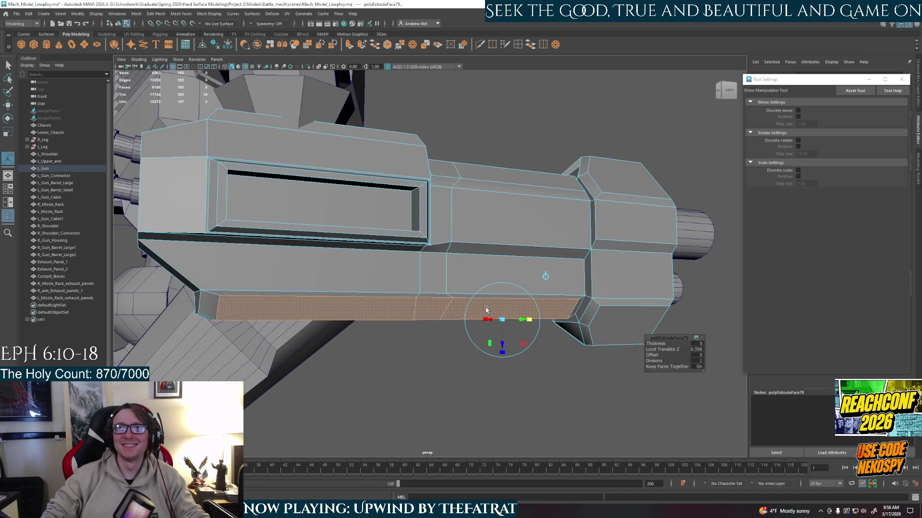
{"action": "scroll", "coordinate": [514, 346], "scroll_direction": "up", "scroll_amount": 2}
{"action": "scroll", "coordinate": [528, 360], "scroll_direction": "up", "scroll_amount": 1}
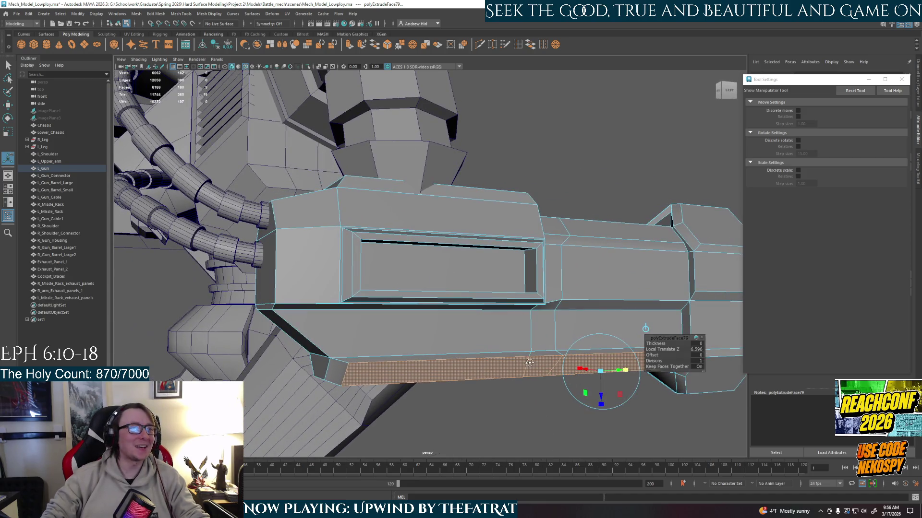
{"action": "mouse_move", "coordinate": [529, 363]}
{"action": "left_mouse_down", "text": "alt"}
{"action": "mouse_move", "coordinate": [498, 343]}
{"action": "mouse_move", "coordinate": [449, 278]}
{"action": "mouse_move", "coordinate": [480, 288]}
{"action": "mouse_move", "coordinate": [487, 307]}
{"action": "mouse_move", "coordinate": [527, 311]}
{"action": "mouse_move", "coordinate": [423, 276]}
{"action": "mouse_move", "coordinate": [377, 240]}
{"action": "left_mouse_up", "text": "alt"}
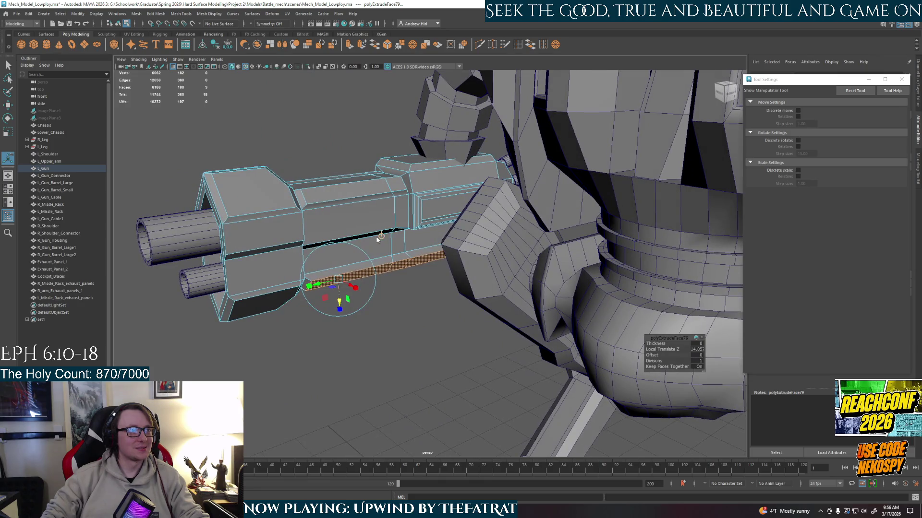
{"action": "key", "text": "q"}
{"action": "left_click", "coordinate": [422, 268]}
{"action": "mouse_move", "coordinate": [421, 267]}
{"action": "left_mouse_down", "text": "alt"}
{"action": "mouse_move", "coordinate": [507, 320]}
{"action": "mouse_move", "coordinate": [399, 274]}
{"action": "left_mouse_up", "text": "alt"}
{"action": "right_click_drag", "start_coordinate": [352, 238], "coordinate": [374, 243]}
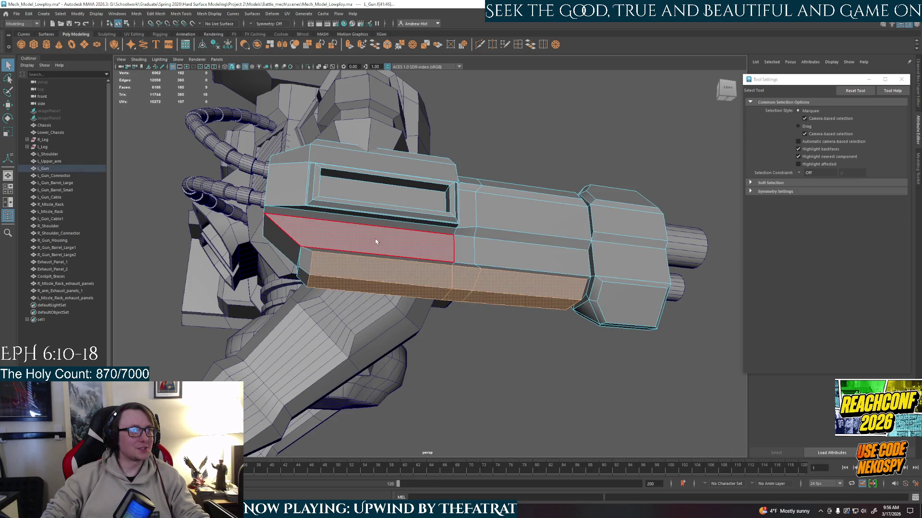
- Pick faces on the left gun's other side and isolate the gun on its own
{"action": "left_click", "coordinate": [374, 243]}
{"action": "left_click", "coordinate": [528, 258], "text": "shift"}
{"action": "mouse_move", "coordinate": [379, 278]}
{"action": "left_mouse_down", "text": "alt"}
{"action": "mouse_move", "coordinate": [450, 243]}
{"action": "mouse_move", "coordinate": [510, 297]}
{"action": "mouse_move", "coordinate": [545, 261]}
{"action": "left_mouse_up", "text": "alt"}
{"action": "left_click", "coordinate": [450, 243], "text": "shift"}
{"action": "right_click_drag", "start_coordinate": [545, 262], "coordinate": [583, 244]}
{"action": "key", "text": "ctrl+1"}
{"action": "left_click_drag", "start_coordinate": [634, 325], "coordinate": [391, 323], "text": "alt"}
{"action": "scroll", "coordinate": [482, 330], "scroll_direction": "down", "scroll_amount": 3}
{"action": "scroll", "coordinate": [395, 284], "scroll_direction": "up", "scroll_amount": 4}
{"action": "left_click_drag", "start_coordinate": [394, 284], "coordinate": [491, 309], "text": "alt"}
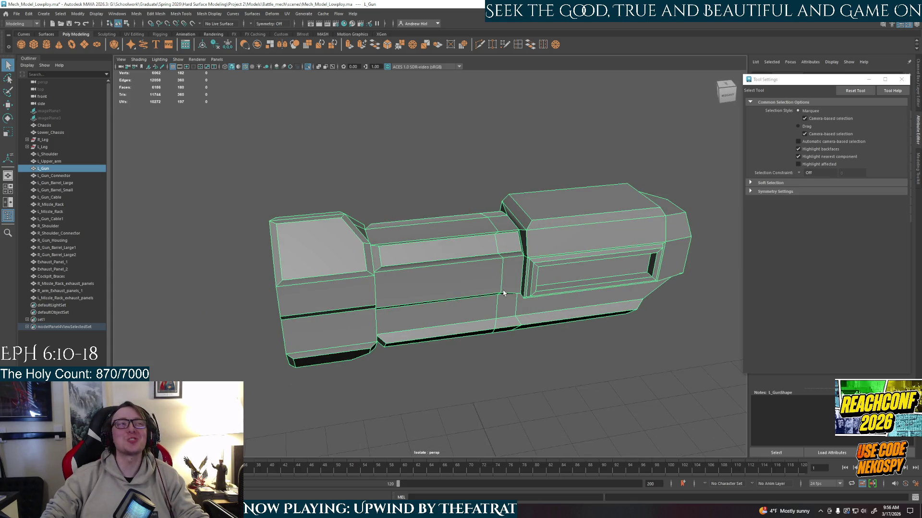
- Select the strip of lower faces along the gun's side
{"action": "right_click_drag", "start_coordinate": [423, 295], "coordinate": [425, 315]}
{"action": "left_click", "coordinate": [494, 312]}
{"action": "left_click", "coordinate": [507, 311], "text": "shift"}
{"action": "mouse_move", "coordinate": [537, 308]}
{"action": "left_mouse_down", "text": "alt"}
{"action": "mouse_move", "coordinate": [624, 341]}
{"action": "mouse_move", "coordinate": [566, 264]}
{"action": "mouse_move", "coordinate": [494, 269]}
{"action": "left_mouse_up", "text": "alt"}
{"action": "left_click", "coordinate": [629, 344], "text": "shift"}
{"action": "left_click", "coordinate": [569, 256], "text": "shift"}
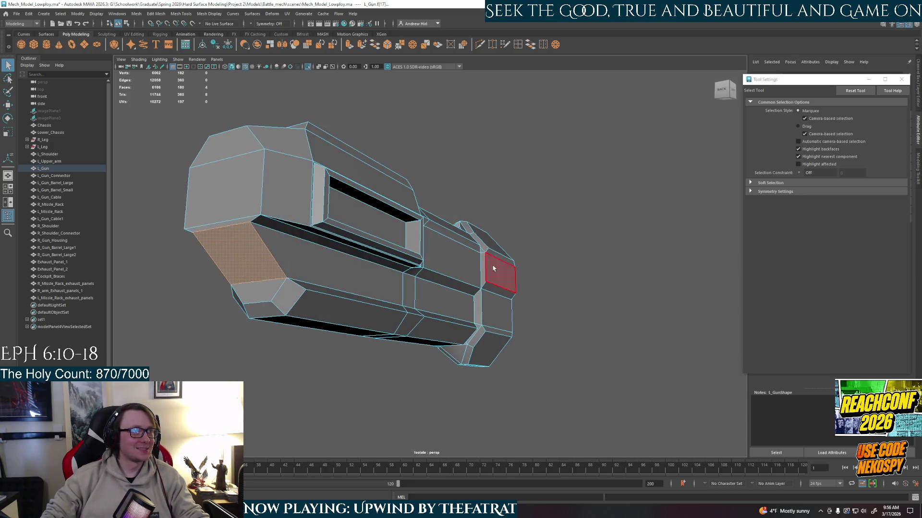
{"action": "left_click", "coordinate": [397, 291], "text": "shift"}
{"action": "mouse_move", "coordinate": [451, 300]}
{"action": "left_mouse_down", "text": "alt"}
{"action": "mouse_move", "coordinate": [498, 328]}
{"action": "mouse_move", "coordinate": [415, 343]}
{"action": "mouse_move", "coordinate": [411, 330]}
{"action": "mouse_move", "coordinate": [505, 339]}
{"action": "mouse_move", "coordinate": [399, 336]}
{"action": "mouse_move", "coordinate": [387, 323]}
{"action": "left_mouse_up", "text": "alt"}
- Extrude the lower strip and sink it inward with negative Local Translate Z, then un-isolate the mech
{"action": "key", "text": "ctrl+e"}
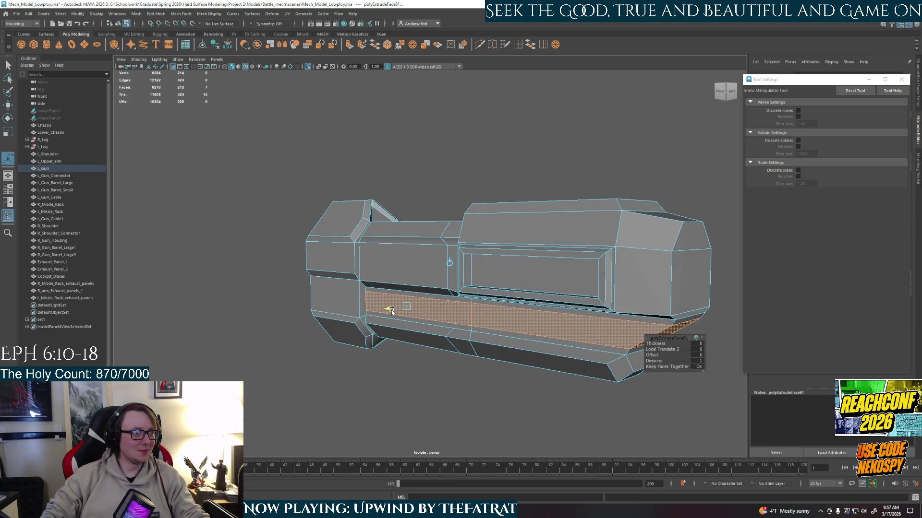
{"action": "mouse_move", "coordinate": [407, 317]}
{"action": "left_mouse_down", "text": "alt"}
{"action": "mouse_move", "coordinate": [459, 323]}
{"action": "mouse_move", "coordinate": [468, 336]}
{"action": "mouse_move", "coordinate": [420, 286]}
{"action": "mouse_move", "coordinate": [349, 294]}
{"action": "left_mouse_up", "text": "alt"}
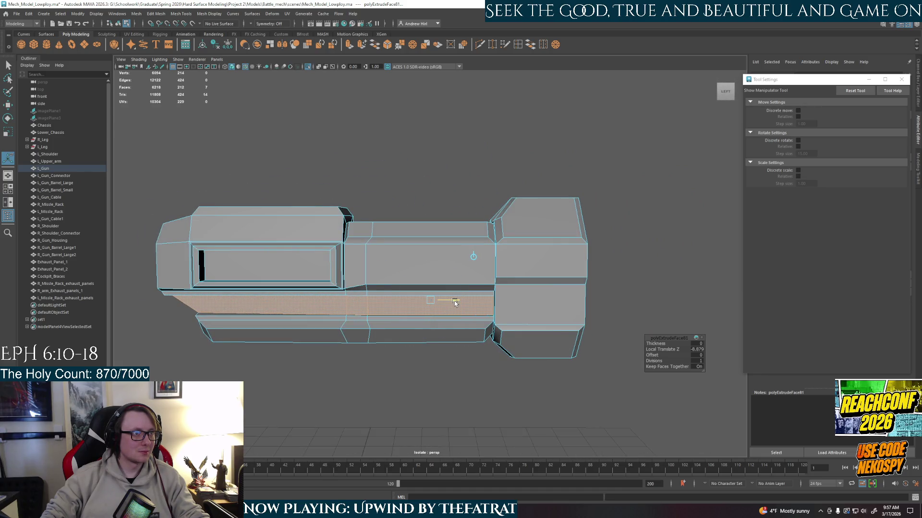
{"action": "mouse_move", "coordinate": [450, 303]}
{"action": "left_mouse_down", "text": "alt"}
{"action": "mouse_move", "coordinate": [437, 303]}
{"action": "mouse_move", "coordinate": [488, 293]}
{"action": "left_mouse_up", "text": "alt"}
{"action": "right_click", "coordinate": [489, 293]}
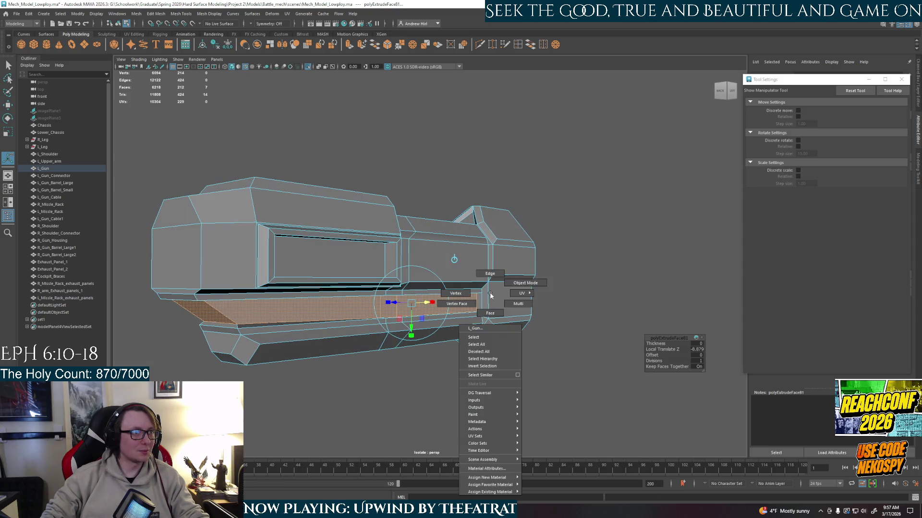
{"action": "left_click", "coordinate": [526, 283]}
{"action": "left_click", "coordinate": [600, 288]}
{"action": "scroll", "coordinate": [595, 291], "scroll_direction": "down", "scroll_amount": 3}
{"action": "mouse_move", "coordinate": [591, 292]}
{"action": "left_mouse_down", "text": "alt"}
{"action": "mouse_move", "coordinate": [403, 313]}
{"action": "mouse_move", "coordinate": [414, 284]}
{"action": "mouse_move", "coordinate": [443, 272]}
{"action": "mouse_move", "coordinate": [530, 276]}
{"action": "mouse_move", "coordinate": [520, 277]}
{"action": "left_mouse_up", "text": "alt"}
{"action": "key", "text": "ctrl+1"}
{"action": "scroll", "coordinate": [408, 297], "scroll_direction": "up", "scroll_amount": 3}
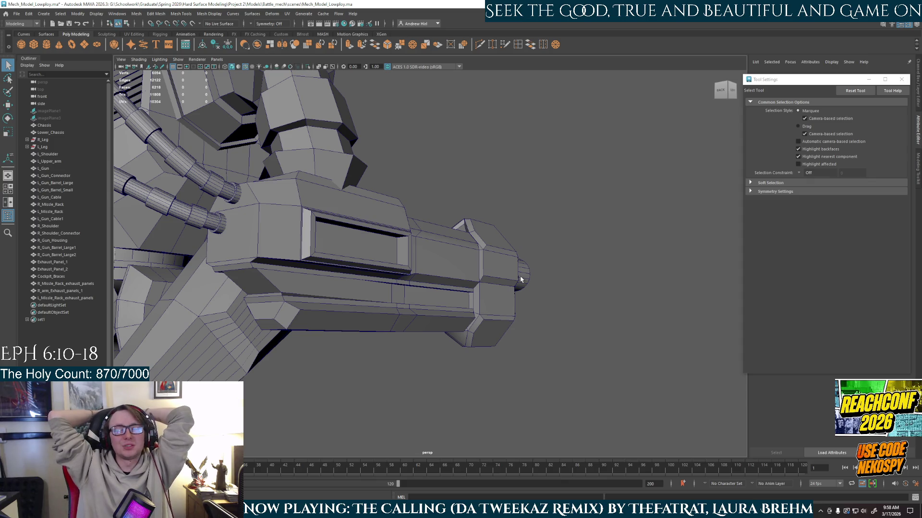
{"action": "mouse_move", "coordinate": [512, 273]}
{"action": "left_mouse_down", "text": "alt"}
{"action": "mouse_move", "coordinate": [421, 316]}
{"action": "mouse_move", "coordinate": [392, 262]}
{"action": "mouse_move", "coordinate": [458, 280]}
{"action": "mouse_move", "coordinate": [340, 298]}
{"action": "mouse_move", "coordinate": [391, 267]}
{"action": "mouse_move", "coordinate": [431, 306]}
{"action": "mouse_move", "coordinate": [397, 313]}
{"action": "mouse_move", "coordinate": [318, 267]}
{"action": "mouse_move", "coordinate": [464, 267]}
{"action": "mouse_move", "coordinate": [458, 286]}
{"action": "left_mouse_up", "text": "alt"}
{"action": "scroll", "coordinate": [421, 314], "scroll_direction": "up", "scroll_amount": 5}
{"action": "scroll", "coordinate": [459, 286], "scroll_direction": "up", "scroll_amount": 5}
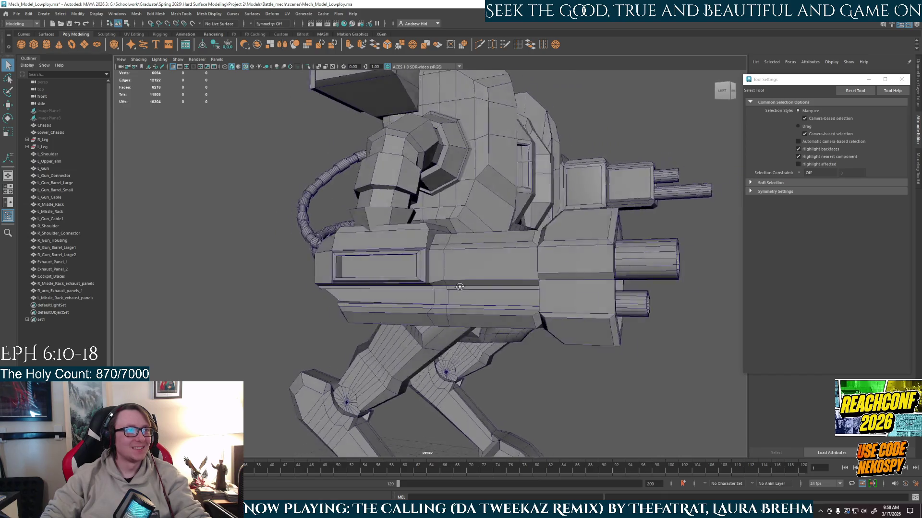
{"action": "right_click_drag", "start_coordinate": [458, 287], "coordinate": [555, 337], "text": "alt"}
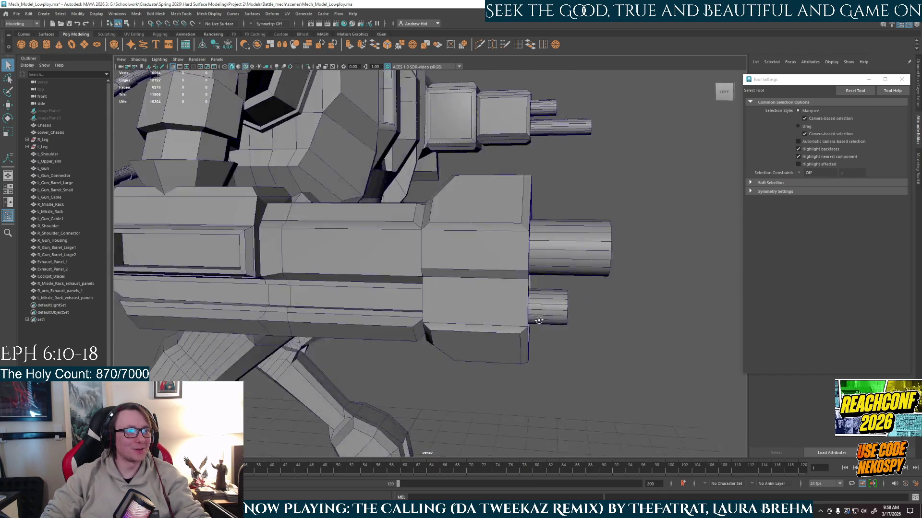
{"action": "left_click_drag", "start_coordinate": [555, 337], "coordinate": [429, 308], "text": "alt"}
{"action": "scroll", "coordinate": [428, 308], "scroll_direction": "down", "scroll_amount": 5}
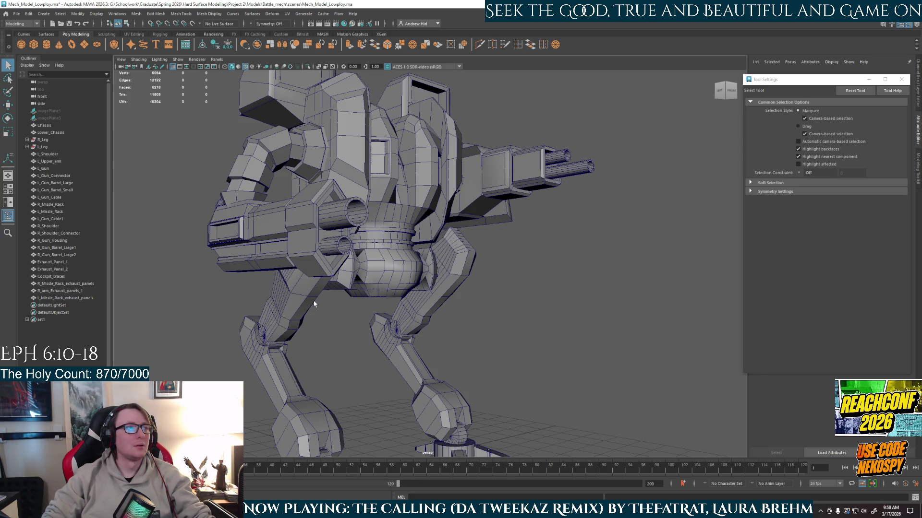
{"action": "scroll", "coordinate": [343, 216], "scroll_direction": "up", "scroll_amount": 5}
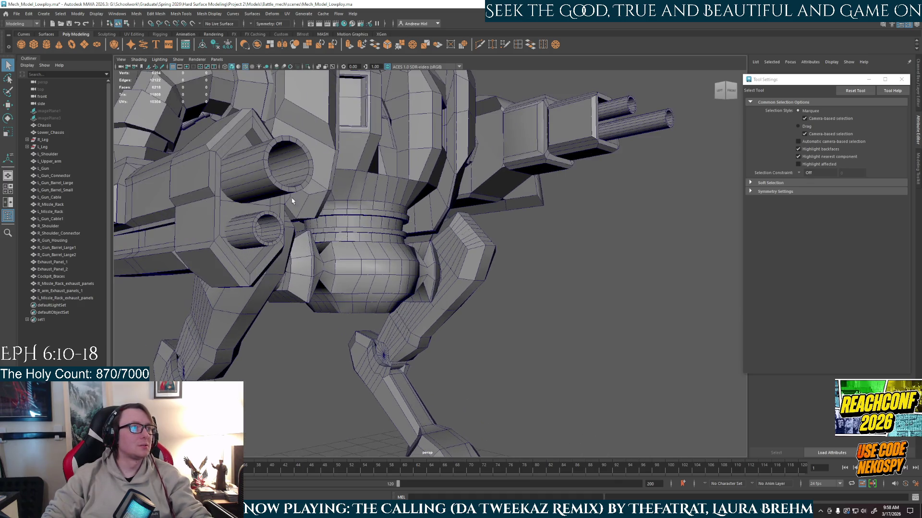
{"action": "right_click_drag", "start_coordinate": [343, 196], "coordinate": [298, 168]}
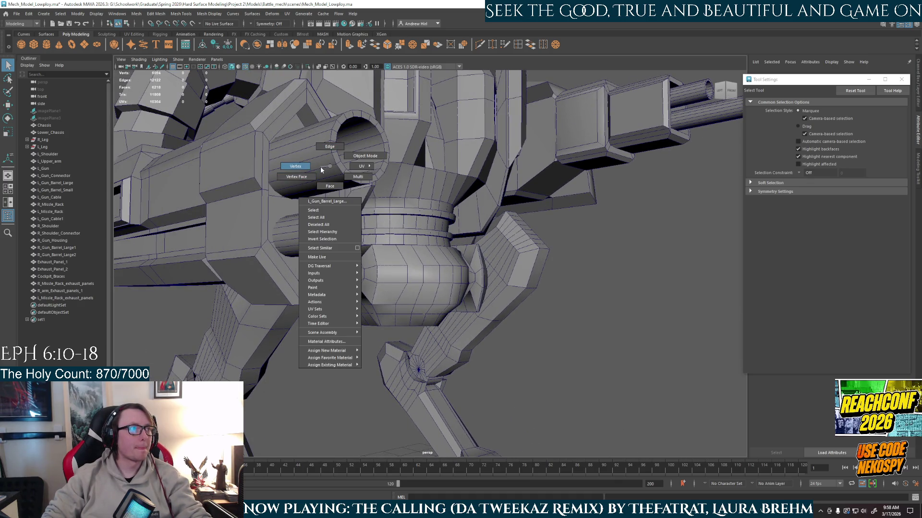
{"action": "left_click", "coordinate": [220, 227]}
- Select L_Upper_arm, isolating and framing it briefly before showing the whole mech again
{"action": "left_click_drag", "start_coordinate": [220, 227], "coordinate": [459, 221], "text": "alt"}
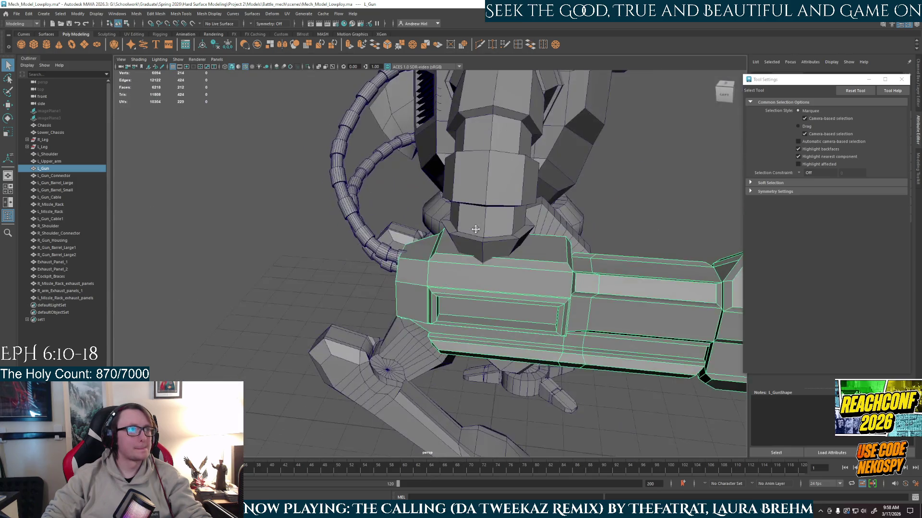
{"action": "right_click", "coordinate": [458, 222]}
{"action": "left_click", "coordinate": [462, 250]}
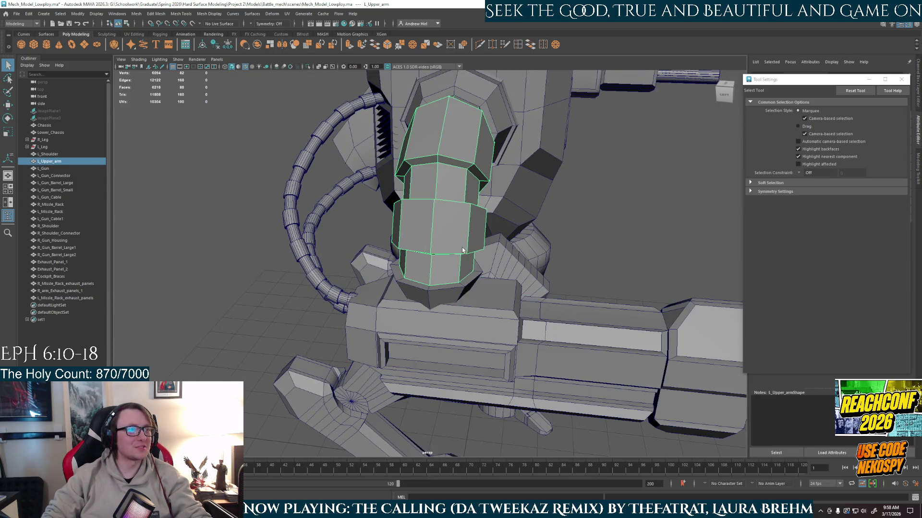
{"action": "key", "text": "ctrl+1"}
{"action": "mouse_move", "coordinate": [484, 255]}
{"action": "left_mouse_down", "text": "alt"}
{"action": "mouse_move", "coordinate": [368, 226]}
{"action": "mouse_move", "coordinate": [475, 246]}
{"action": "mouse_move", "coordinate": [466, 176]}
{"action": "left_mouse_up", "text": "alt"}
{"action": "key", "text": "f"}
{"action": "key", "text": "ctrl+1"}
- Select five edge loops around the left upper arm in Edge mode
{"action": "key", "text": "F10"}
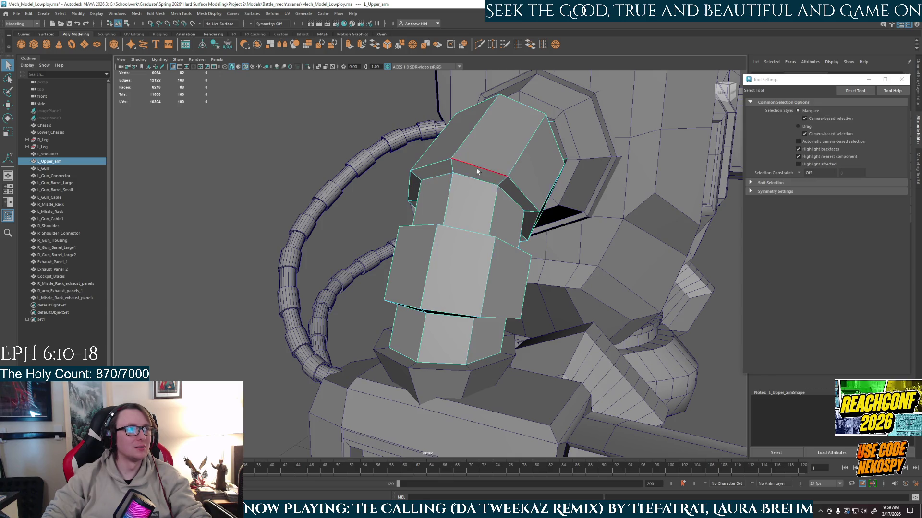
{"action": "double_click", "coordinate": [483, 175]}
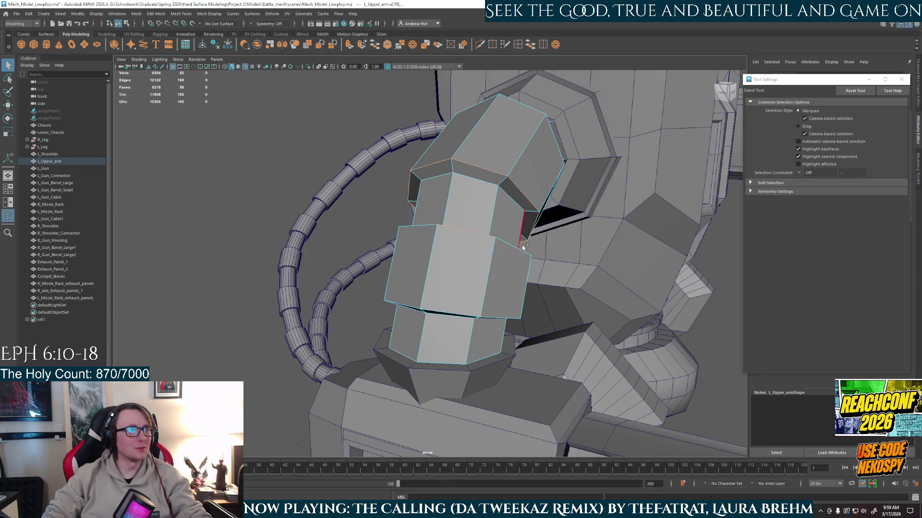
{"action": "double_click", "coordinate": [497, 243], "text": "shift"}
{"action": "double_click", "coordinate": [519, 189], "text": "shift"}
{"action": "double_click", "coordinate": [497, 316], "text": "shift"}
{"action": "mouse_move", "coordinate": [495, 313]}
{"action": "left_mouse_down", "text": "alt"}
{"action": "mouse_move", "coordinate": [481, 213]}
{"action": "mouse_move", "coordinate": [476, 273]}
{"action": "left_mouse_up", "text": "alt"}
{"action": "double_click", "coordinate": [488, 220], "text": "shift"}
- Bevel the selected arm loops at Fraction 0.5 with 1 segment and inspect the result
{"action": "key", "text": "b"}
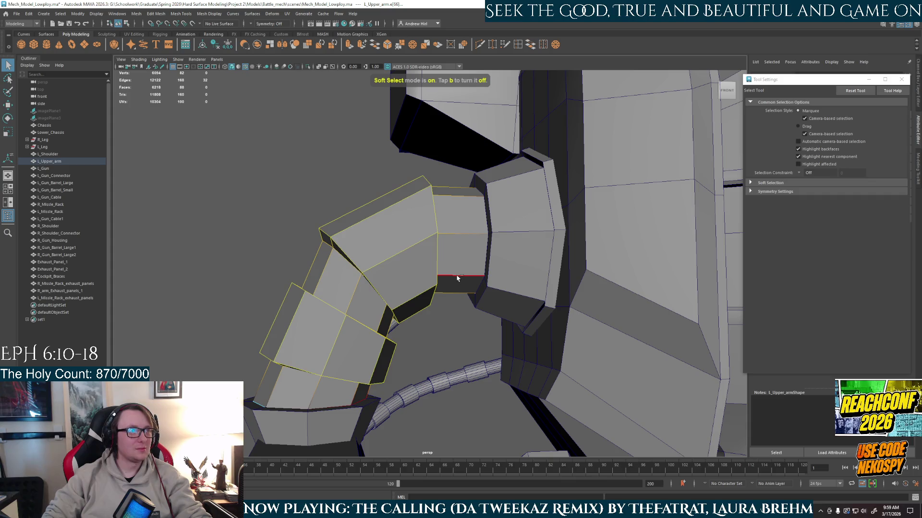
{"action": "key", "text": "b"}
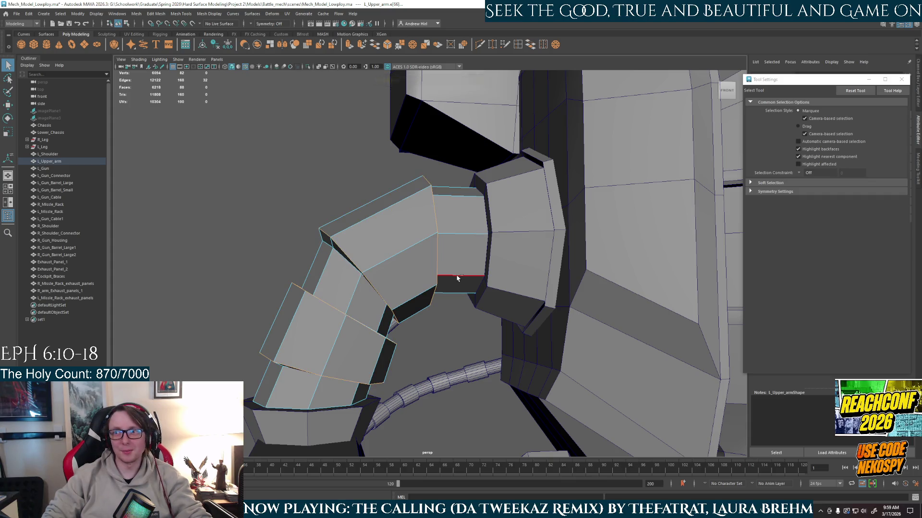
{"action": "key", "text": "ctrl+b"}
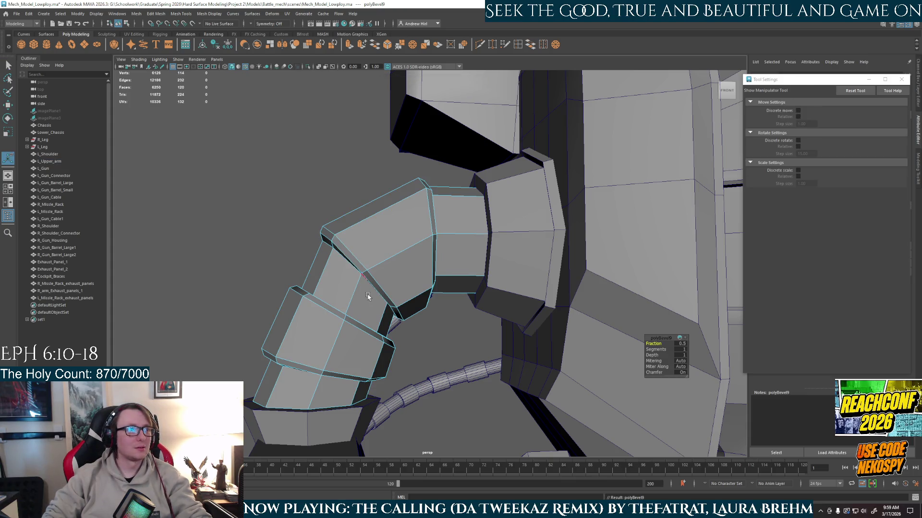
{"action": "left_click_drag", "start_coordinate": [367, 294], "coordinate": [387, 298], "text": "alt"}
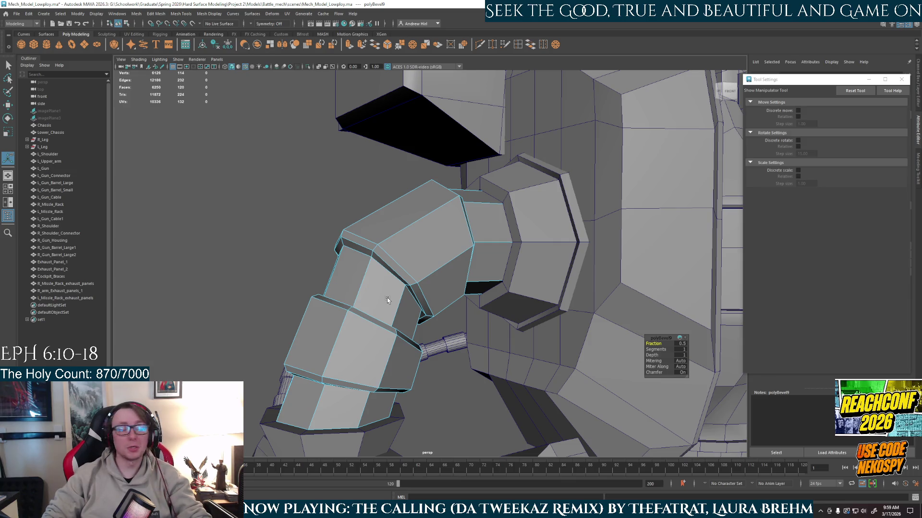
{"action": "mouse_move", "coordinate": [338, 319]}
{"action": "left_mouse_down", "text": "alt"}
{"action": "mouse_move", "coordinate": [472, 340]}
{"action": "mouse_move", "coordinate": [425, 321]}
{"action": "left_mouse_up", "text": "alt"}
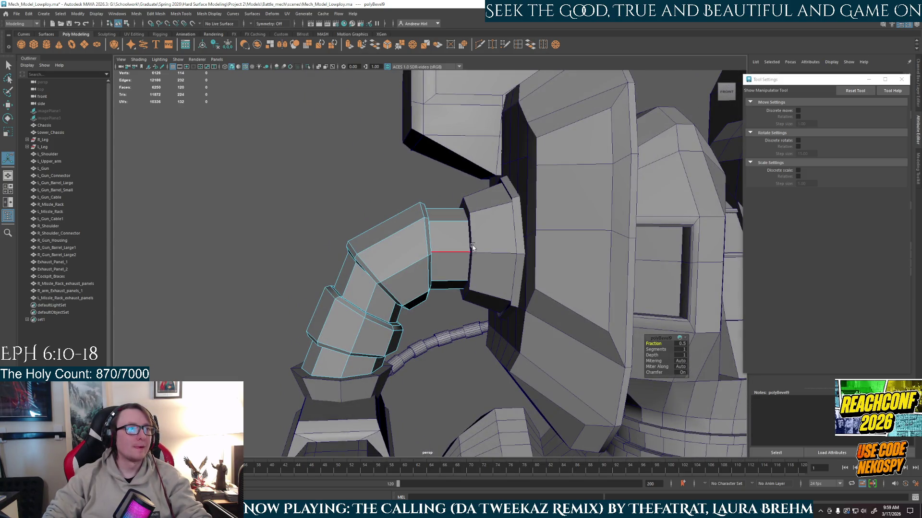
{"action": "left_click_drag", "start_coordinate": [472, 245], "coordinate": [493, 235], "text": "alt"}
{"action": "key", "text": "q"}
{"action": "left_click", "coordinate": [505, 240]}
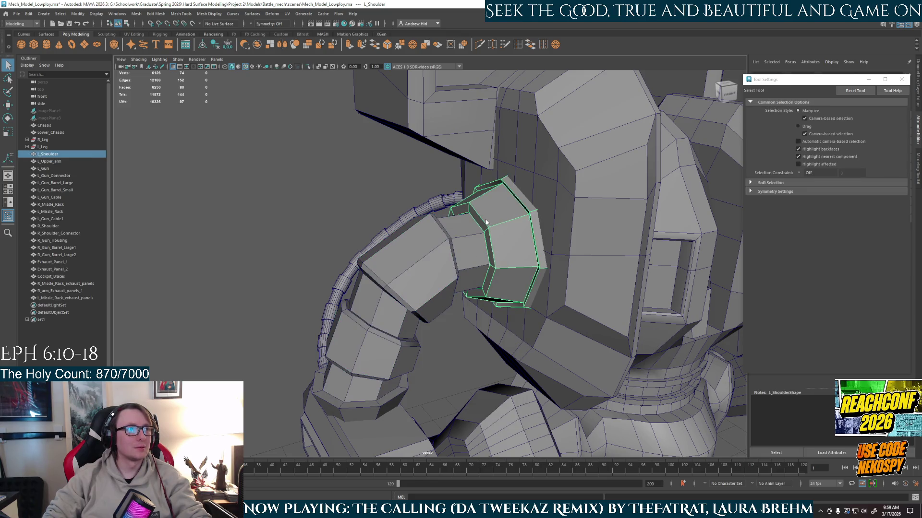
- Bevel an edge loop on the left shoulder at Fraction 0.5
{"action": "key", "text": "F10"}
{"action": "double_click", "coordinate": [491, 244]}
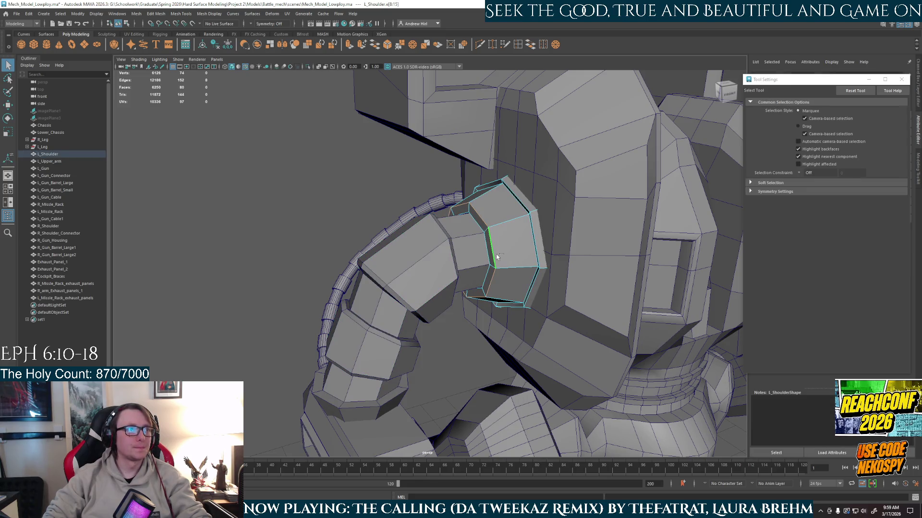
{"action": "key", "text": "ctrl+b"}
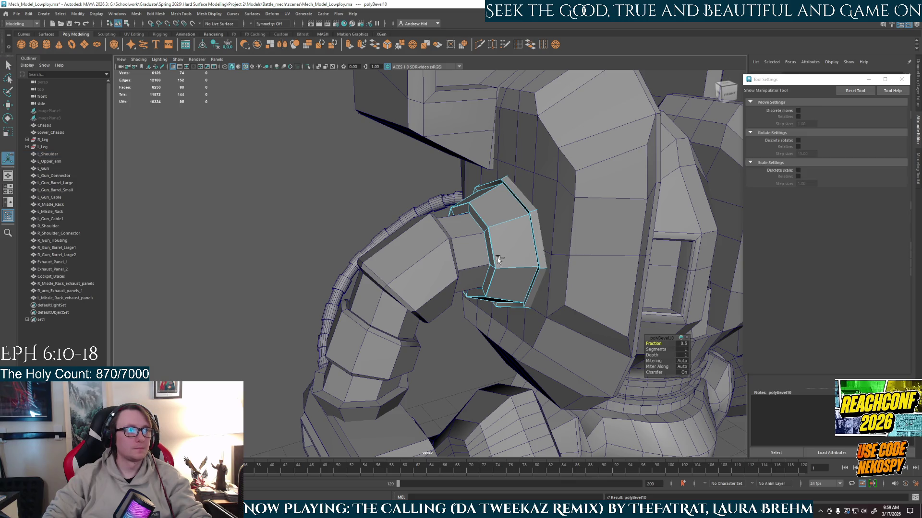
{"action": "scroll", "coordinate": [483, 249], "scroll_direction": "up", "scroll_amount": 3}
{"action": "left_click_drag", "start_coordinate": [483, 249], "coordinate": [377, 300], "text": "alt"}
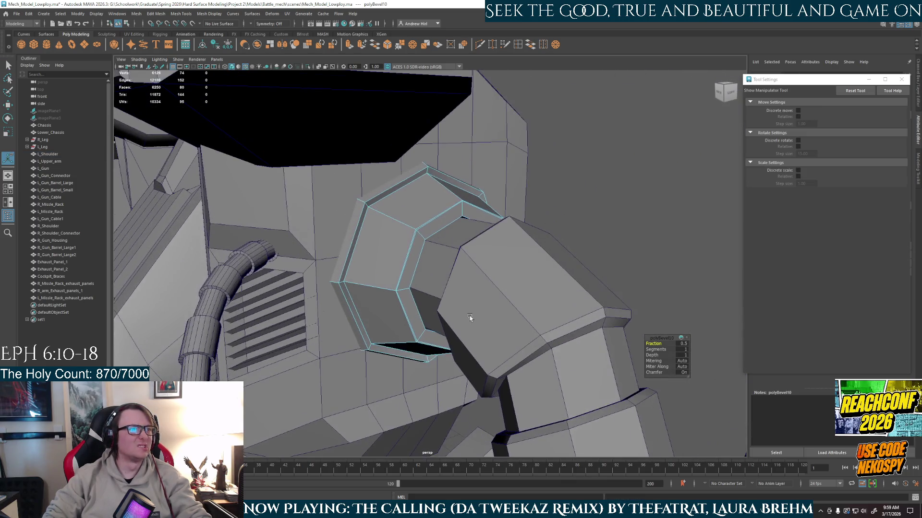
- Select the shoulder's eight-edge loop and isolate L_Shoulder in the viewport
{"action": "double_click", "coordinate": [377, 300]}
{"action": "mouse_move", "coordinate": [379, 300]}
{"action": "left_mouse_down", "text": "alt"}
{"action": "mouse_move", "coordinate": [529, 261]}
{"action": "mouse_move", "coordinate": [528, 206]}
{"action": "left_mouse_up", "text": "alt"}
{"action": "mouse_move", "coordinate": [528, 207]}
{"action": "right_mouse_down"}
{"action": "mouse_move", "coordinate": [540, 212]}
{"action": "mouse_move", "coordinate": [487, 225]}
{"action": "right_mouse_up"}
{"action": "key", "text": "ctrl+1"}
{"action": "left_click", "coordinate": [497, 169]}
- Test-move a top face and undo it, then Merge the shoulder's vertices via Edit Mesh
{"action": "key", "text": "w"}
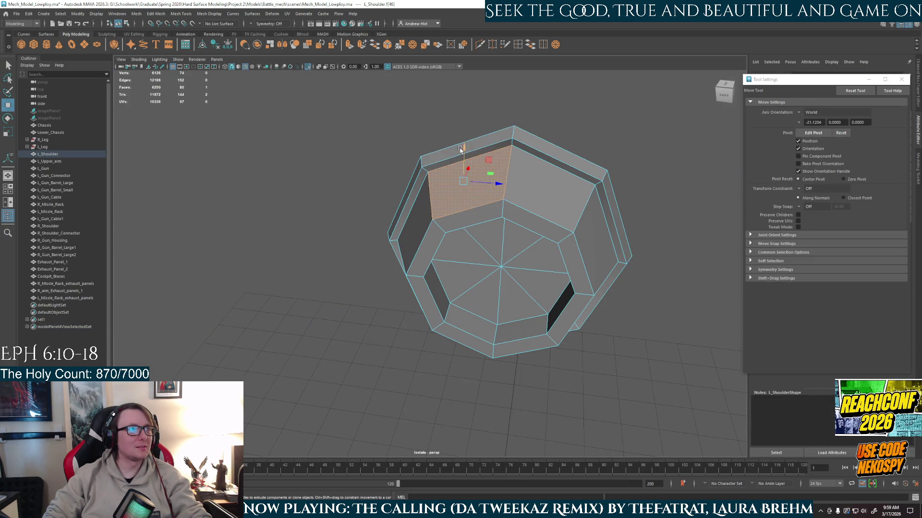
{"action": "left_click_drag", "start_coordinate": [463, 145], "coordinate": [465, 128]}
{"action": "key", "text": "ctrl+z"}
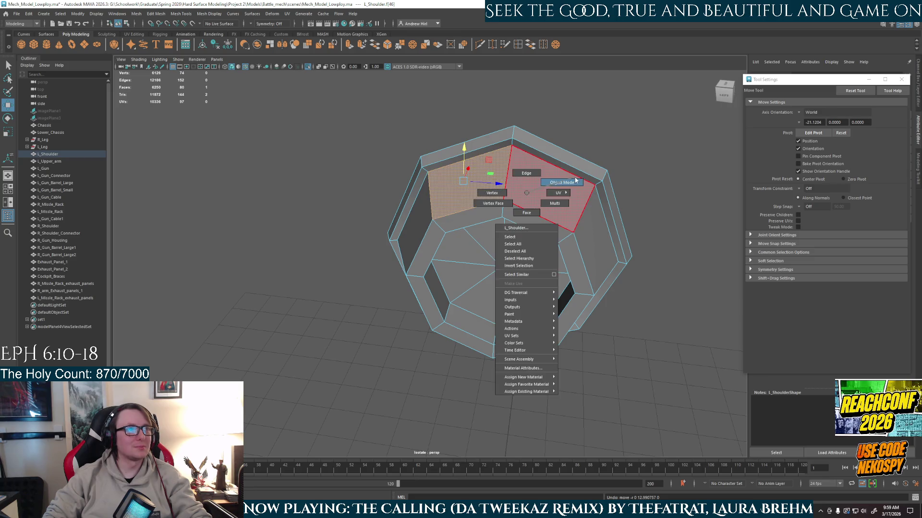
{"action": "right_click_drag", "start_coordinate": [487, 175], "coordinate": [473, 161]}
{"action": "left_click", "coordinate": [150, 14]}
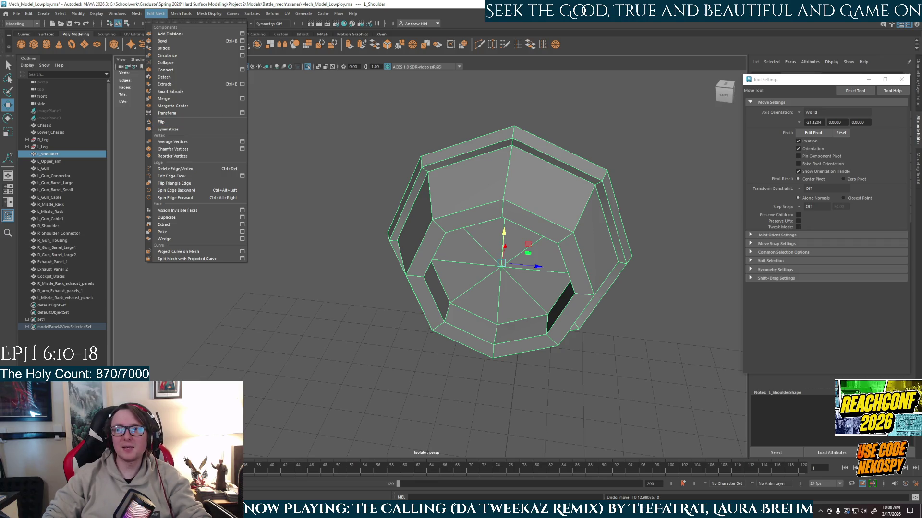
{"action": "key", "text": "Escape"}
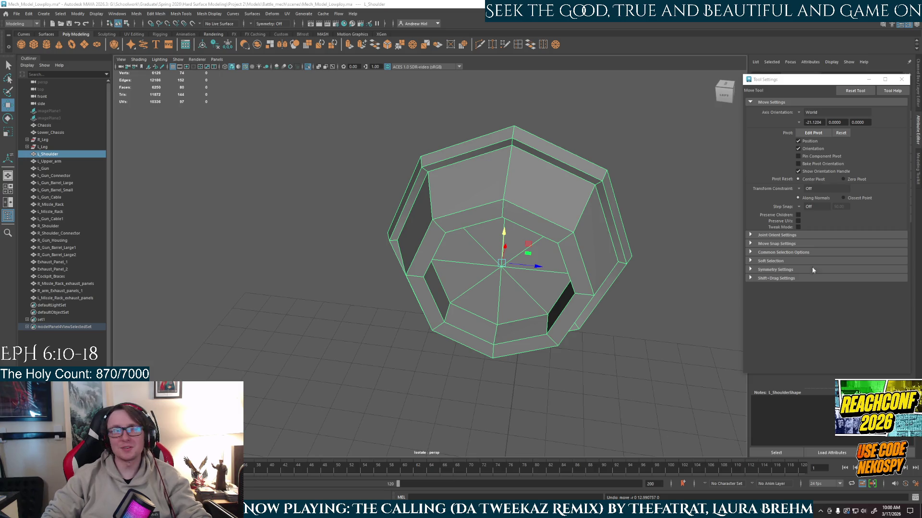
{"action": "right_click", "coordinate": [508, 210]}
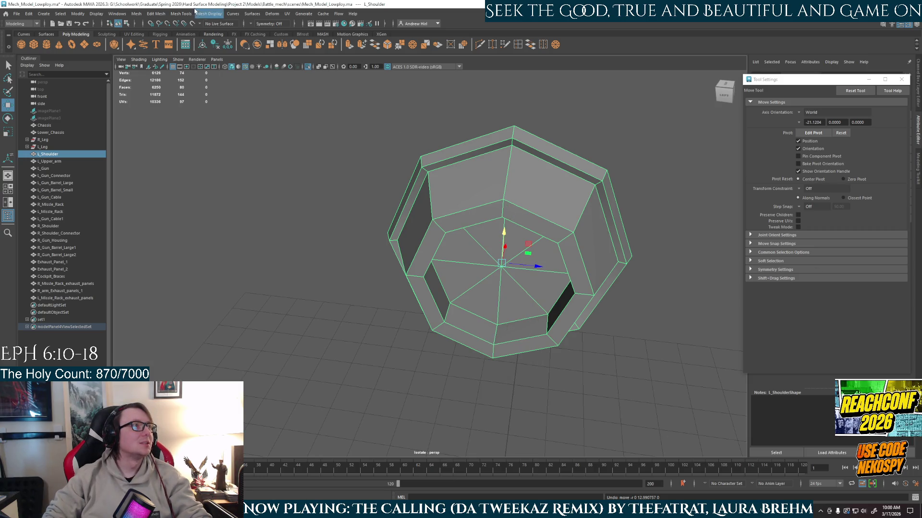
{"action": "left_click", "coordinate": [139, 14]}
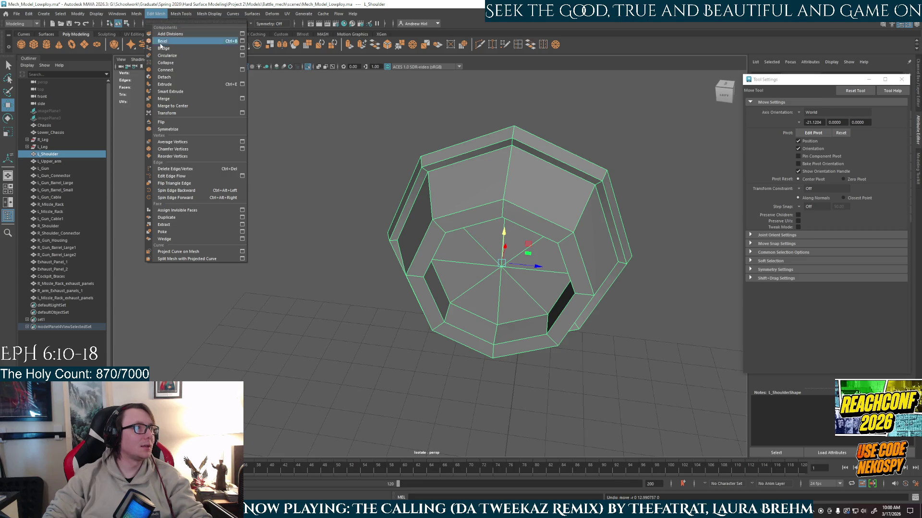
{"action": "left_click", "coordinate": [165, 92]}
- Select the inner rim edges, lower one, and bevel them at Fraction 0.5, redoing the bevel once
{"action": "right_click_drag", "start_coordinate": [497, 185], "coordinate": [497, 165]}
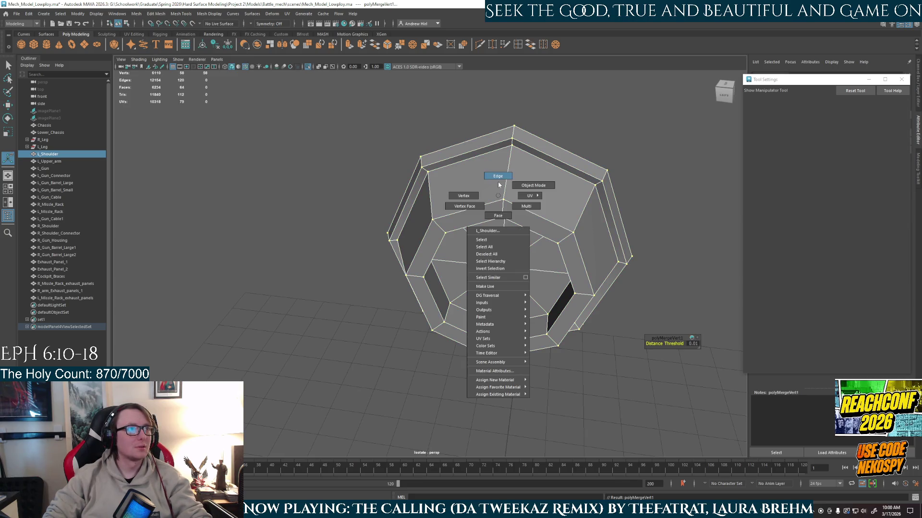
{"action": "left_click", "coordinate": [467, 190]}
{"action": "key", "text": "w"}
{"action": "left_click_drag", "start_coordinate": [463, 152], "coordinate": [464, 173]}
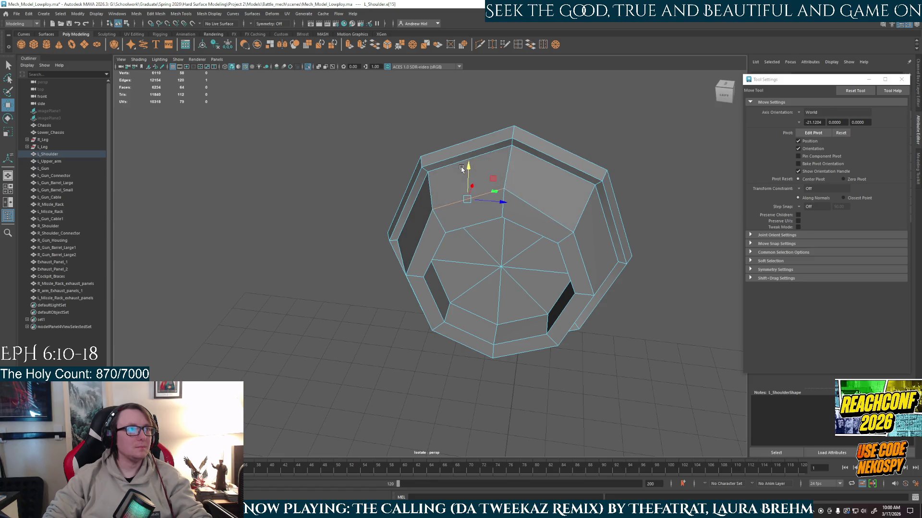
{"action": "left_click", "coordinate": [430, 230], "text": "shift"}
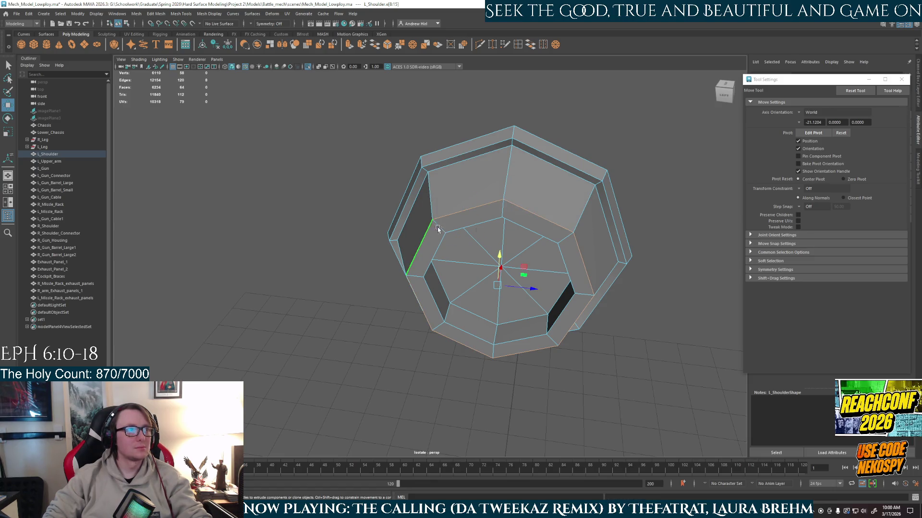
{"action": "key", "text": "ctrl+b"}
{"action": "left_click_drag", "start_coordinate": [550, 255], "coordinate": [579, 241], "text": "alt"}
{"action": "right_click_drag", "start_coordinate": [547, 206], "coordinate": [564, 191]}
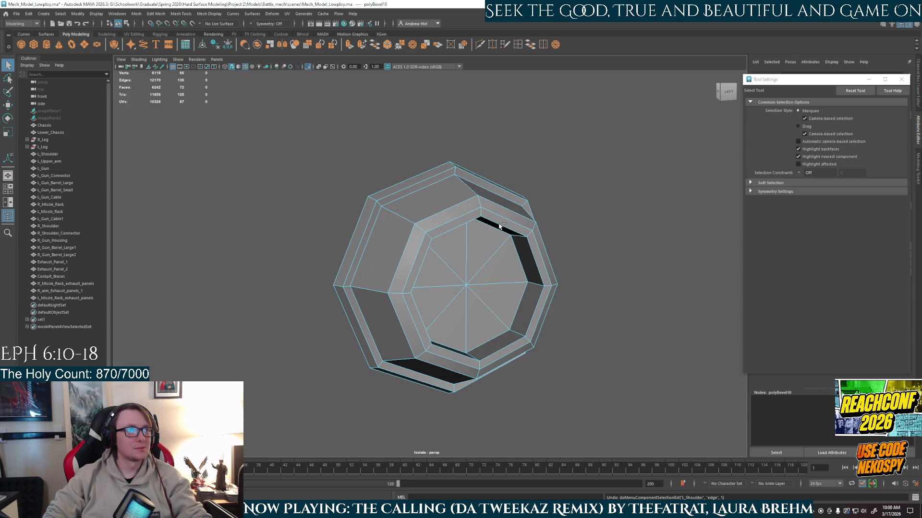
{"action": "key", "text": "ctrl+z"}
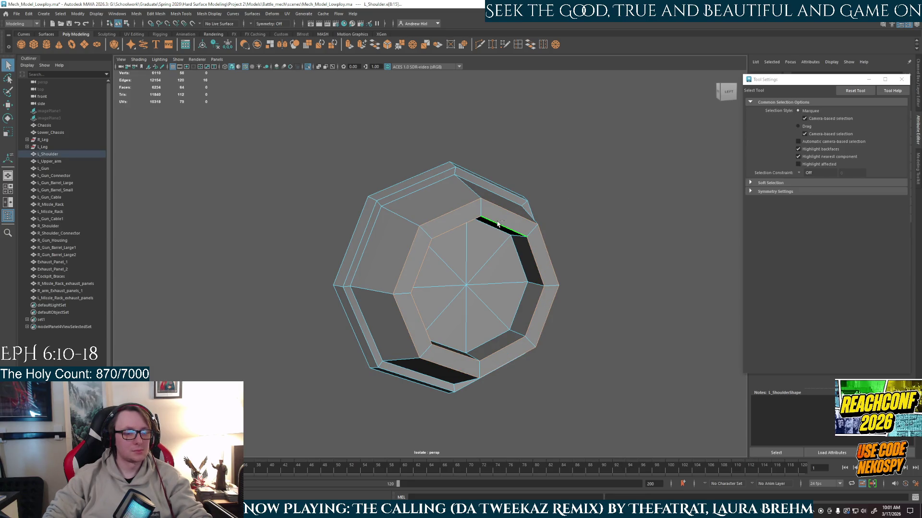
{"action": "key", "text": "ctrl+b"}
- Return to Object mode and exit isolate so the whole mech shows again
{"action": "right_click_drag", "start_coordinate": [524, 246], "coordinate": [568, 228]}
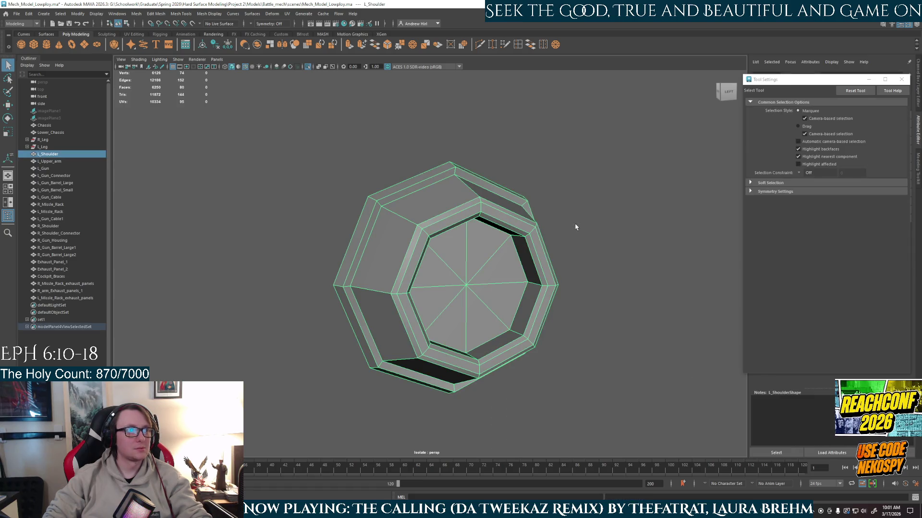
{"action": "left_click", "coordinate": [644, 208]}
{"action": "key", "text": "ctrl+1"}
{"action": "scroll", "coordinate": [641, 211], "scroll_direction": "down", "scroll_amount": 5}
{"action": "mouse_move", "coordinate": [637, 212]}
{"action": "left_mouse_down", "text": "alt"}
{"action": "mouse_move", "coordinate": [543, 193]}
{"action": "mouse_move", "coordinate": [432, 230]}
{"action": "left_mouse_up", "text": "alt"}
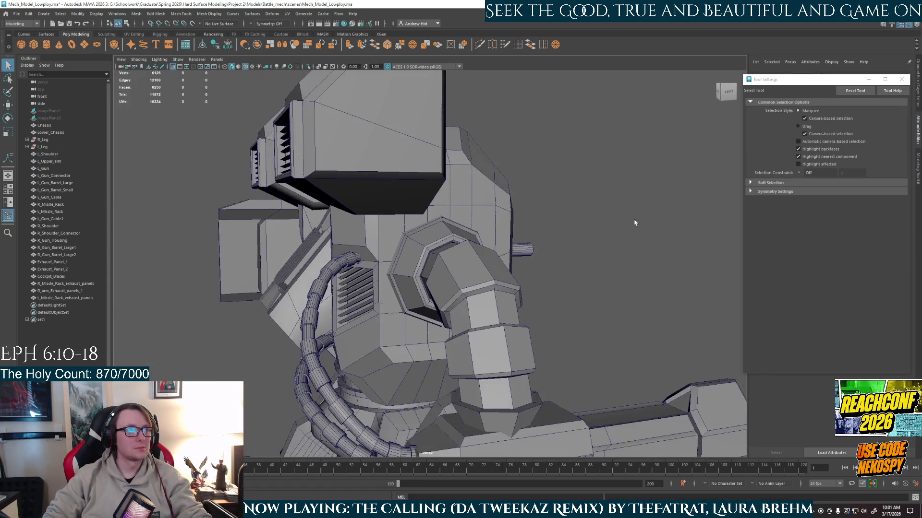
{"action": "scroll", "coordinate": [432, 231], "scroll_direction": "up", "scroll_amount": 4}
- Bevel the L_Gun_Connector edge loop where it meets the chest, letting AutoSave proceed
{"action": "right_click", "coordinate": [427, 246]}
{"action": "left_click", "coordinate": [426, 224]}
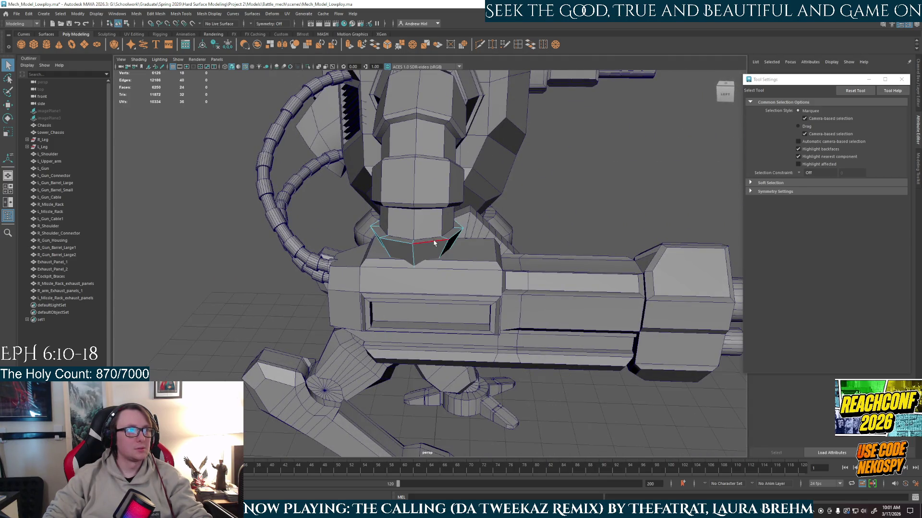
{"action": "double_click", "coordinate": [434, 243]}
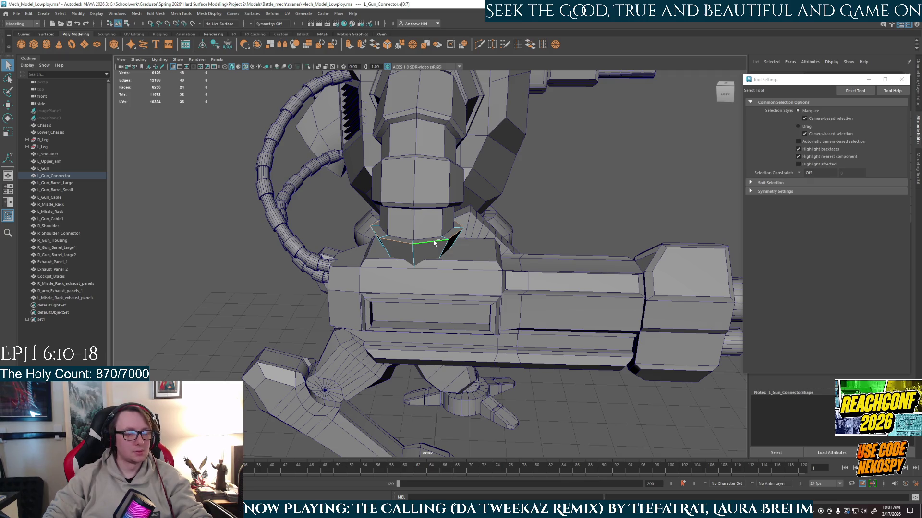
{"action": "key", "text": "ctrl+b"}
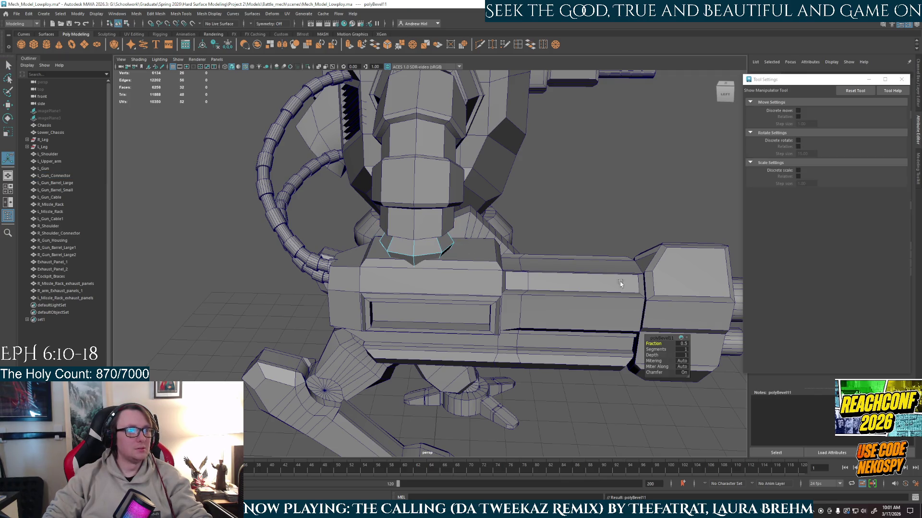
{"action": "left_click", "coordinate": [681, 344]}
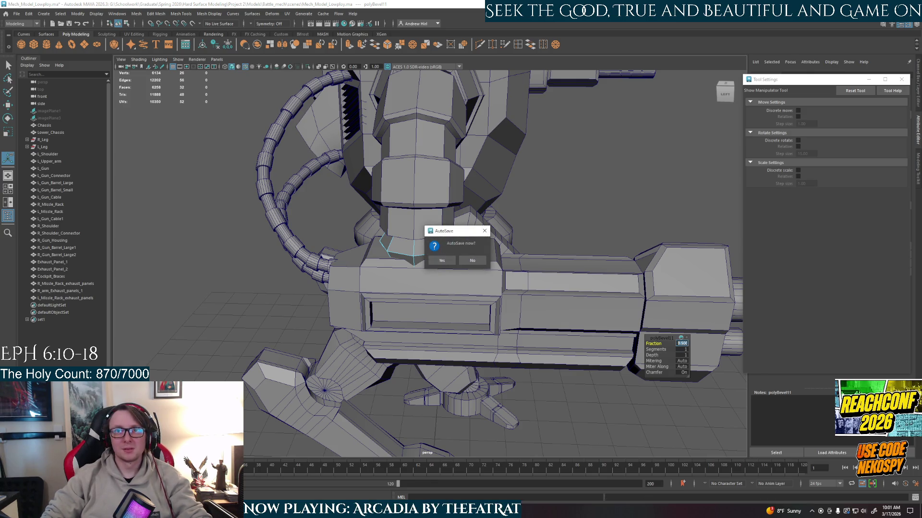
{"action": "left_click", "coordinate": [441, 260]}
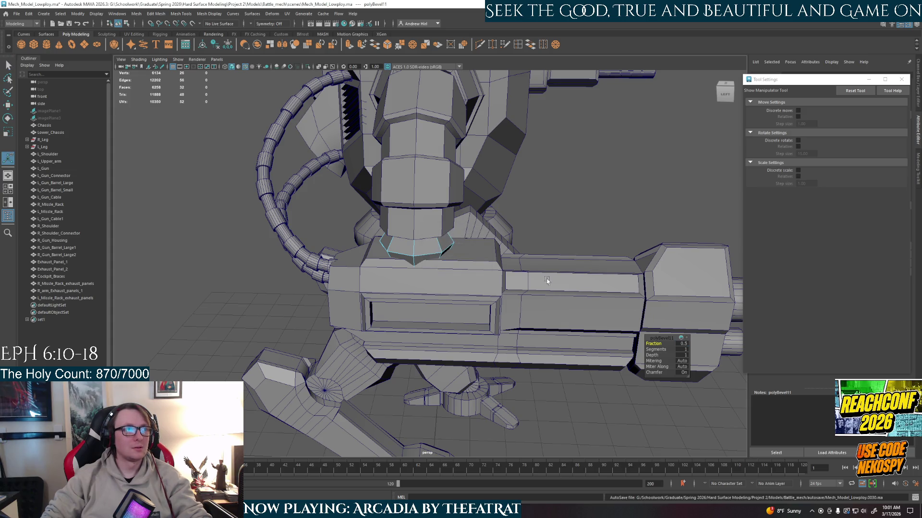
- Set the connector bevel Fraction to 0.1 and pull back to view the whole mech
{"action": "left_click", "coordinate": [678, 343]}
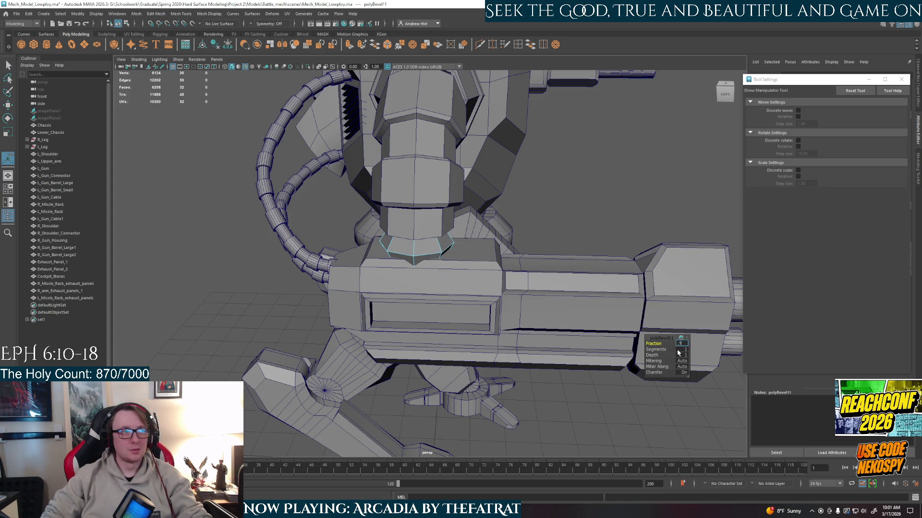
{"action": "type", "text": "1"}
{"action": "key", "text": "Return"}
{"action": "left_click_drag", "start_coordinate": [676, 349], "coordinate": [438, 245], "text": "alt"}
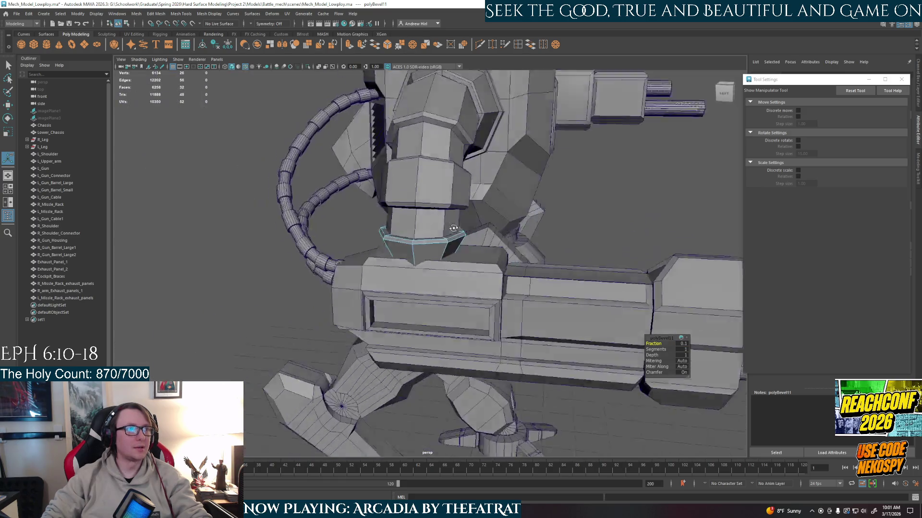
{"action": "right_click_drag", "start_coordinate": [437, 245], "coordinate": [473, 232]}
{"action": "scroll", "coordinate": [439, 244], "scroll_direction": "down", "scroll_amount": 5}
{"action": "mouse_move", "coordinate": [423, 250]}
{"action": "left_mouse_down", "text": "alt"}
{"action": "mouse_move", "coordinate": [439, 244]}
{"action": "mouse_move", "coordinate": [548, 296]}
{"action": "mouse_move", "coordinate": [473, 325]}
{"action": "mouse_move", "coordinate": [496, 327]}
{"action": "left_mouse_up", "text": "alt"}
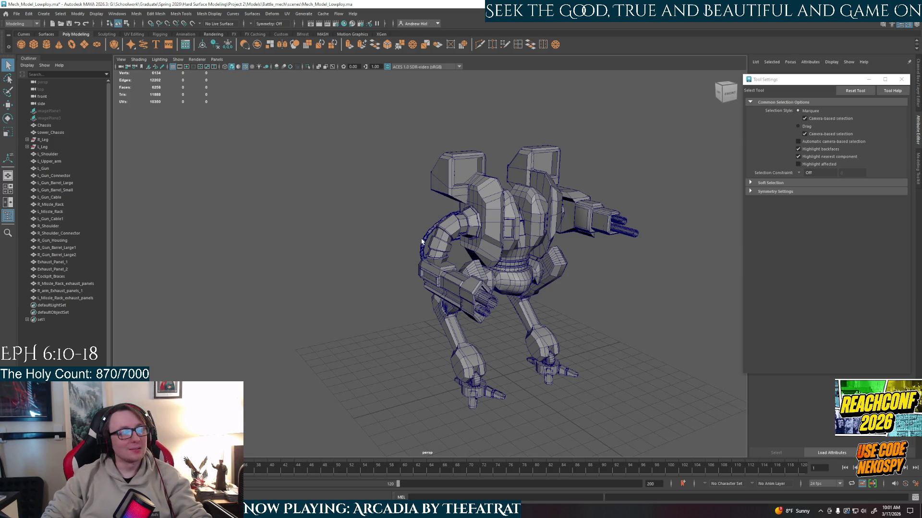
- Review the mech from several angles and save the scene as Mech_Model_Lowploy.ma
{"action": "mouse_move", "coordinate": [440, 281]}
{"action": "left_mouse_down", "text": "alt"}
{"action": "mouse_move", "coordinate": [459, 274]}
{"action": "mouse_move", "coordinate": [405, 331]}
{"action": "mouse_move", "coordinate": [425, 287]}
{"action": "mouse_move", "coordinate": [459, 321]}
{"action": "left_mouse_up", "text": "alt"}
{"action": "key", "text": "f"}
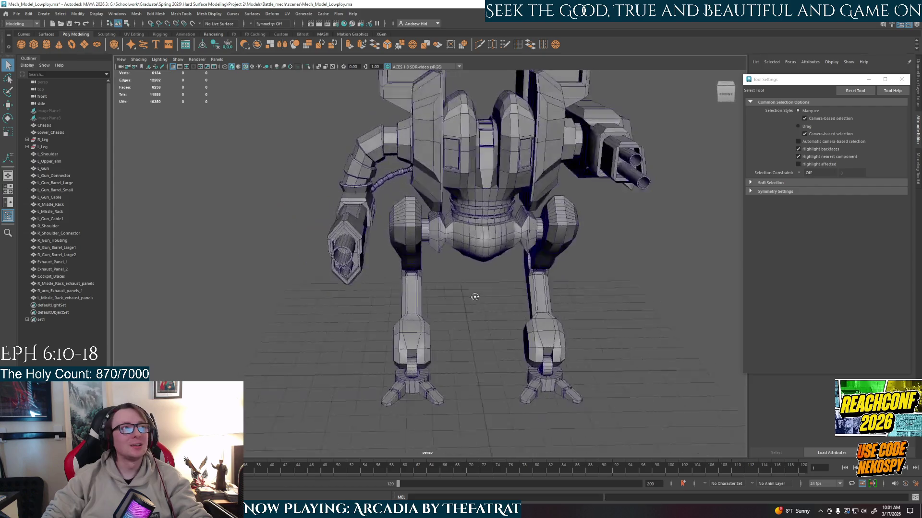
{"action": "mouse_move", "coordinate": [508, 326]}
{"action": "left_mouse_down", "text": "alt"}
{"action": "mouse_move", "coordinate": [471, 287]}
{"action": "mouse_move", "coordinate": [421, 289]}
{"action": "left_mouse_up", "text": "alt"}
{"action": "scroll", "coordinate": [490, 307], "scroll_direction": "up", "scroll_amount": 5}
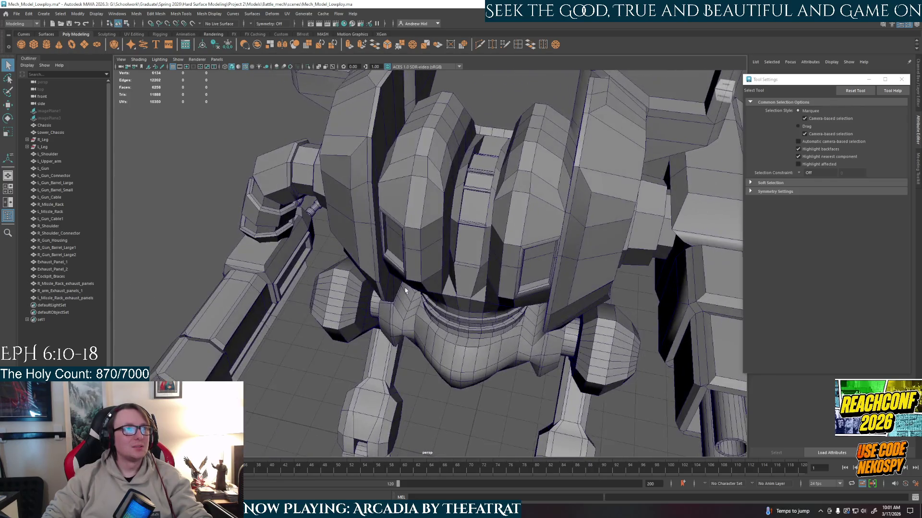
{"action": "scroll", "coordinate": [422, 289], "scroll_direction": "down", "scroll_amount": 5}
{"action": "mouse_move", "coordinate": [422, 289]}
{"action": "left_mouse_down", "text": "alt"}
{"action": "mouse_move", "coordinate": [502, 246]}
{"action": "mouse_move", "coordinate": [434, 280]}
{"action": "mouse_move", "coordinate": [270, 280]}
{"action": "left_mouse_up", "text": "alt"}
{"action": "scroll", "coordinate": [434, 280], "scroll_direction": "down", "scroll_amount": 3}
{"action": "left_click", "coordinate": [16, 13]}
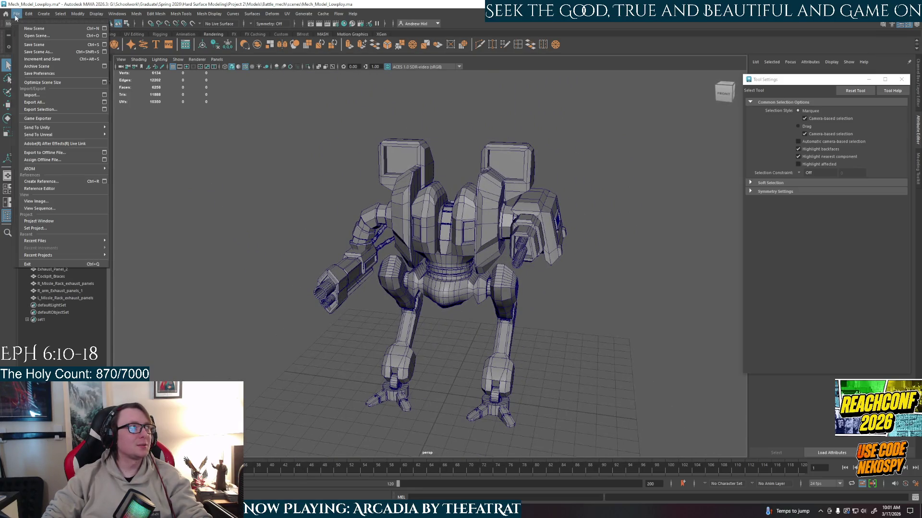
{"action": "left_click", "coordinate": [42, 45]}
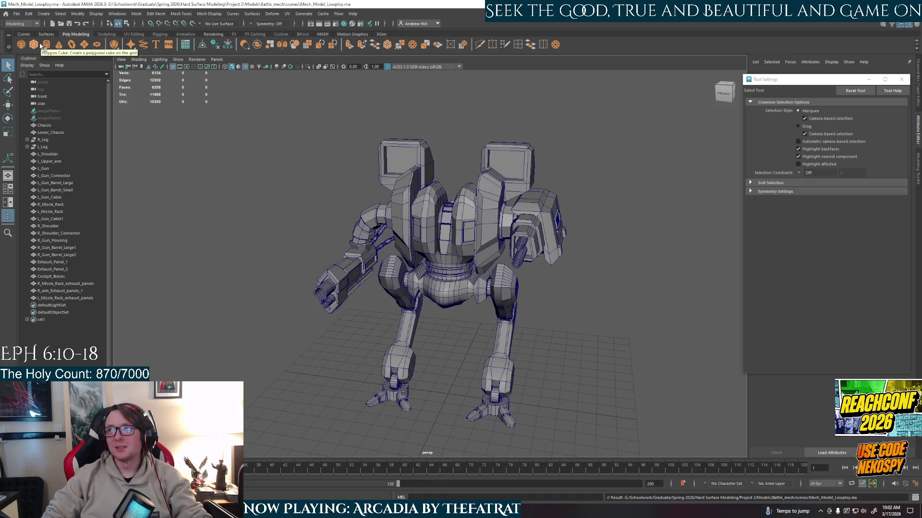
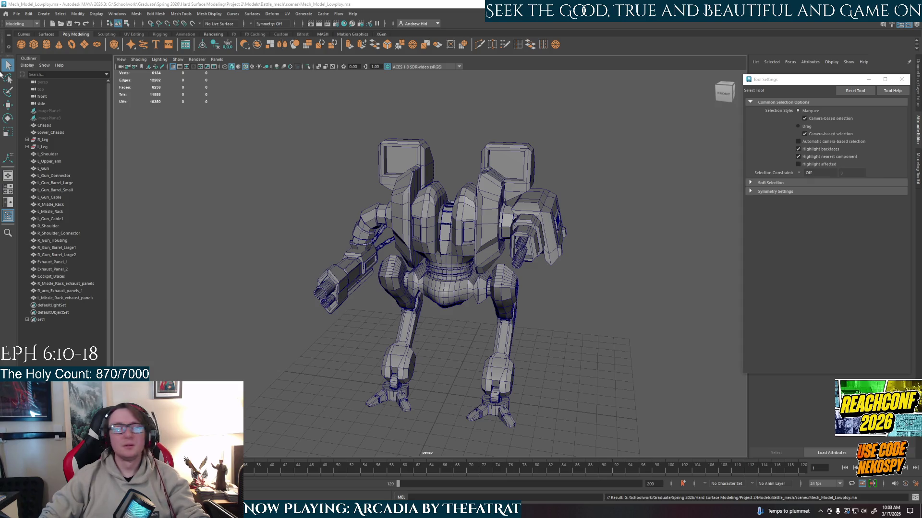
- Save the mech scene in Maya and minimise Maya to show the desktop
{"action": "left_click", "coordinate": [16, 14]}
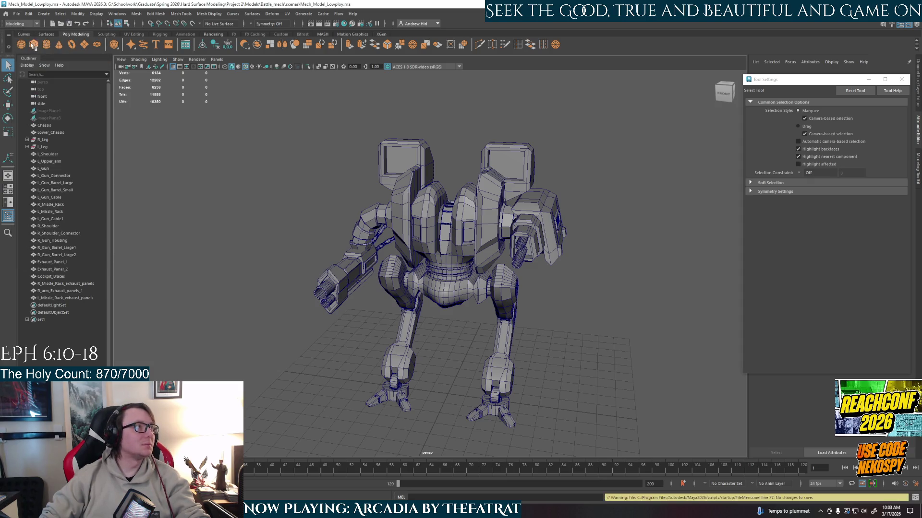
{"action": "left_click", "coordinate": [33, 45]}
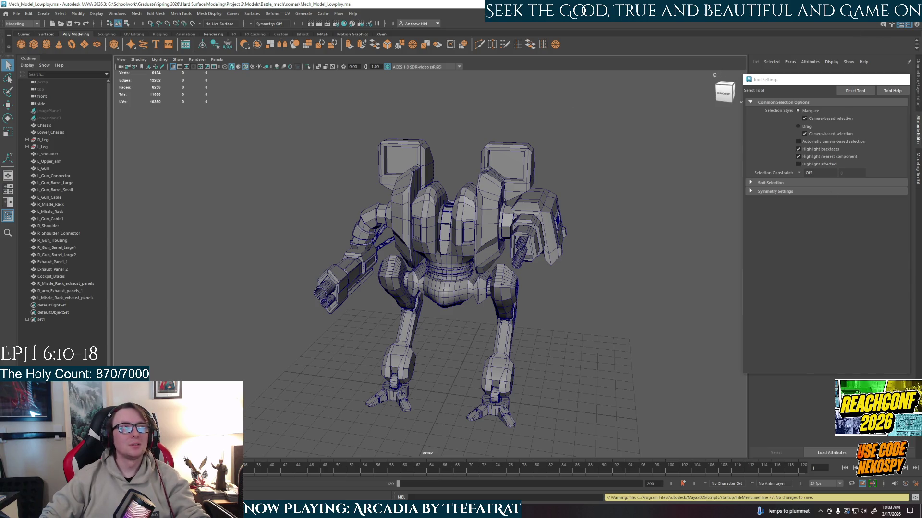
{"action": "key", "text": "super+d"}
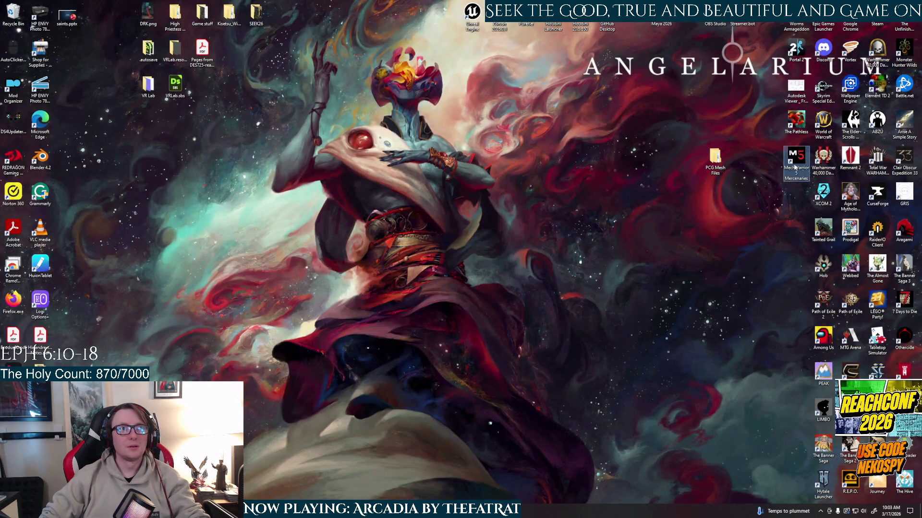
- Launch MechWarrior 5: Mercenaries from its desktop icon
{"action": "double_click", "coordinate": [794, 167]}
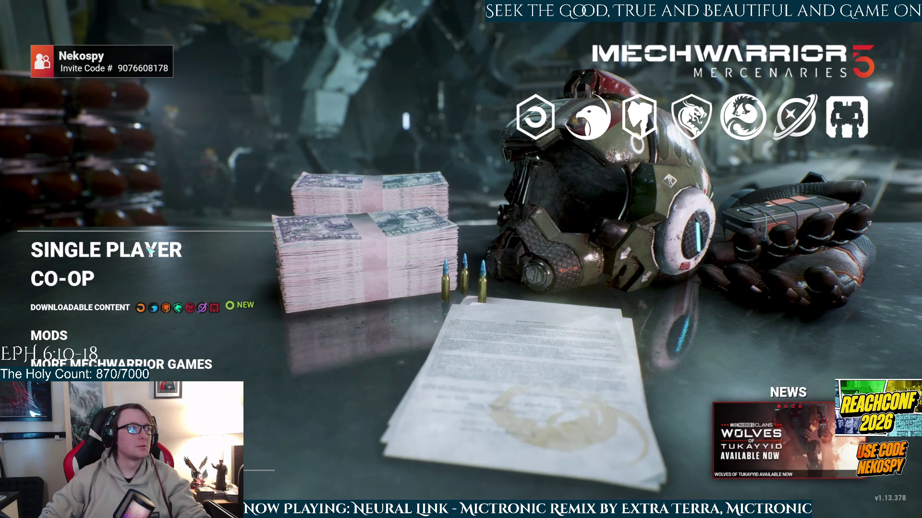
- Load the Heaven's Gate campaign from its 2:31:32 PM Entered System autosave
{"action": "left_click", "coordinate": [130, 250]}
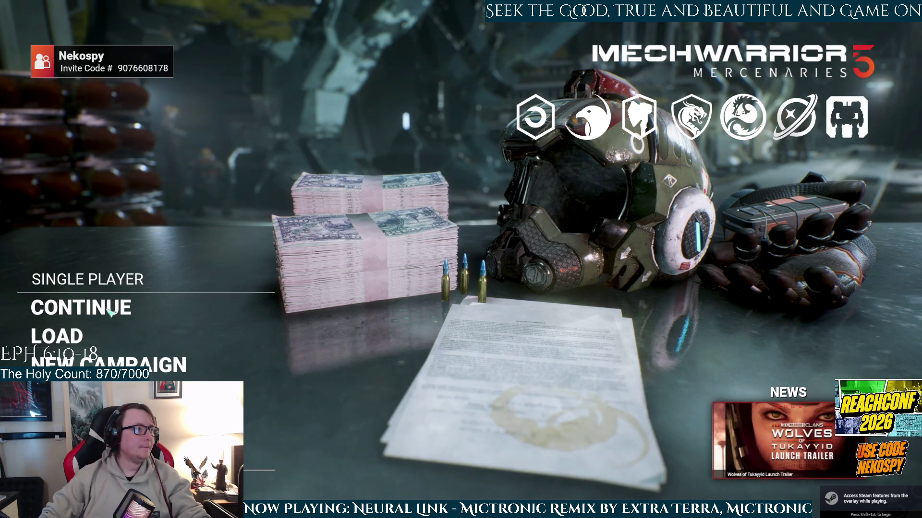
{"action": "left_click", "coordinate": [84, 335]}
{"action": "left_click", "coordinate": [173, 211]}
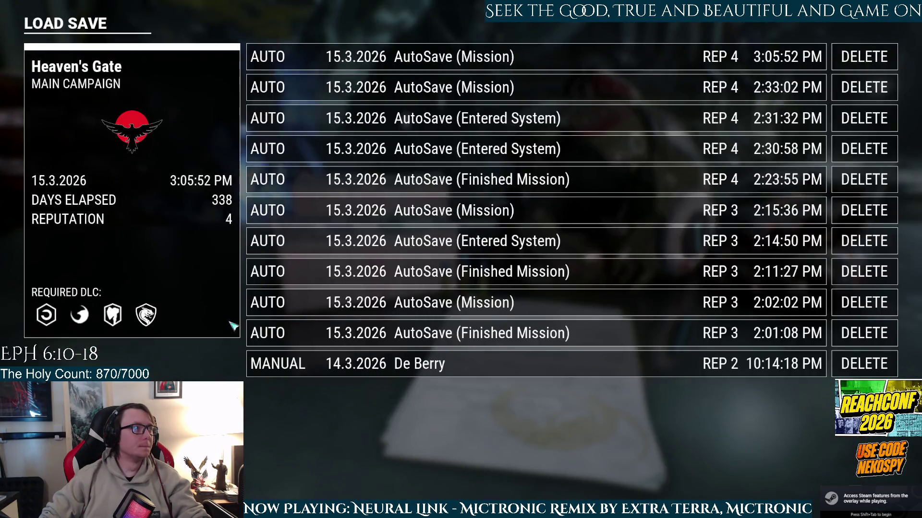
{"action": "left_click", "coordinate": [510, 118]}
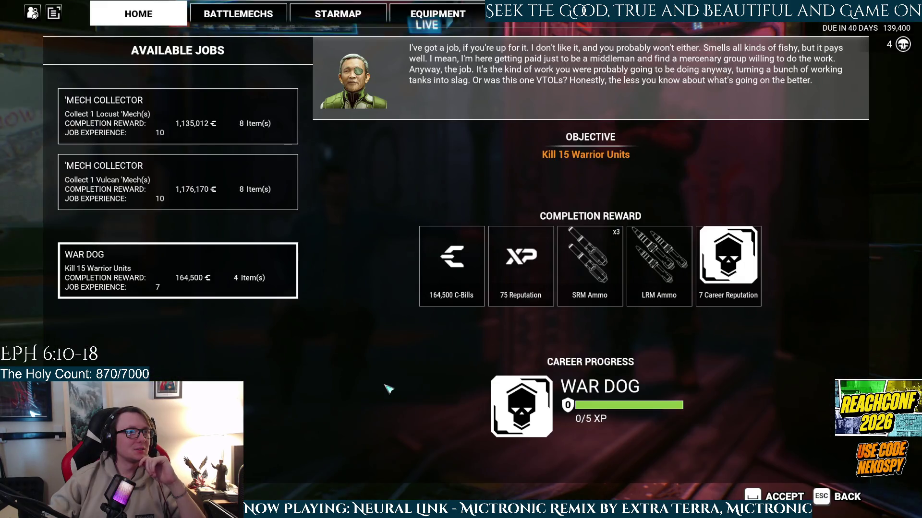
- Review and accept both the Locust and Vulcan 'Mech Collector jobs, then go to the star map
{"action": "mouse_move", "coordinate": [750, 282]}
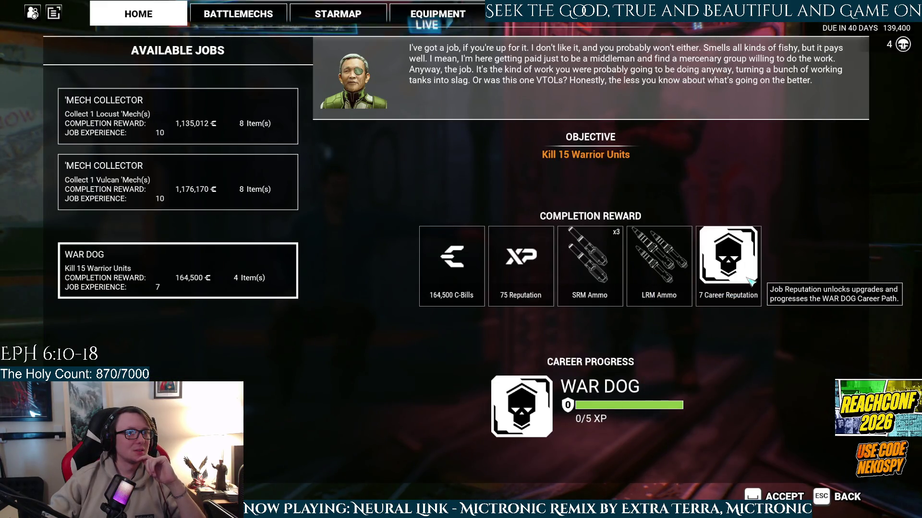
{"action": "left_click", "coordinate": [187, 180]}
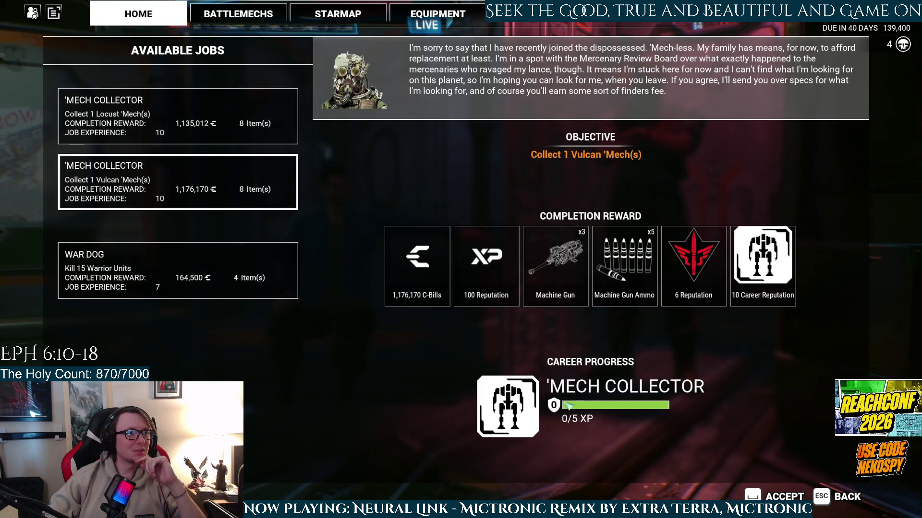
{"action": "left_click", "coordinate": [206, 123]}
{"action": "left_click", "coordinate": [242, 192]}
{"action": "left_click", "coordinate": [237, 138]}
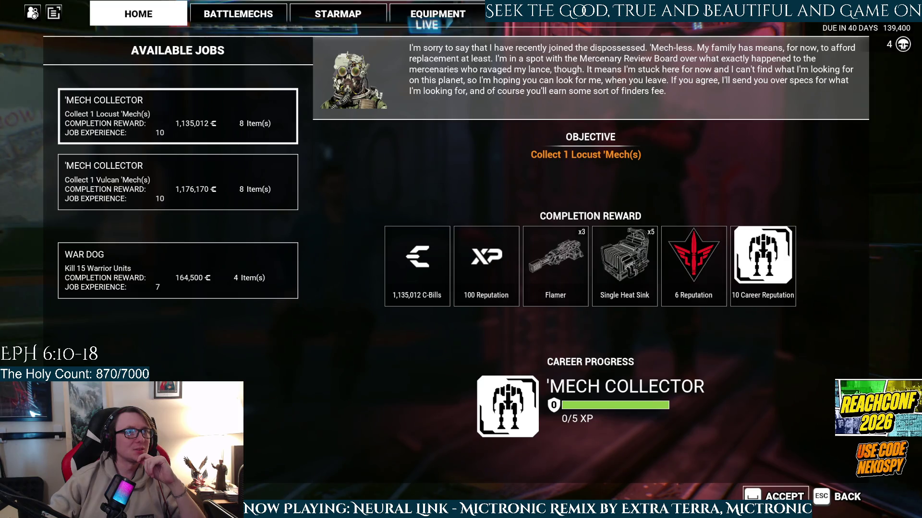
{"action": "key", "text": "space"}
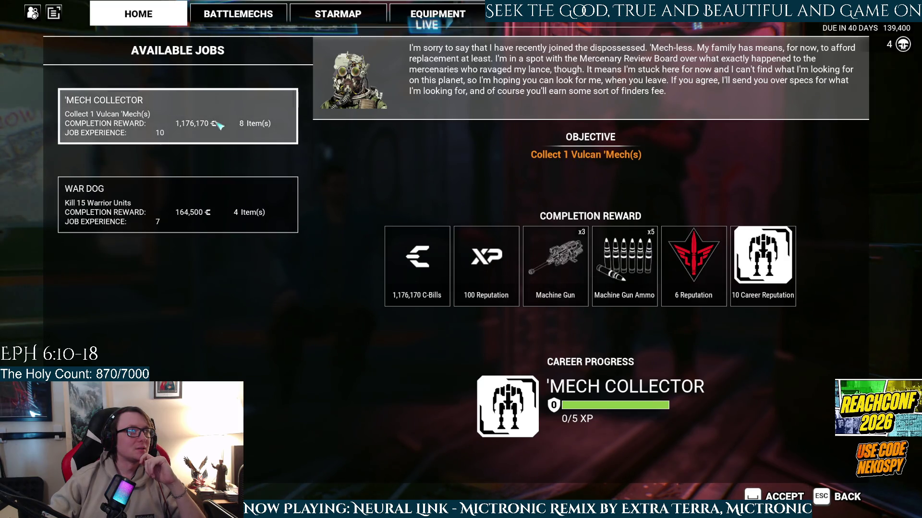
{"action": "key", "text": "space"}
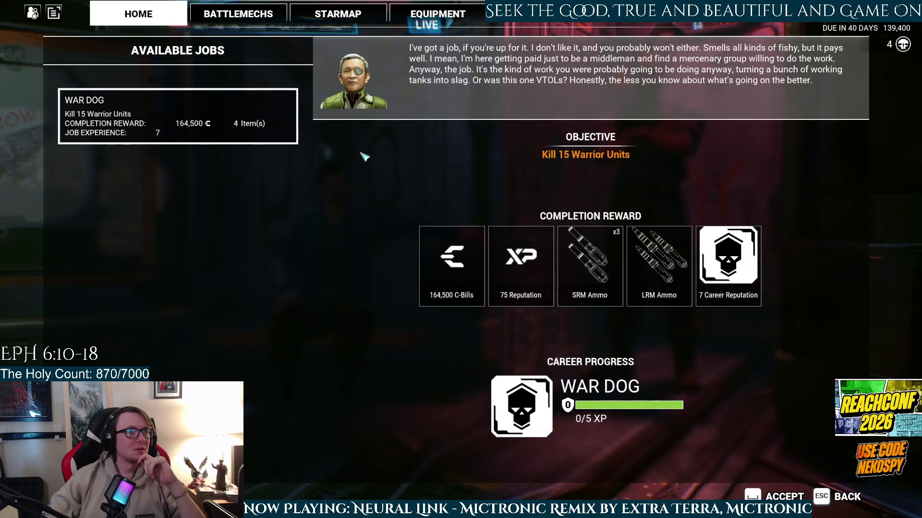
{"action": "left_click", "coordinate": [338, 14]}
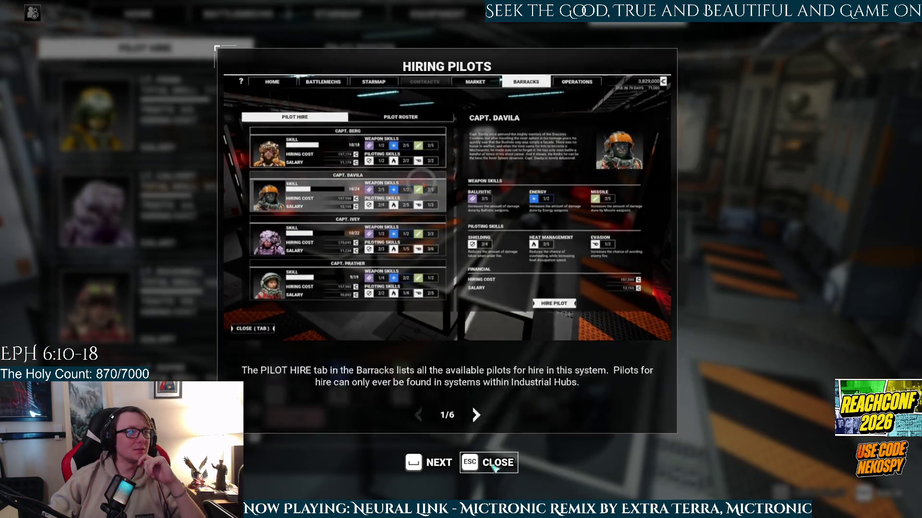
- Dismiss the hiring tutorial, hire Lt. Rockwell as a pilot, and return to the home hub
{"action": "key", "text": "Escape"}
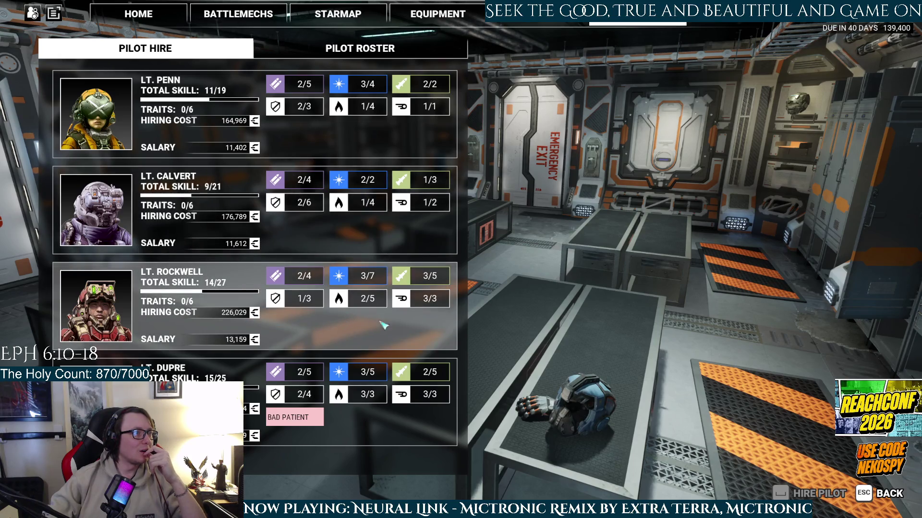
{"action": "left_click", "coordinate": [368, 326]}
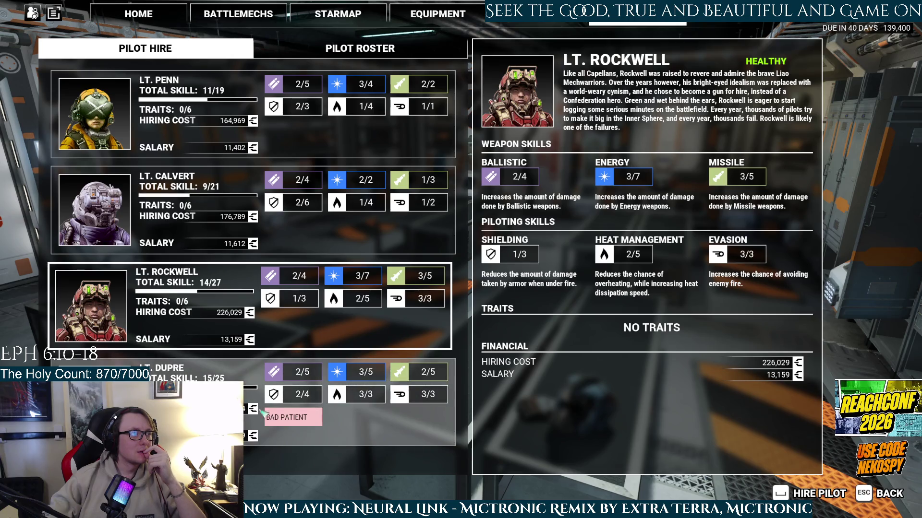
{"action": "left_click", "coordinate": [816, 494]}
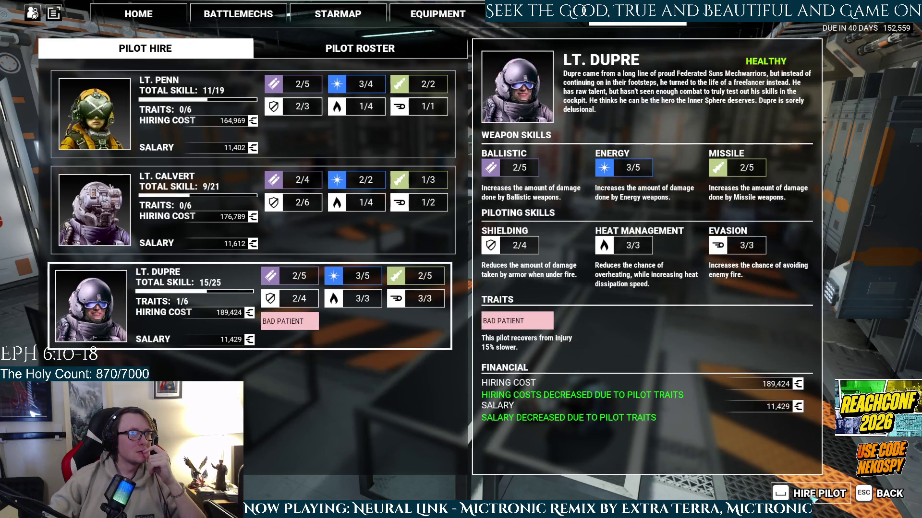
{"action": "left_click", "coordinate": [883, 495]}
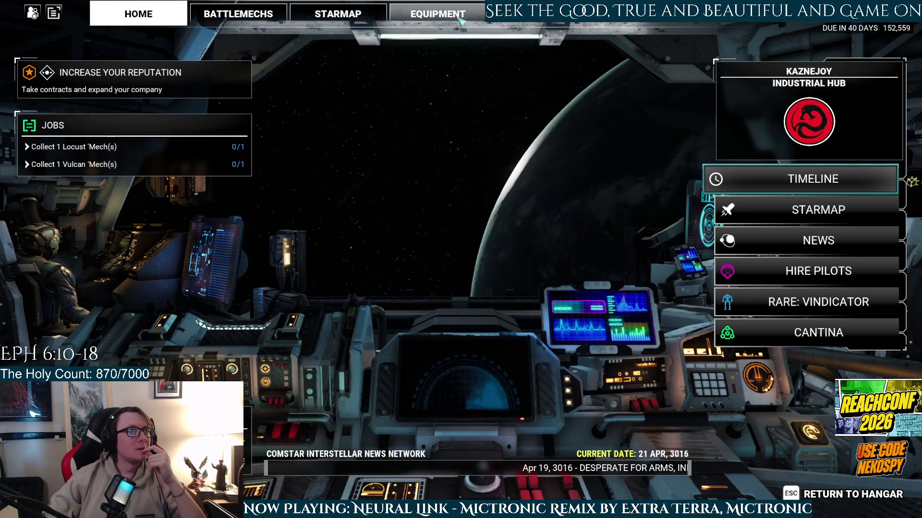
- Check the Cantina, the Rare: Vindicator store and the Timeline, then open the star map
{"action": "left_click", "coordinate": [784, 346]}
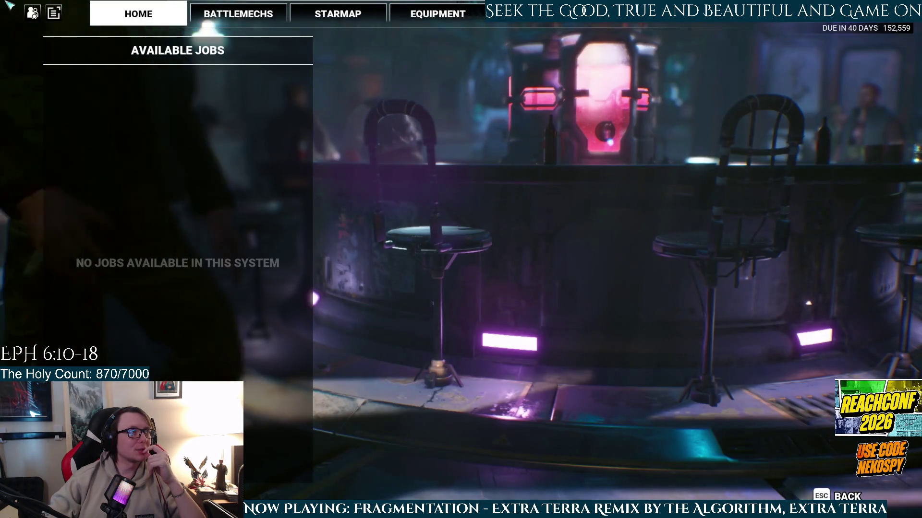
{"action": "left_click", "coordinate": [158, 14]}
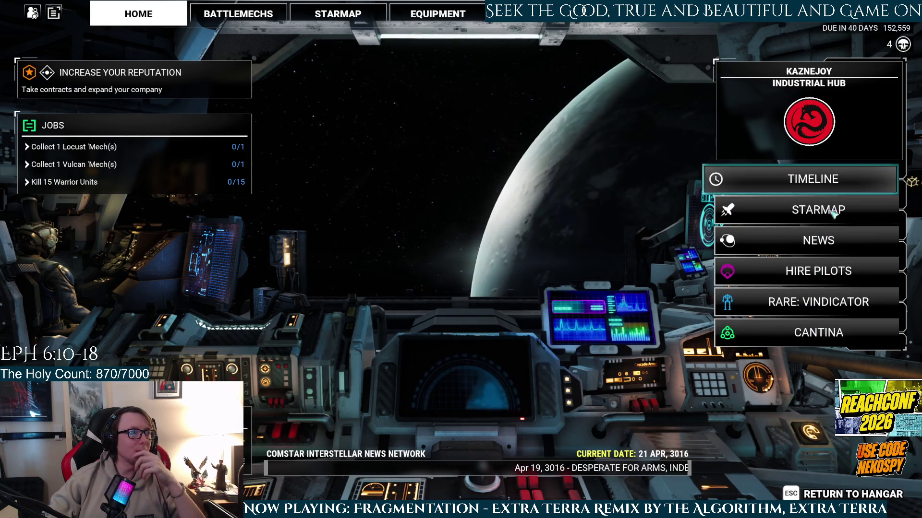
{"action": "left_click", "coordinate": [807, 302]}
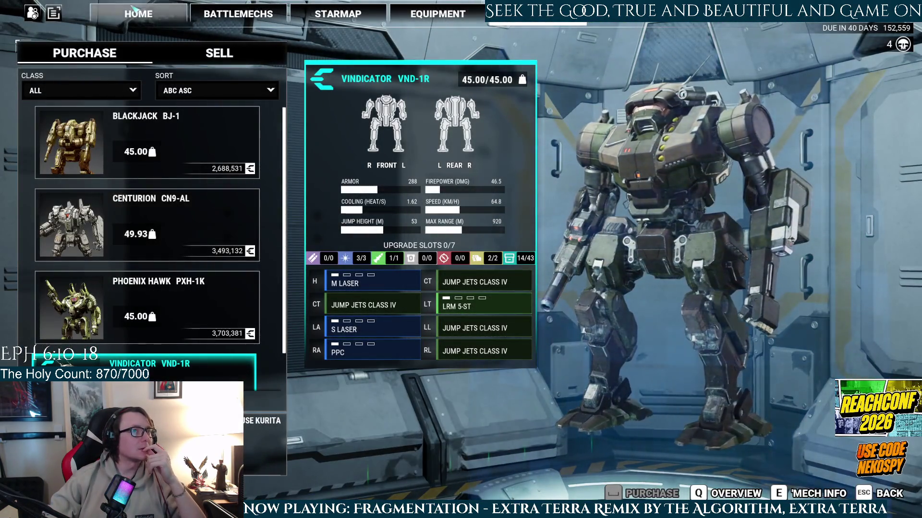
{"action": "key", "text": "Escape"}
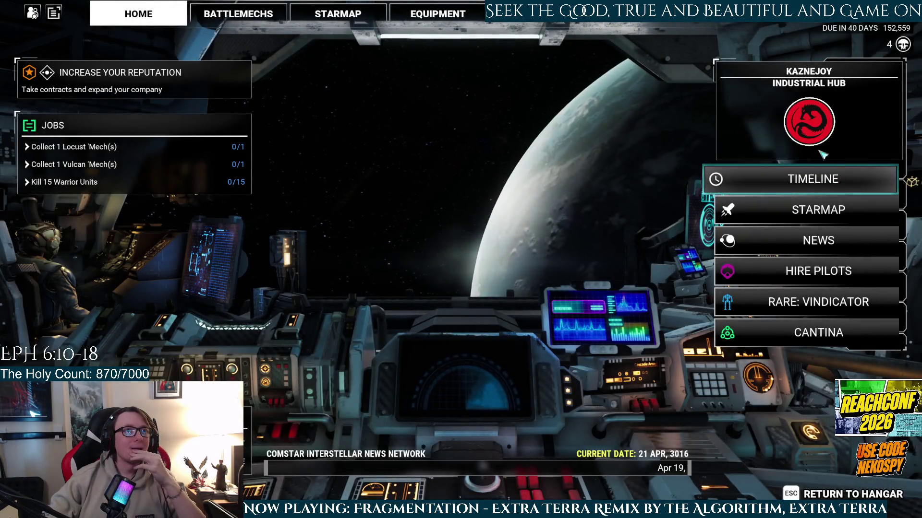
{"action": "left_click", "coordinate": [809, 184]}
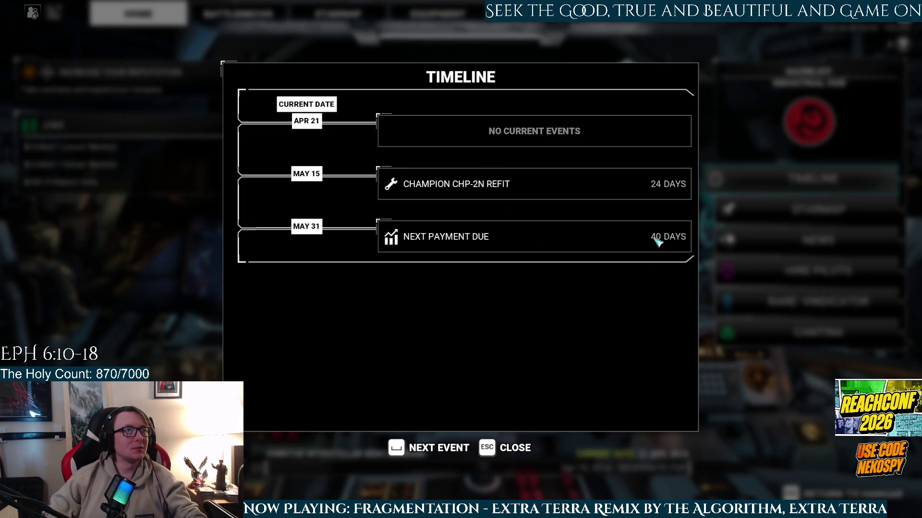
{"action": "key", "text": "Escape"}
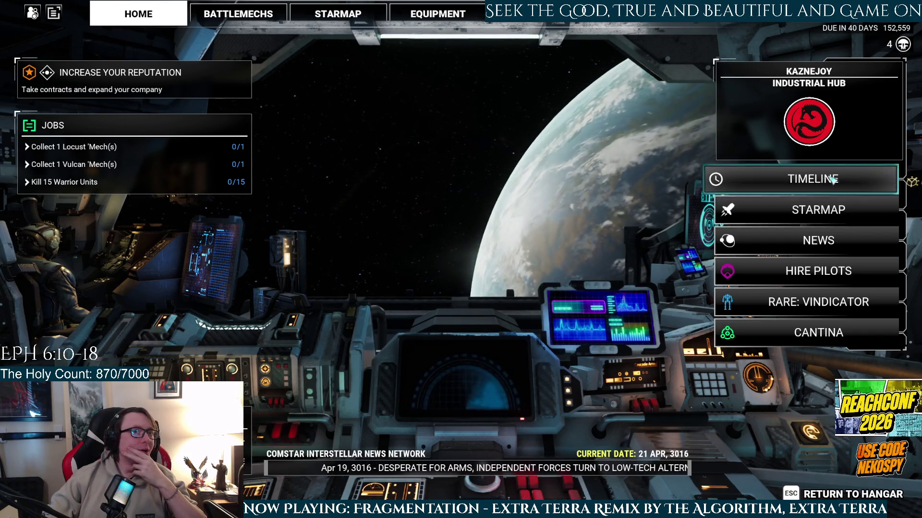
{"action": "left_click", "coordinate": [795, 211]}
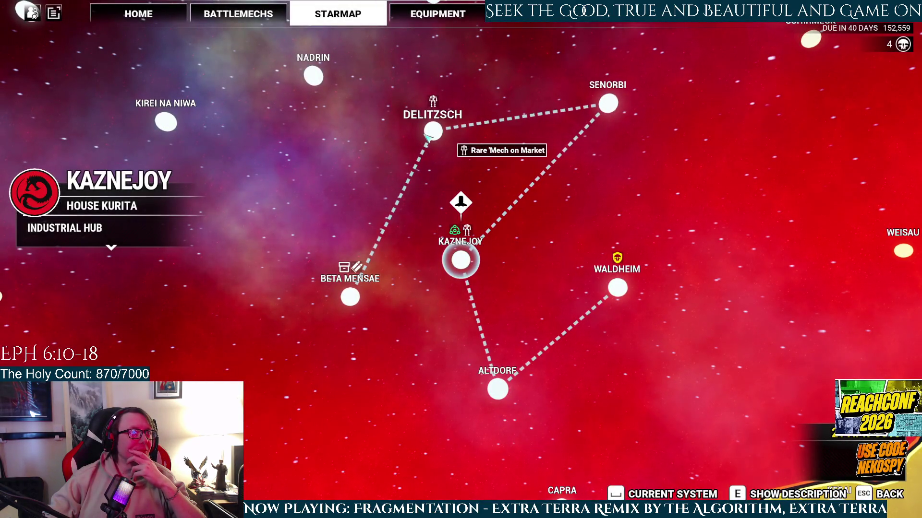
- Look over Delitzsch, Waldheim and Brundage as destinations and plot a route to Brundage
{"action": "left_click", "coordinate": [427, 134]}
{"action": "scroll", "coordinate": [508, 329], "scroll_direction": "down", "scroll_amount": 5}
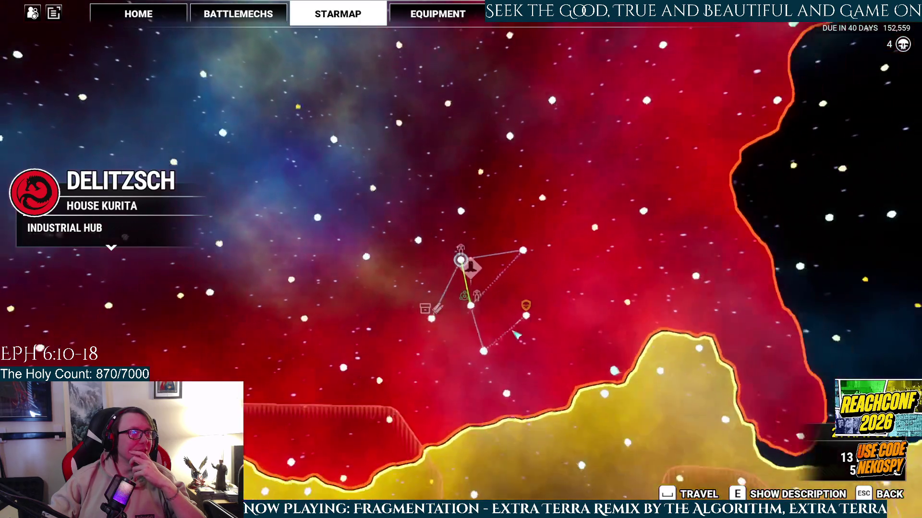
{"action": "scroll", "coordinate": [483, 290], "scroll_direction": "up", "scroll_amount": 2}
{"action": "scroll", "coordinate": [483, 290], "scroll_direction": "down", "scroll_amount": 3}
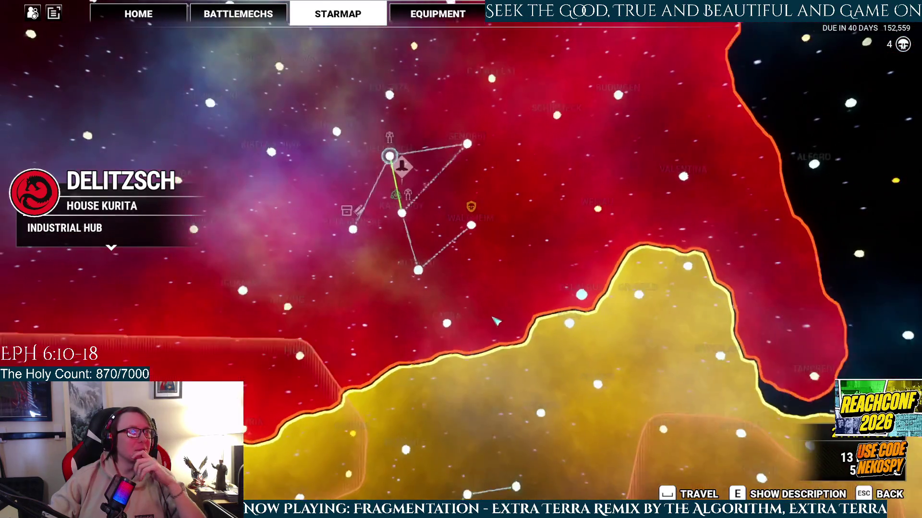
{"action": "scroll", "coordinate": [470, 241], "scroll_direction": "up", "scroll_amount": 4}
{"action": "left_click", "coordinate": [484, 215]}
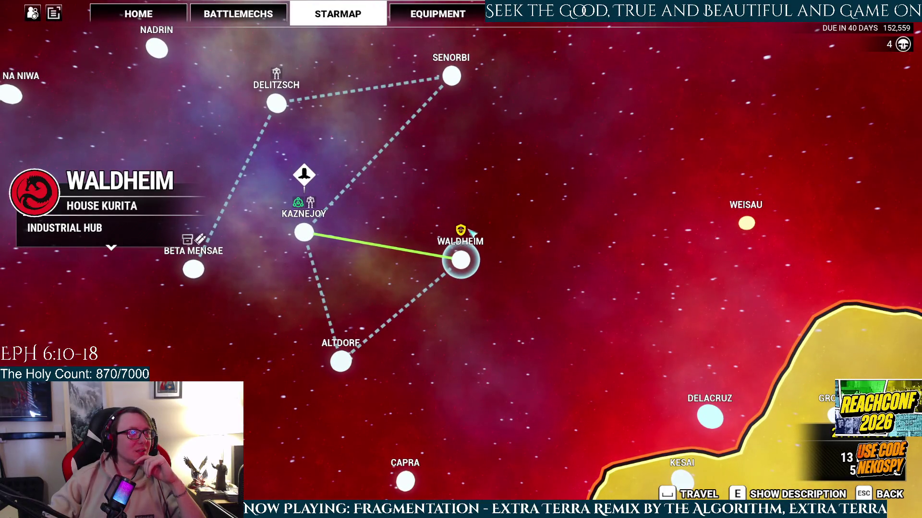
{"action": "scroll", "coordinate": [461, 234], "scroll_direction": "down", "scroll_amount": 5}
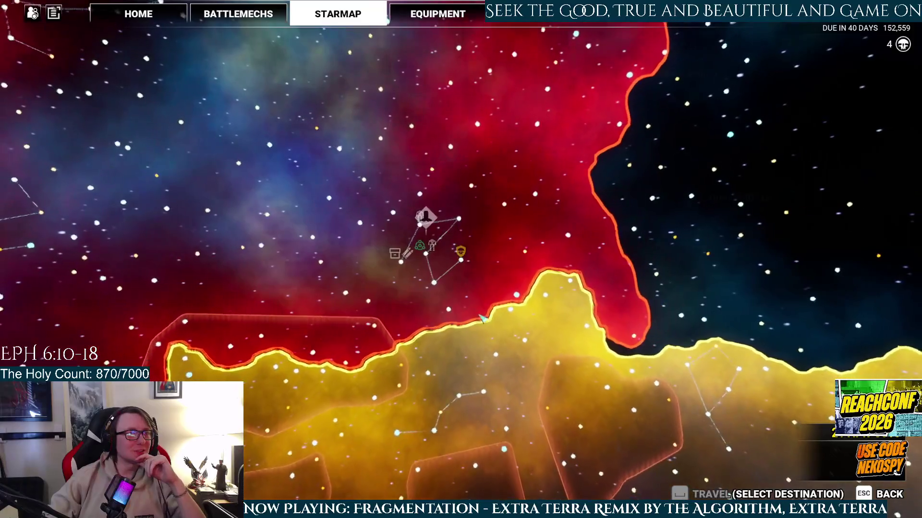
{"action": "scroll", "coordinate": [454, 290], "scroll_direction": "up", "scroll_amount": 5}
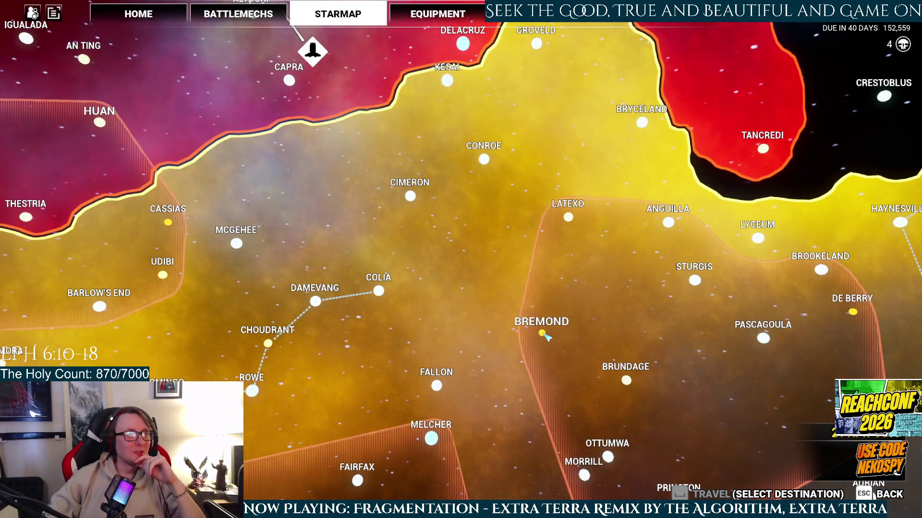
{"action": "left_click", "coordinate": [542, 334]}
{"action": "left_click", "coordinate": [542, 305]}
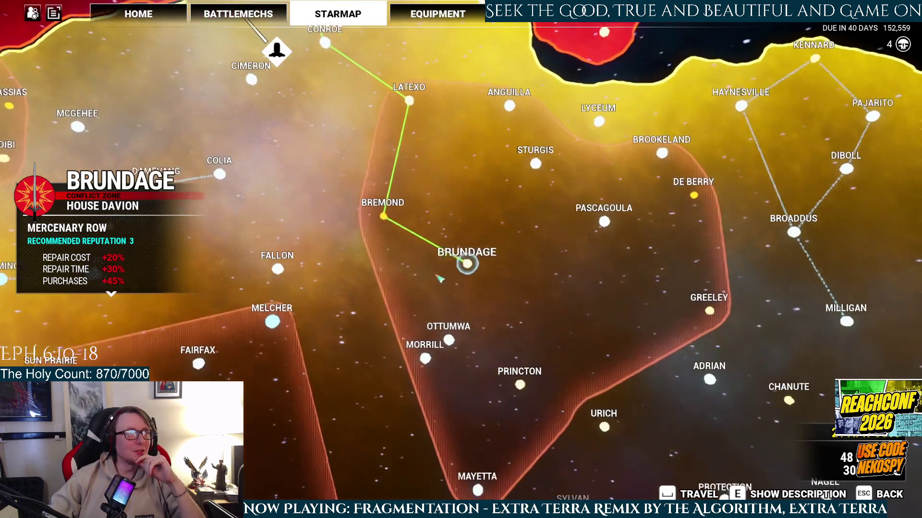
- Pan west and plot the route to Cassias (200,000, 34 days) for travel
{"action": "left_click_drag", "start_coordinate": [472, 201], "coordinate": [636, 325]}
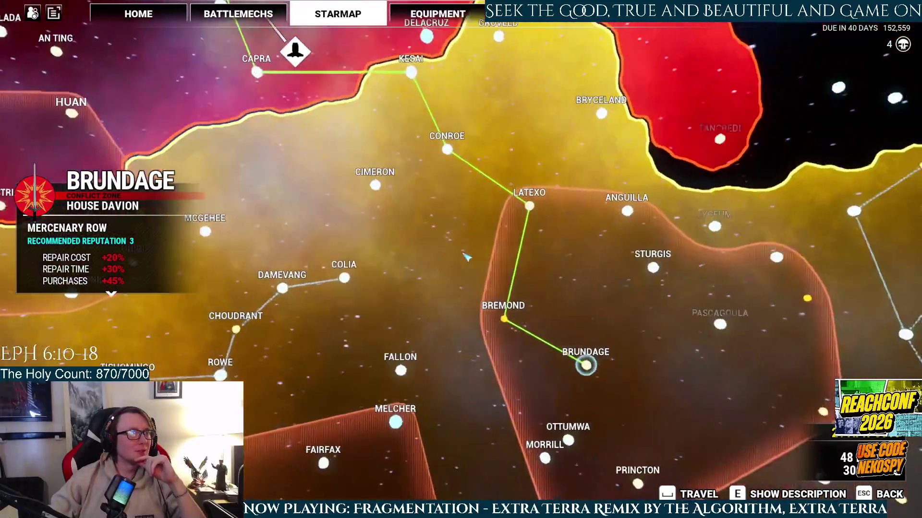
{"action": "left_click_drag", "start_coordinate": [465, 257], "coordinate": [579, 269]}
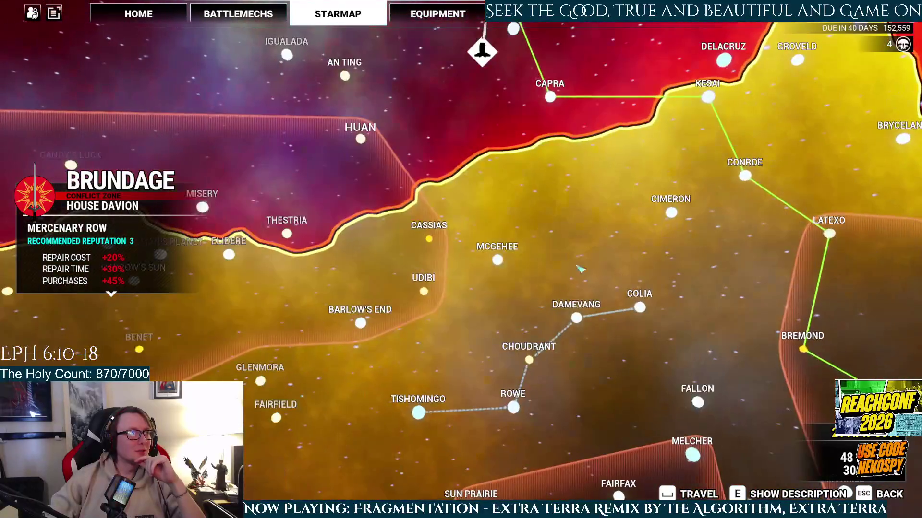
{"action": "left_click", "coordinate": [429, 241]}
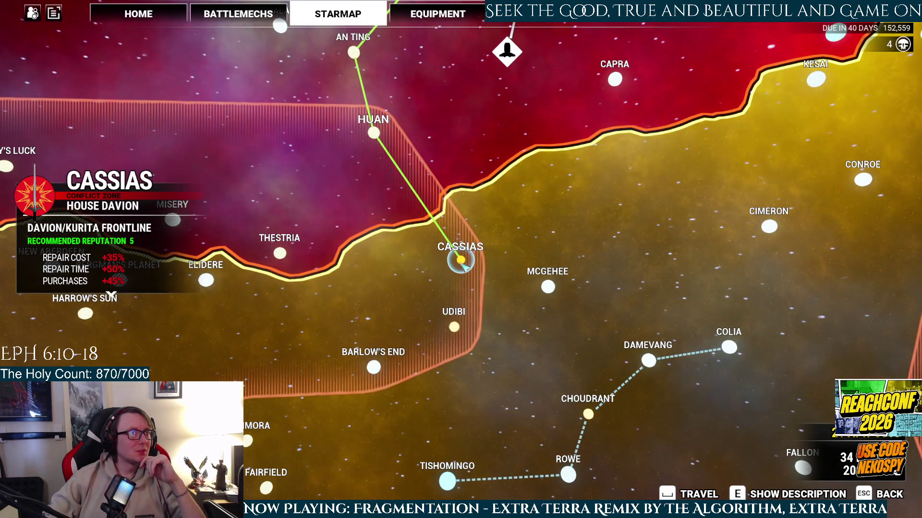
{"action": "left_click", "coordinate": [698, 494]}
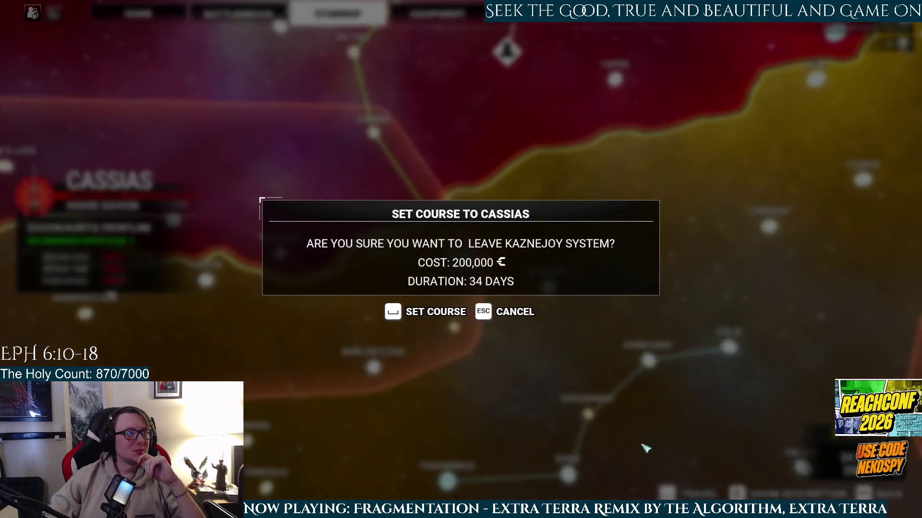
- Confirm the course to Cassias and review the contracts available there
{"action": "left_click", "coordinate": [431, 313]}
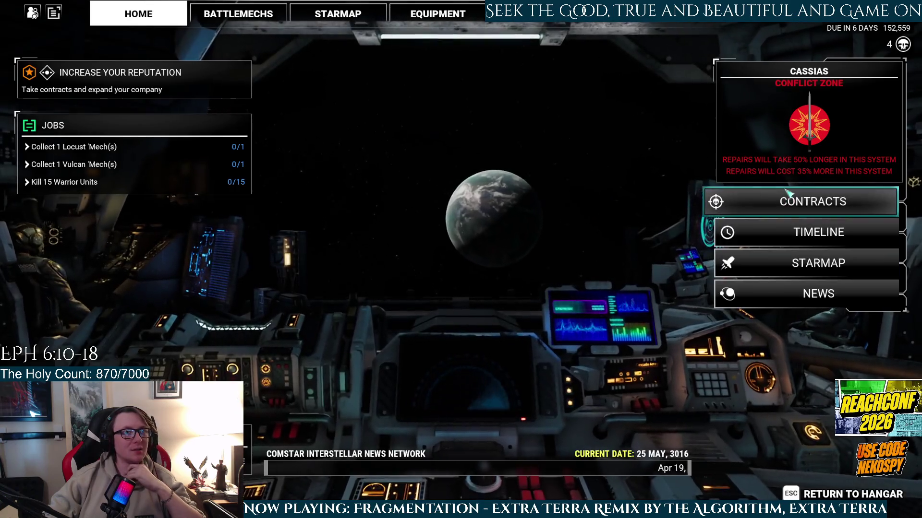
{"action": "left_click", "coordinate": [788, 198]}
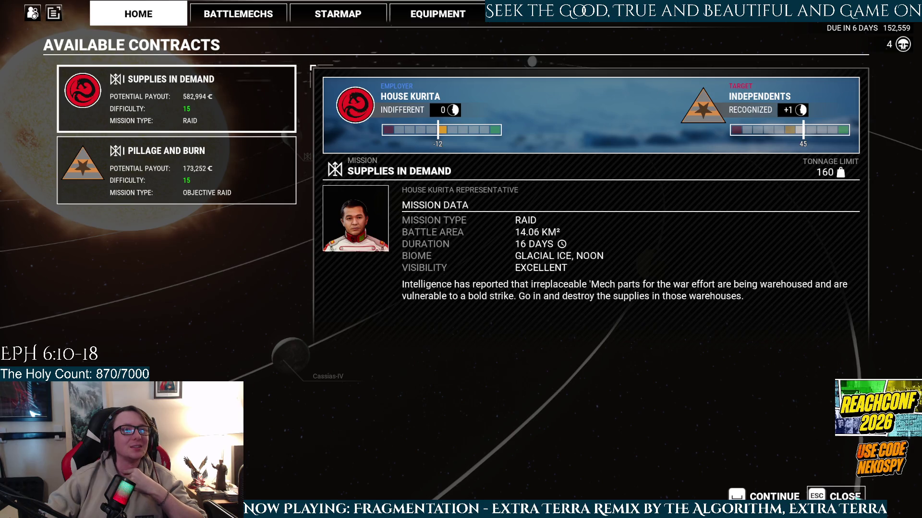
{"action": "key", "text": "Escape"}
- Plot a route to Melcher on the star map and confirm the jump
{"action": "left_click", "coordinate": [795, 271]}
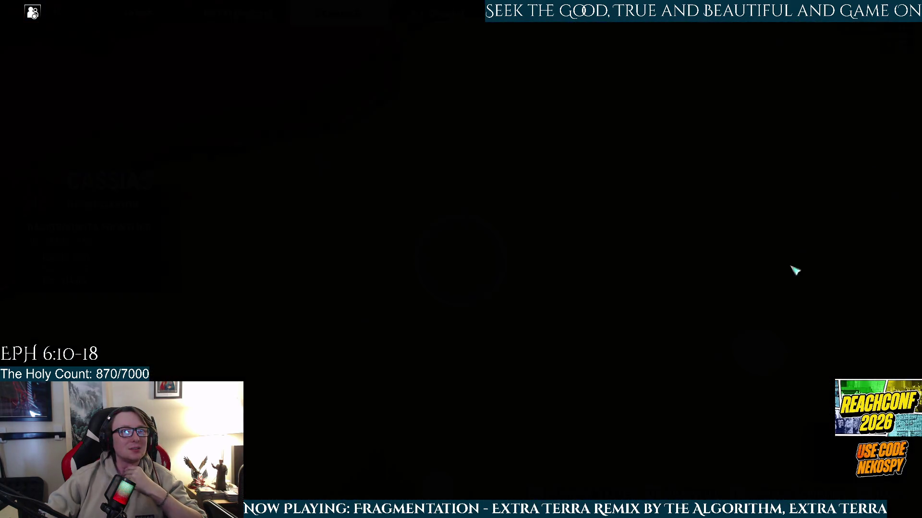
{"action": "scroll", "coordinate": [504, 299], "scroll_direction": "down", "scroll_amount": 5}
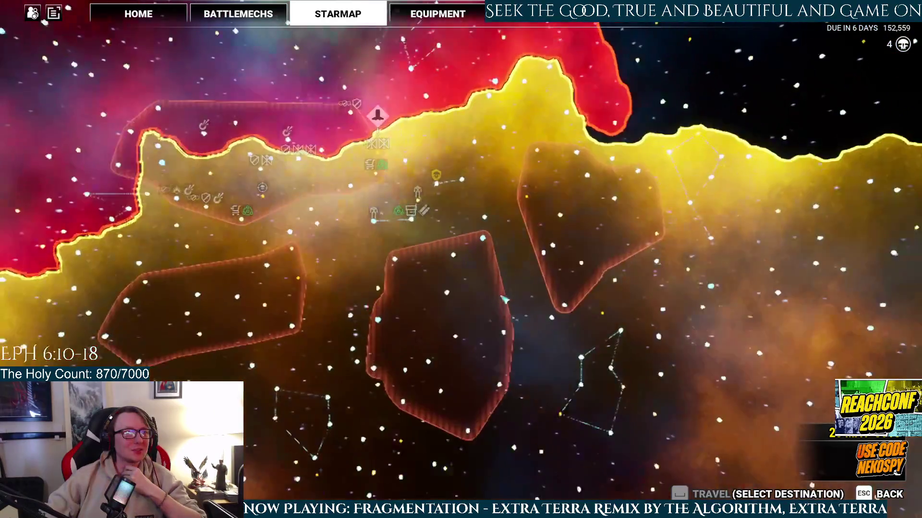
{"action": "scroll", "coordinate": [503, 299], "scroll_direction": "up", "scroll_amount": 5}
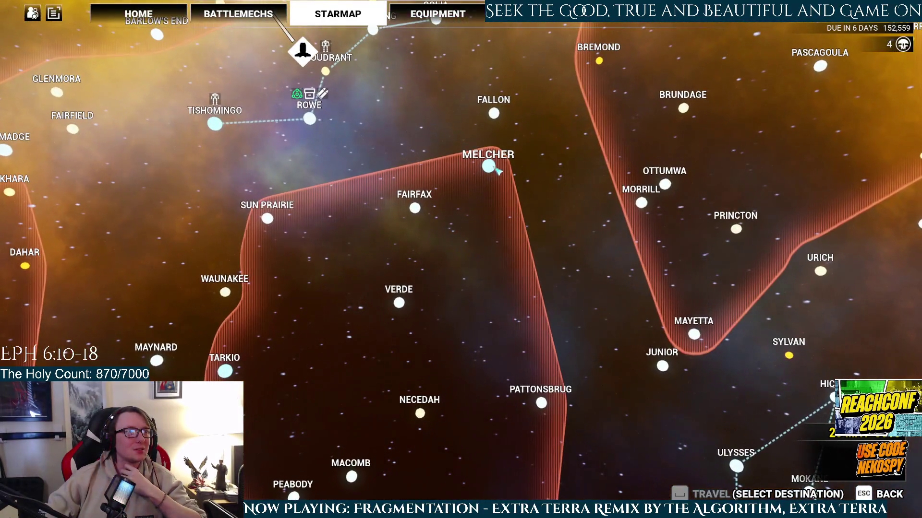
{"action": "left_click", "coordinate": [498, 171]}
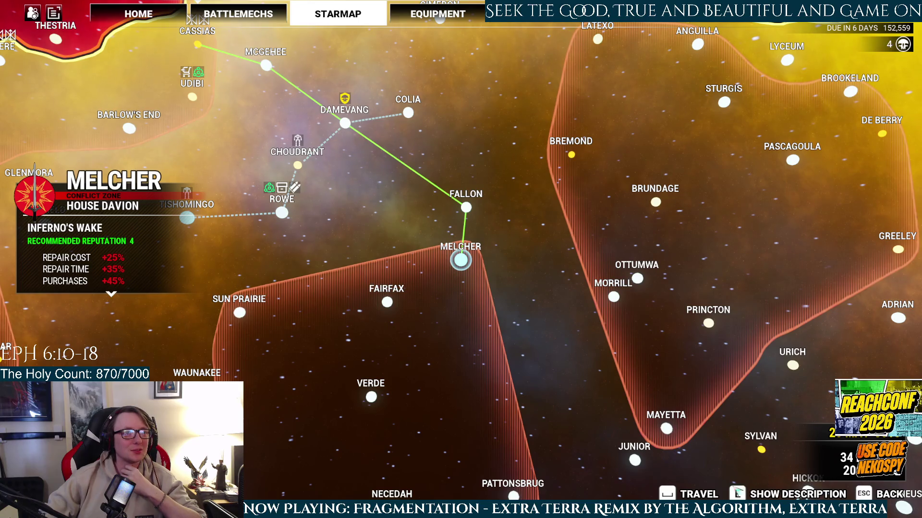
{"action": "key", "text": "space"}
{"action": "left_click", "coordinate": [414, 310]}
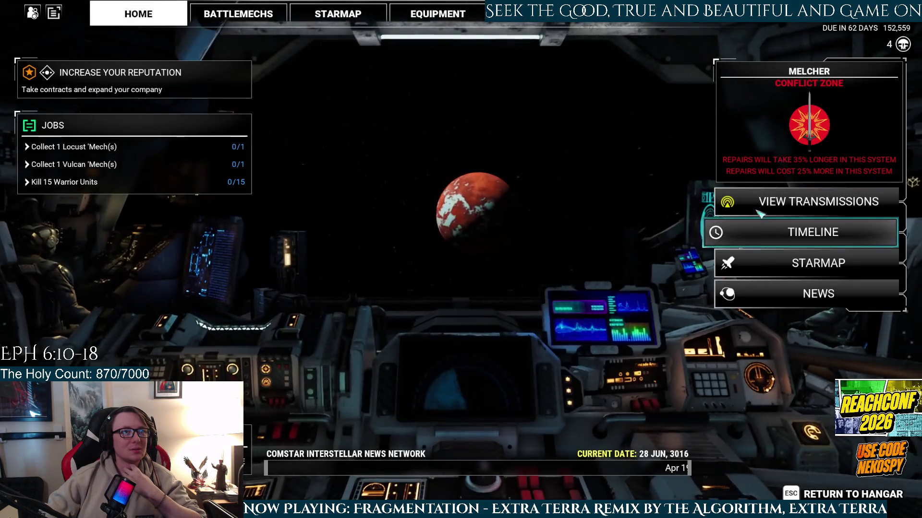
- Compare Picking at the Scraps with Picking Up the Pieces, accept the latter, and check the Timeline
{"action": "left_click", "coordinate": [760, 210]}
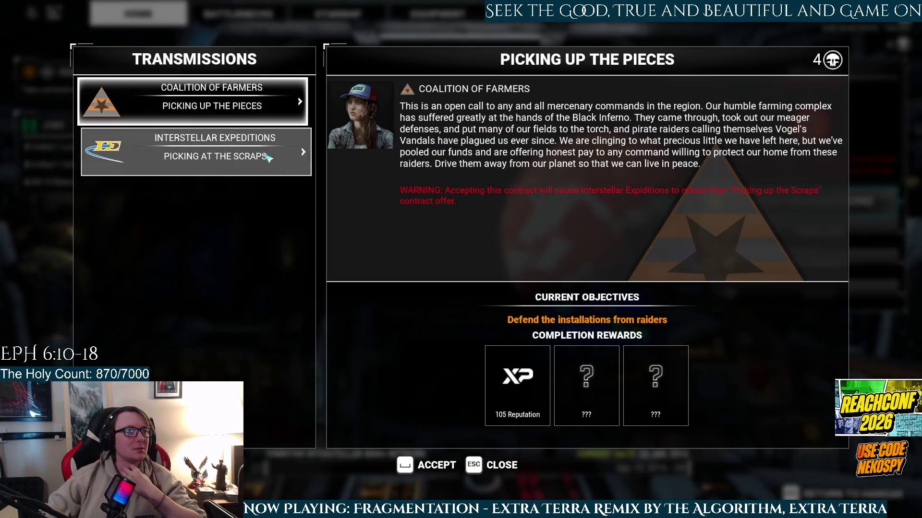
{"action": "left_click", "coordinate": [214, 154]}
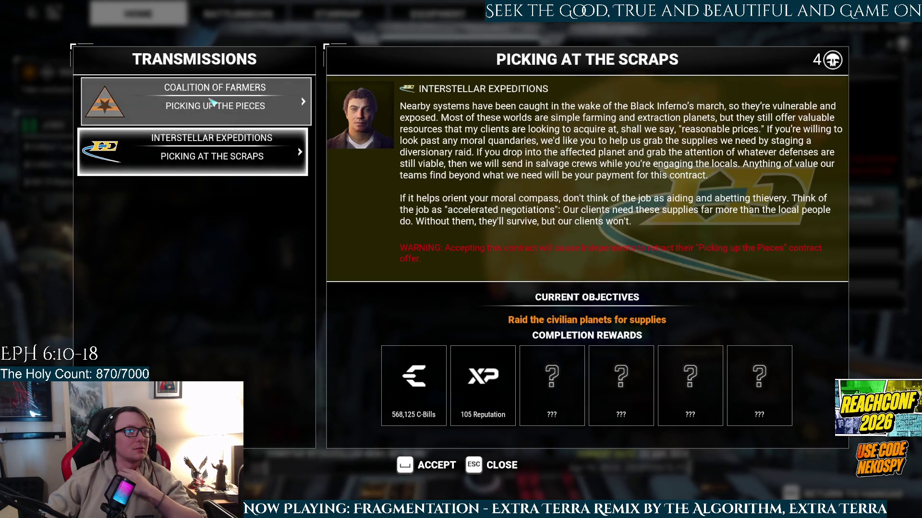
{"action": "left_click", "coordinate": [212, 103]}
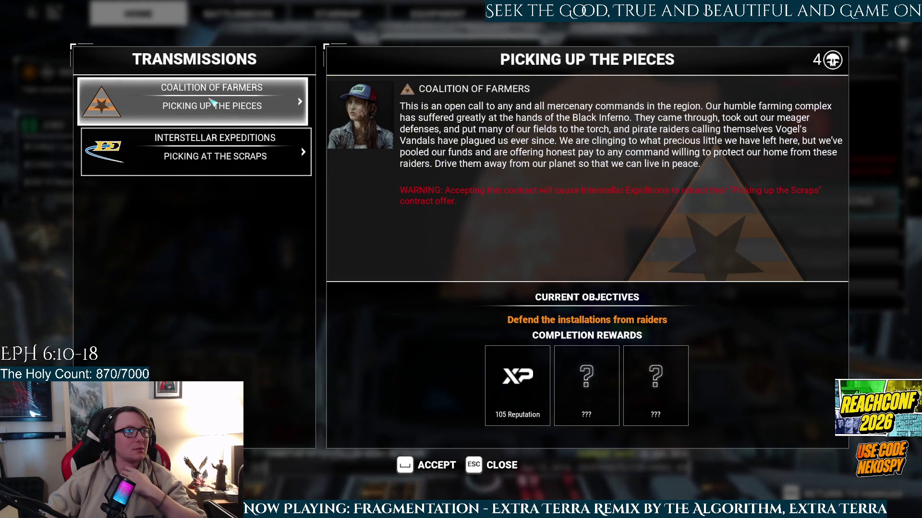
{"action": "left_click", "coordinate": [230, 154]}
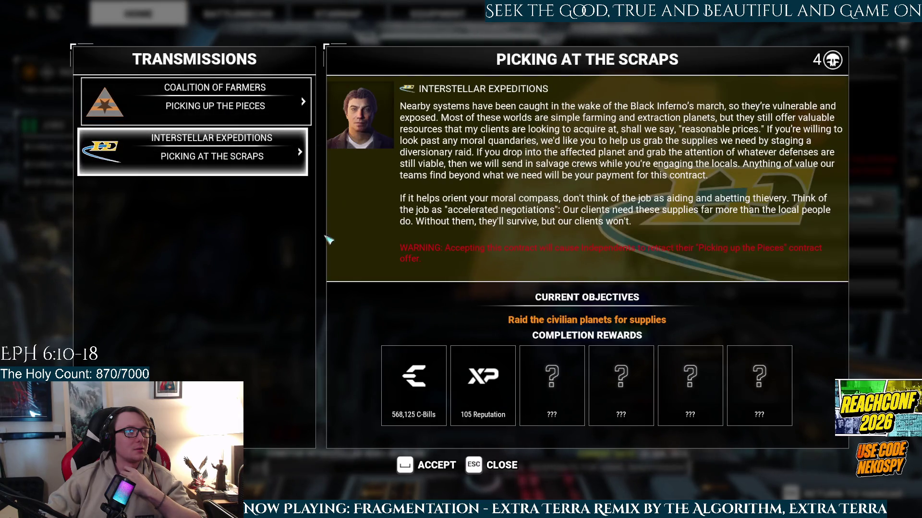
{"action": "left_click", "coordinate": [213, 103]}
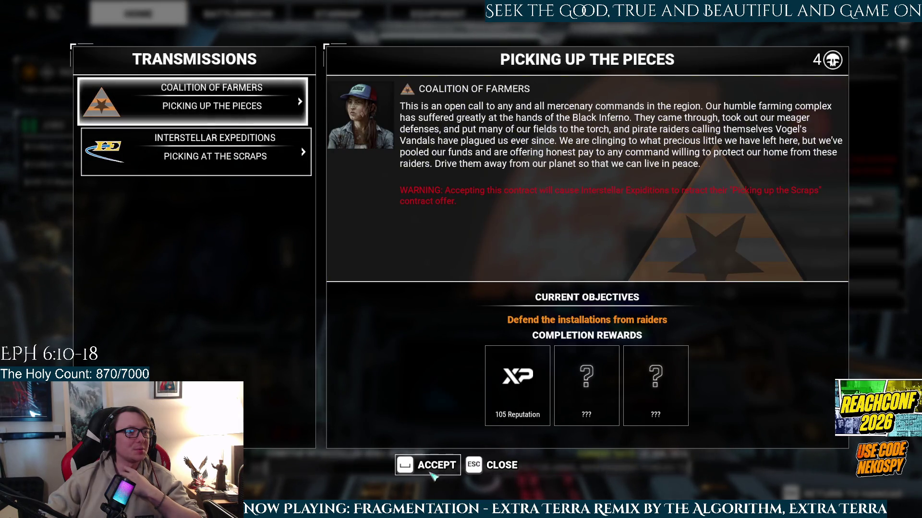
{"action": "left_click", "coordinate": [432, 468]}
{"action": "left_click", "coordinate": [768, 202]}
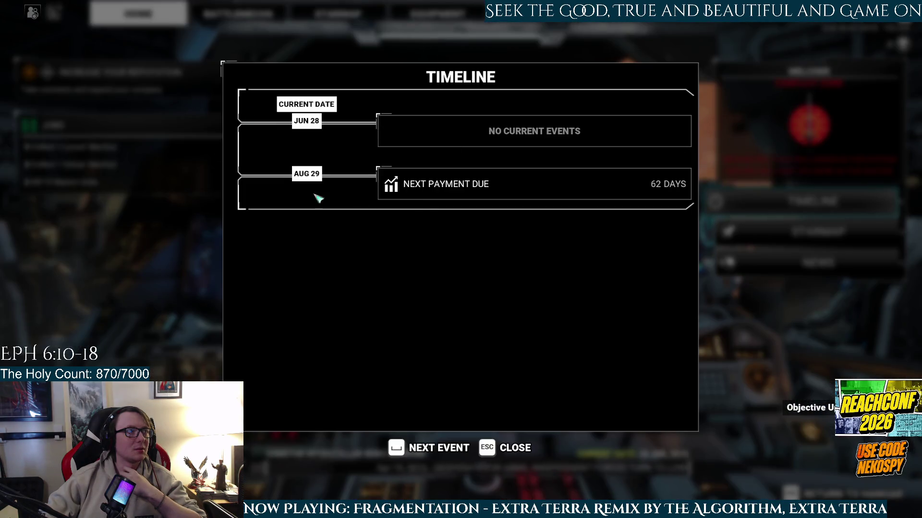
{"action": "left_click", "coordinate": [495, 454]}
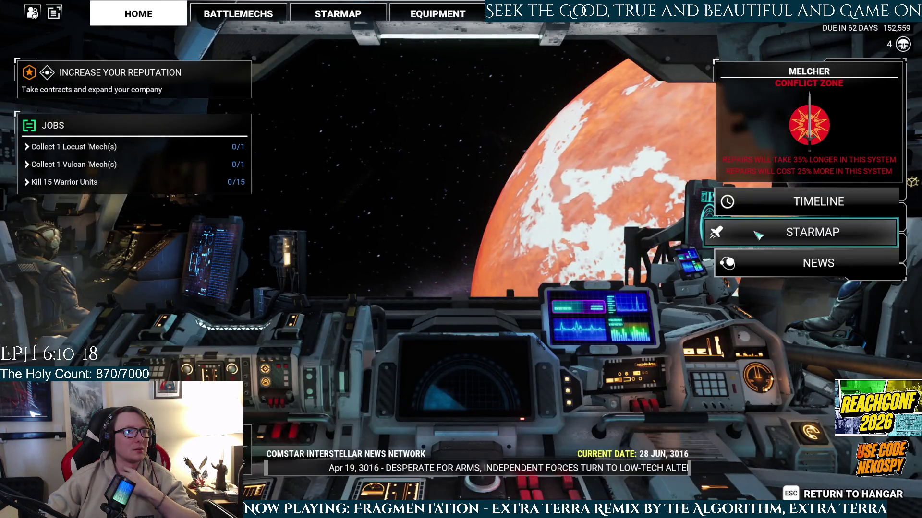
- Plot a route from Melcher through Fairfax to Verde and confirm the jump
{"action": "left_click", "coordinate": [761, 233]}
{"action": "left_click", "coordinate": [328, 336]}
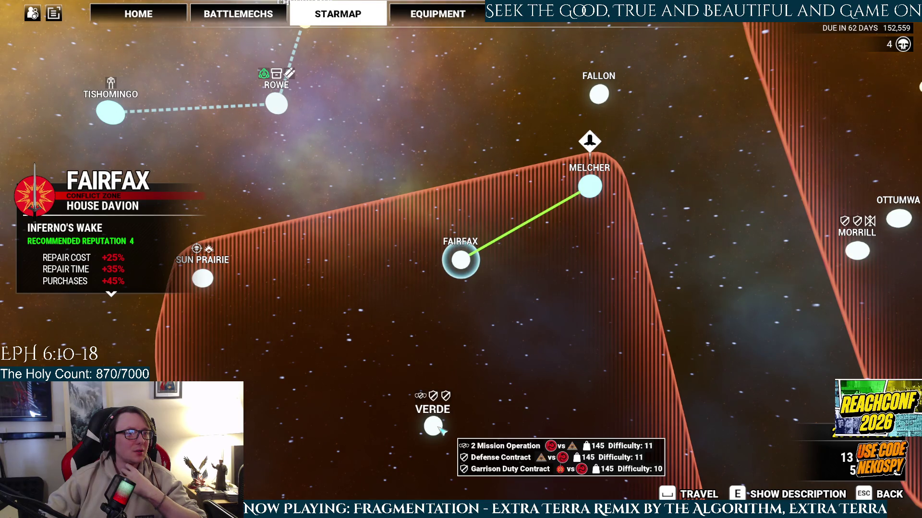
{"action": "left_click", "coordinate": [202, 279]}
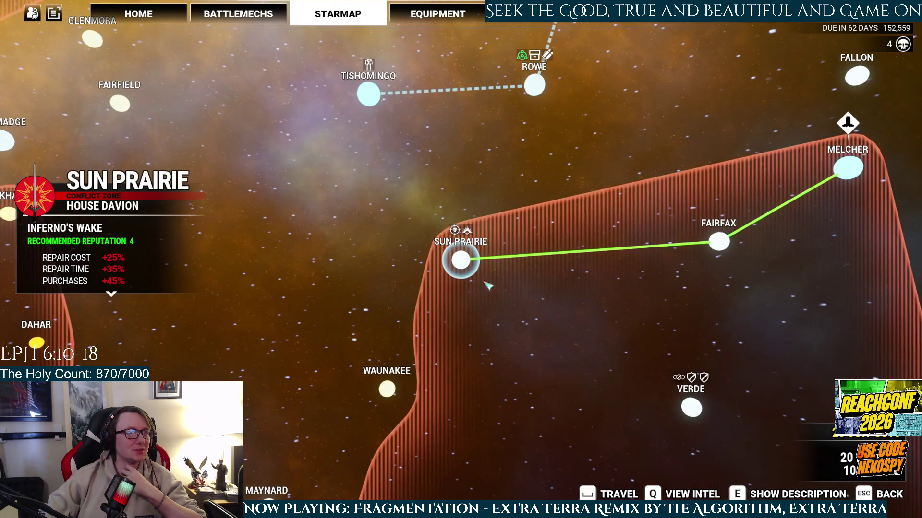
{"action": "key", "text": "d"}
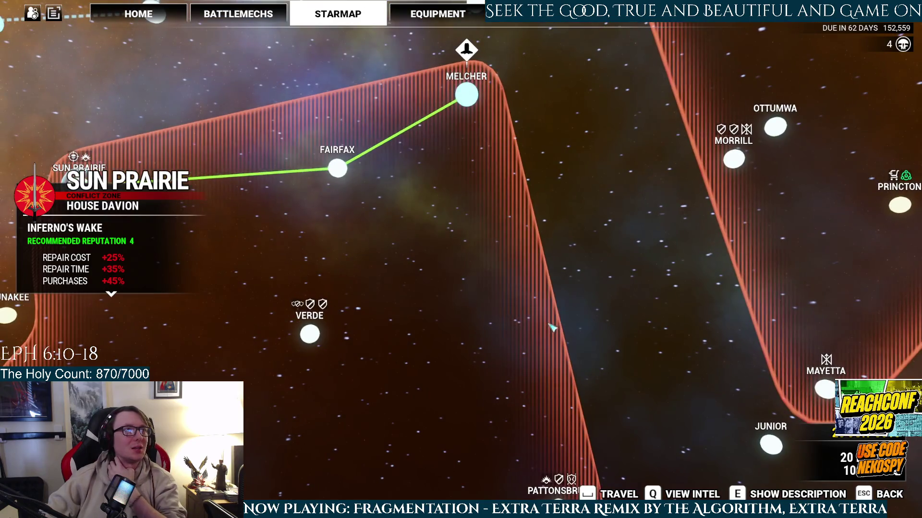
{"action": "left_click_drag", "start_coordinate": [552, 327], "coordinate": [566, 335]}
{"action": "left_click", "coordinate": [340, 350]}
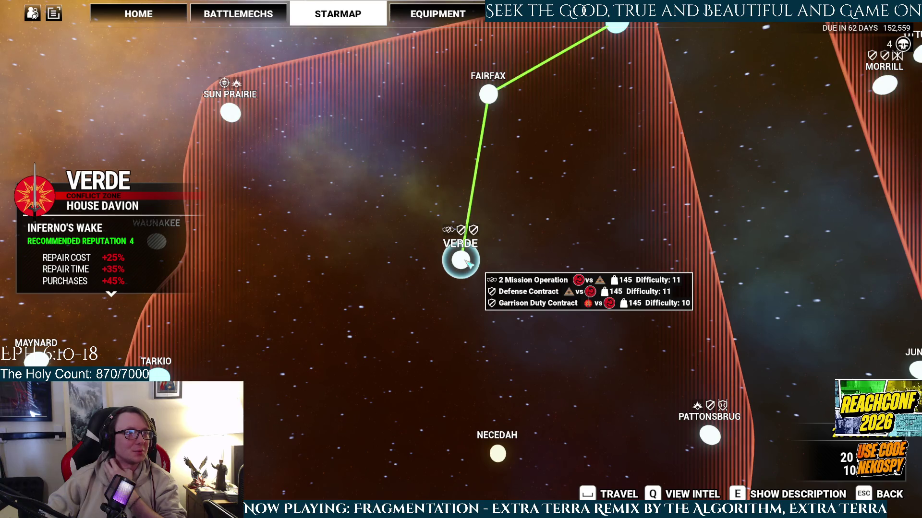
{"action": "left_click", "coordinate": [230, 113]}
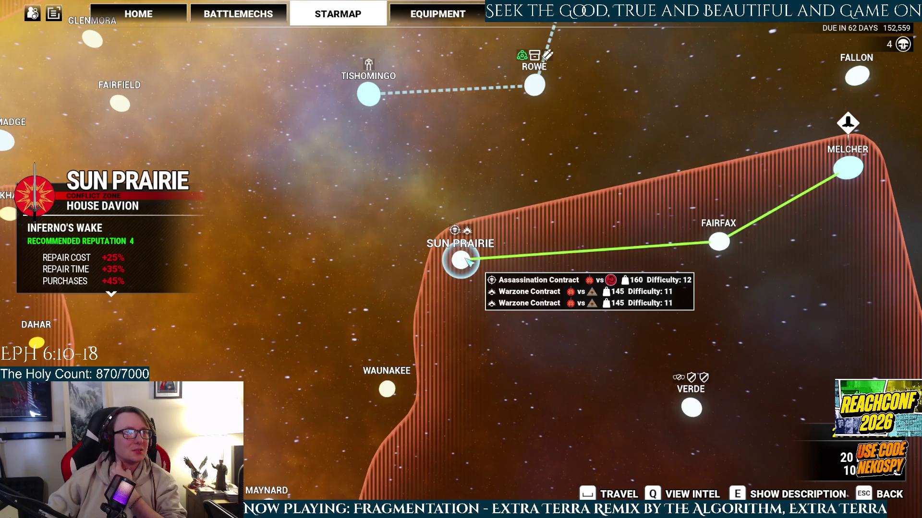
{"action": "left_click", "coordinate": [691, 407]}
{"action": "mouse_move", "coordinate": [465, 246]}
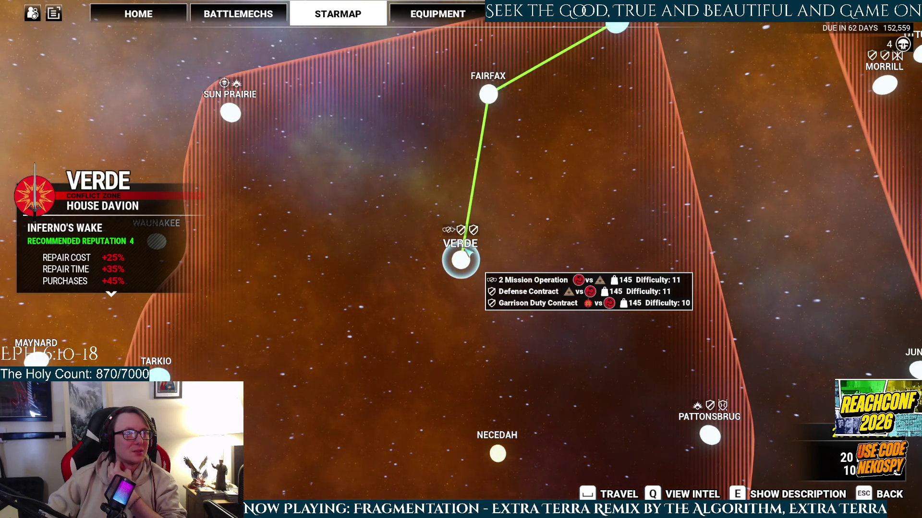
{"action": "left_click", "coordinate": [613, 494]}
{"action": "left_click", "coordinate": [446, 315]}
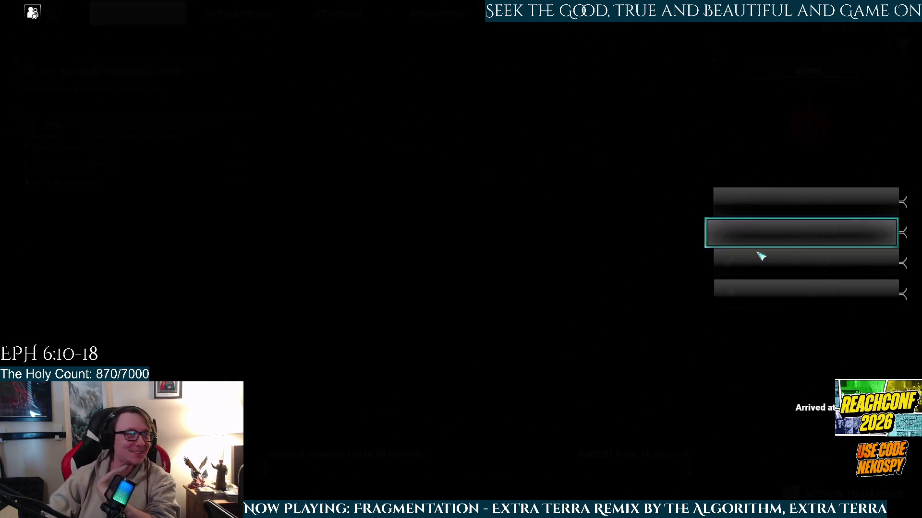
- Open the Champion CHP-2N loadout and return the AC/10 from the right torso to inventory
{"action": "left_click", "coordinate": [238, 13]}
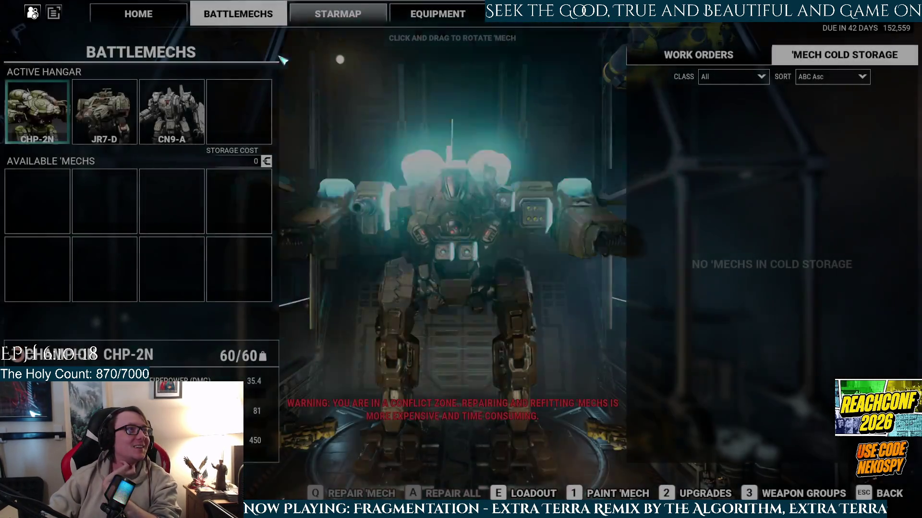
{"action": "key", "text": "e"}
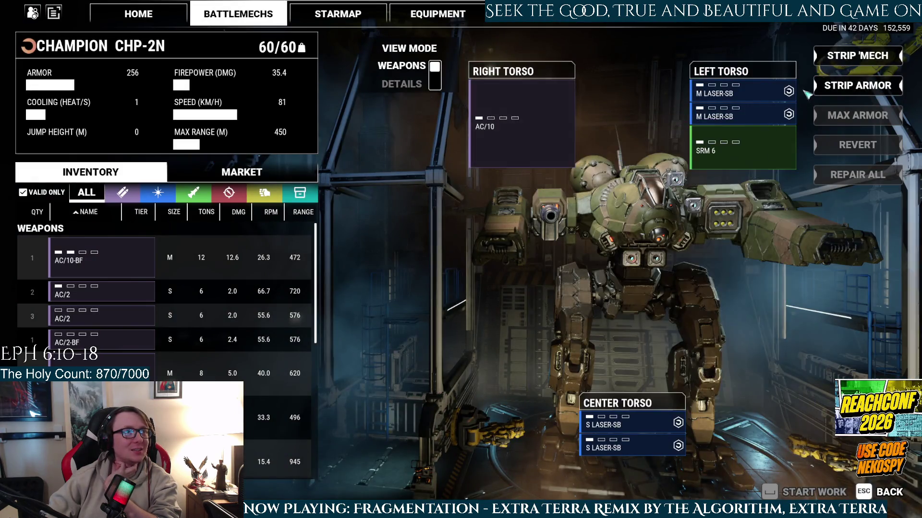
{"action": "mouse_move", "coordinate": [91, 259]}
{"action": "left_mouse_down"}
{"action": "mouse_move", "coordinate": [499, 162]}
{"action": "mouse_move", "coordinate": [82, 269]}
{"action": "left_mouse_up"}
{"action": "left_click_drag", "start_coordinate": [527, 129], "coordinate": [528, 123]}
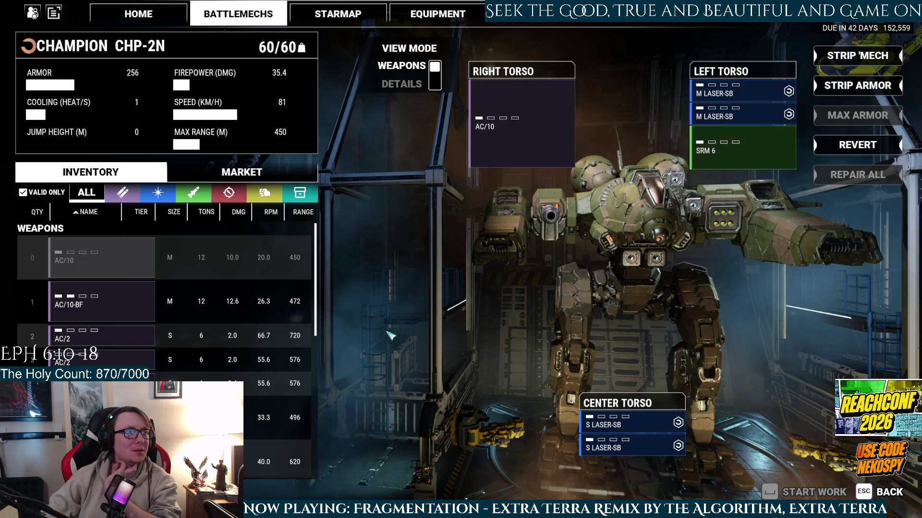
{"action": "mouse_move", "coordinate": [523, 124]}
{"action": "left_mouse_down"}
{"action": "mouse_move", "coordinate": [137, 295]}
{"action": "mouse_move", "coordinate": [521, 124]}
{"action": "left_mouse_up"}
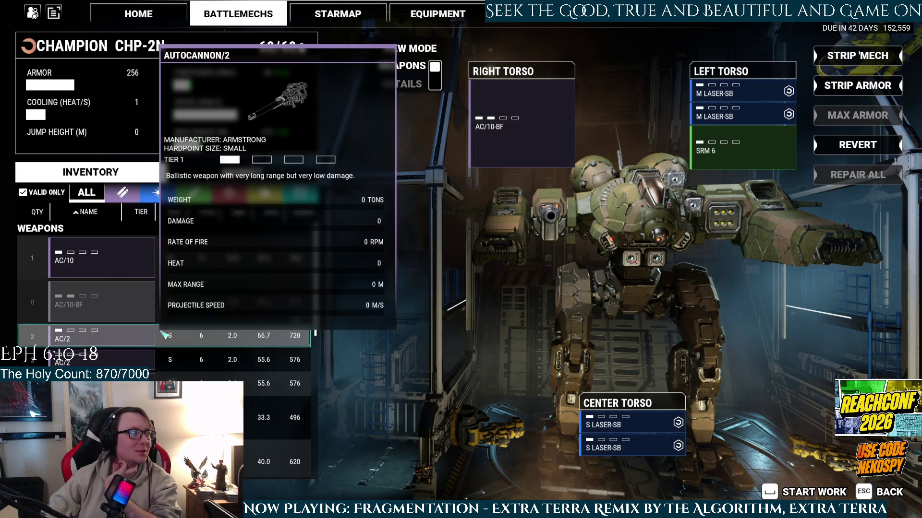
- Replace both left-torso M LASER-SBs with two M LASERs
{"action": "scroll", "coordinate": [163, 333], "scroll_direction": "down", "scroll_amount": 2}
{"action": "scroll", "coordinate": [164, 334], "scroll_direction": "down", "scroll_amount": 2}
{"action": "scroll", "coordinate": [164, 334], "scroll_direction": "down", "scroll_amount": 3}
{"action": "scroll", "coordinate": [163, 334], "scroll_direction": "down", "scroll_amount": 3}
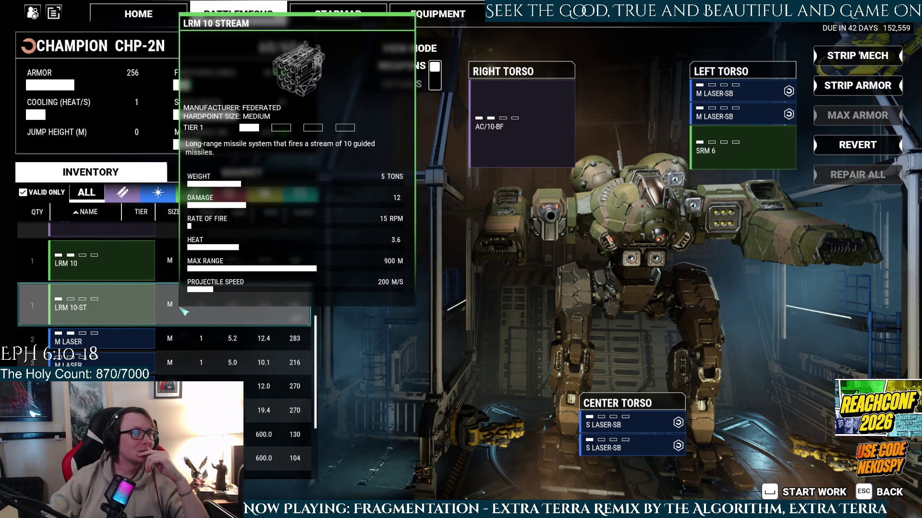
{"action": "scroll", "coordinate": [184, 311], "scroll_direction": "down", "scroll_amount": 2}
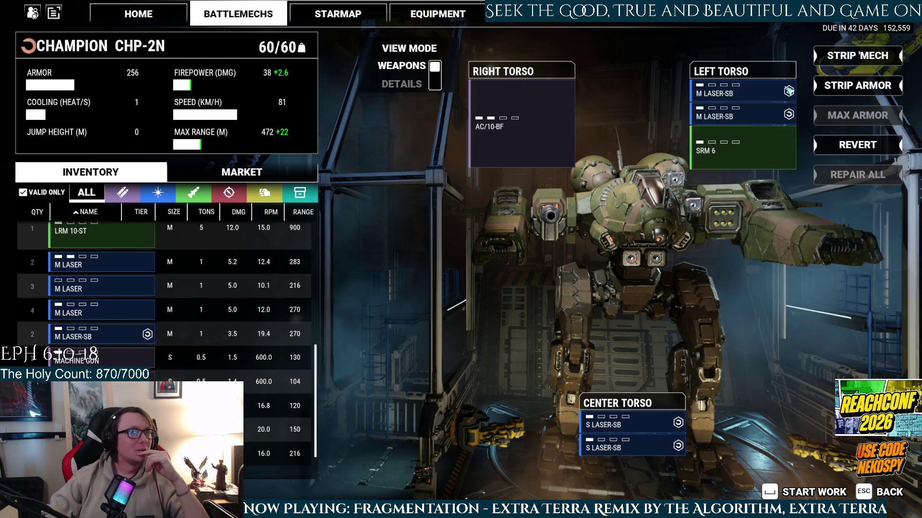
{"action": "left_click", "coordinate": [751, 93]}
{"action": "left_click", "coordinate": [752, 112]}
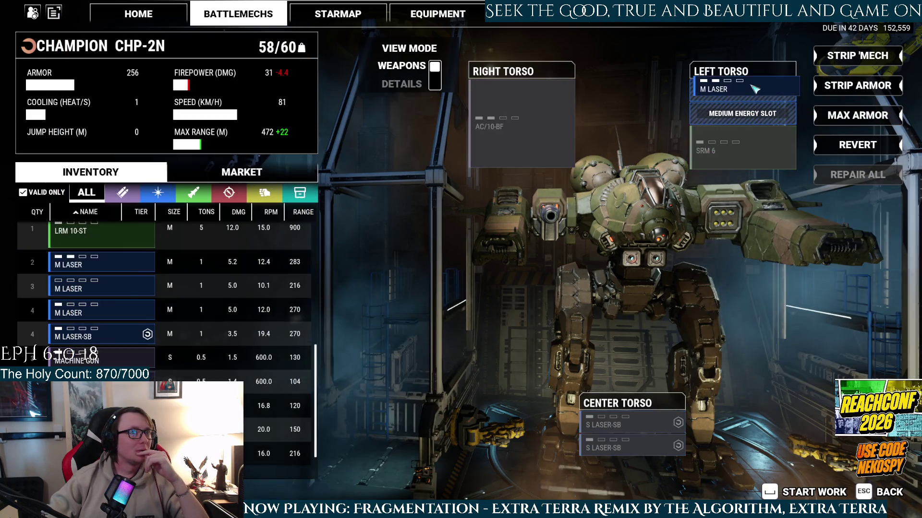
{"action": "left_click", "coordinate": [754, 93]}
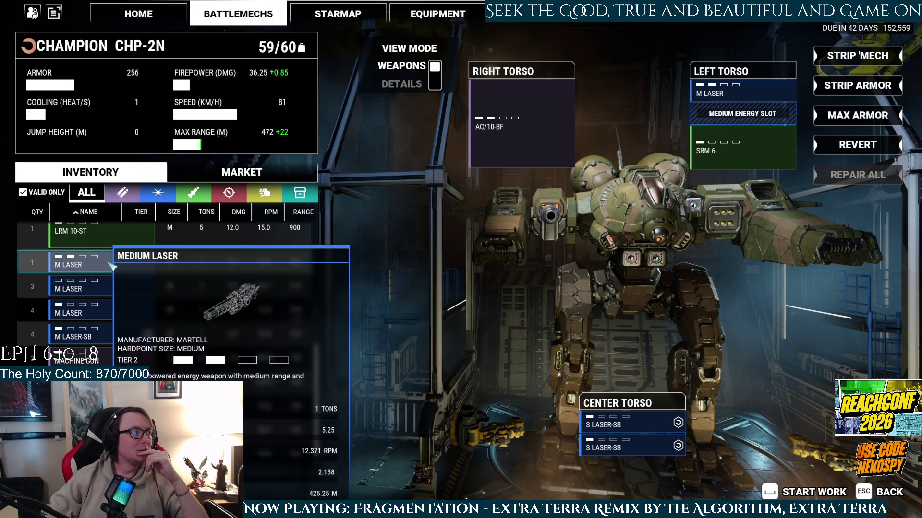
{"action": "left_click", "coordinate": [211, 261]}
{"action": "left_click", "coordinate": [748, 113]}
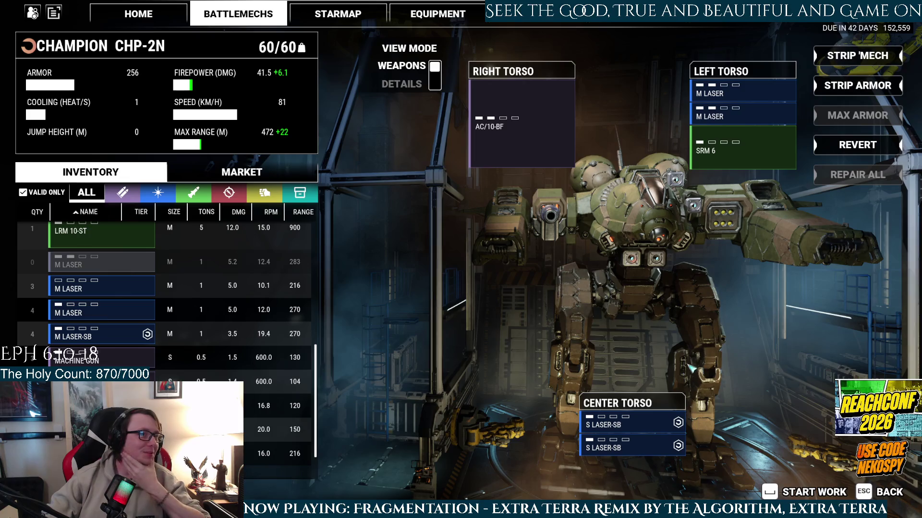
- Inspect the per-location armor details, then cancel leaving for Home to keep the changes
{"action": "scroll", "coordinate": [161, 318], "scroll_direction": "down", "scroll_amount": 2}
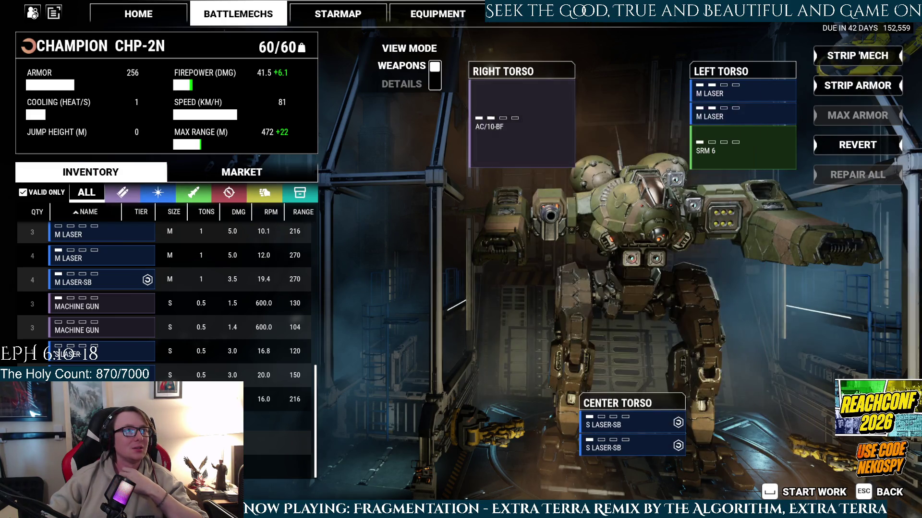
{"action": "left_click", "coordinate": [435, 86]}
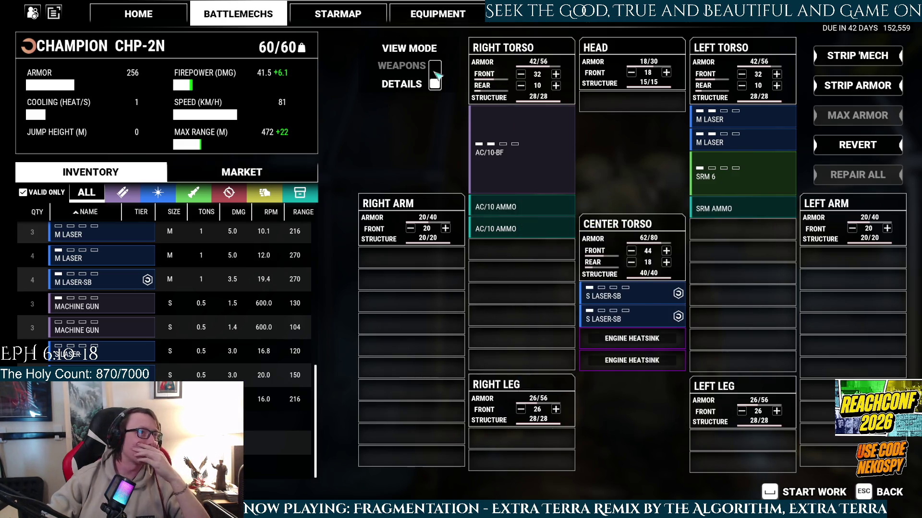
{"action": "left_click", "coordinate": [436, 73]}
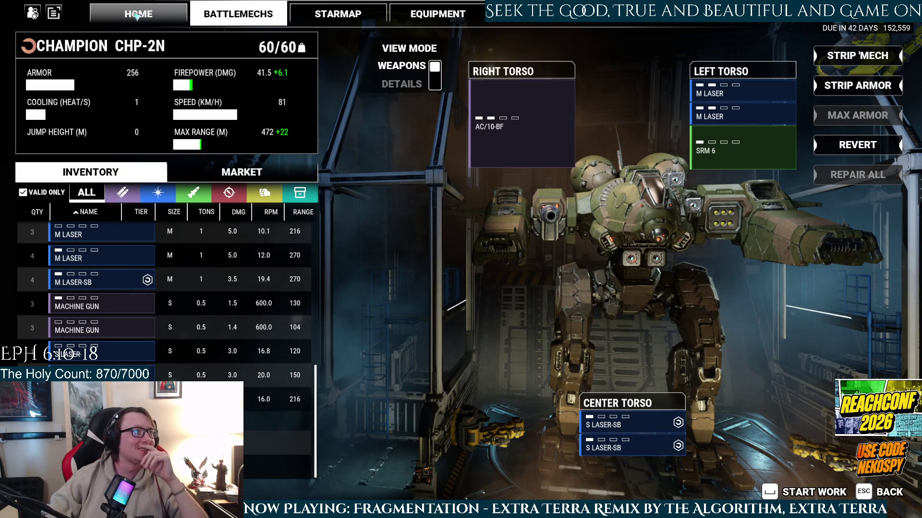
{"action": "left_click", "coordinate": [138, 16]}
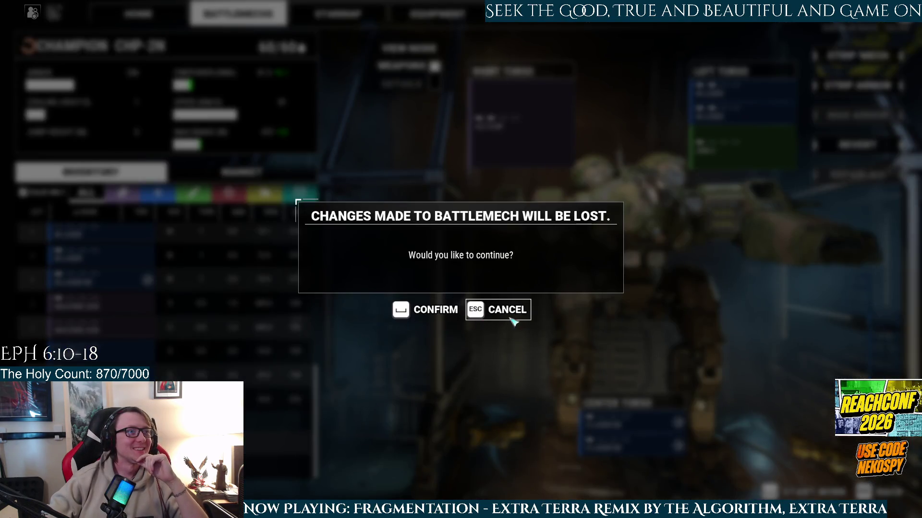
{"action": "left_click", "coordinate": [512, 320]}
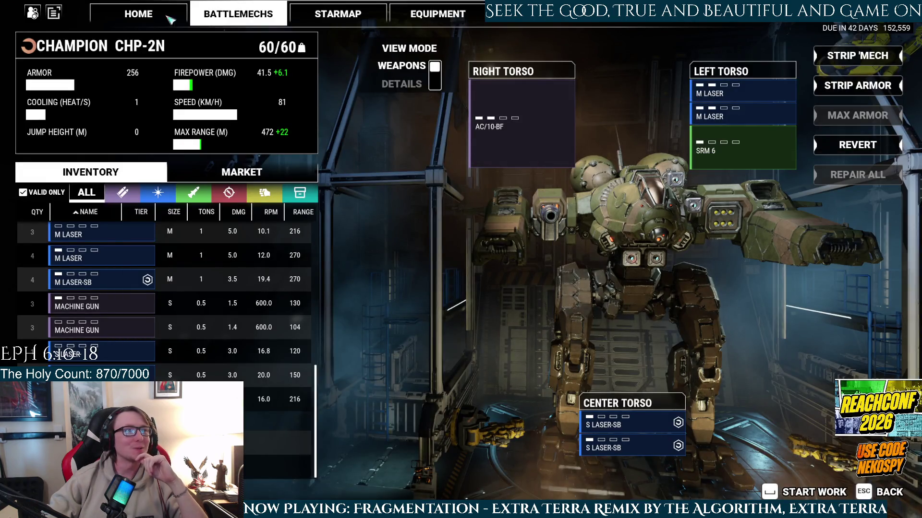
- Queue the Champion refit as a 7,500, 19-day work order and open its paint screen
{"action": "key", "text": "space"}
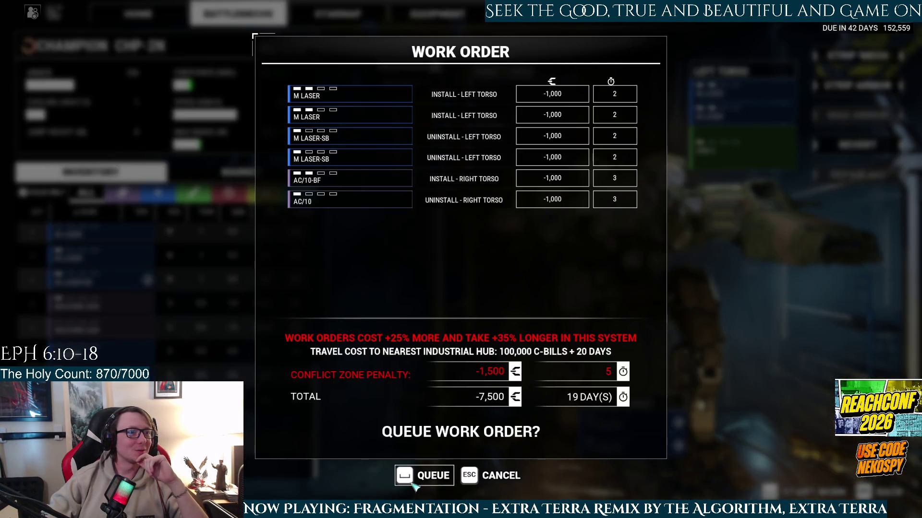
{"action": "left_click", "coordinate": [412, 483]}
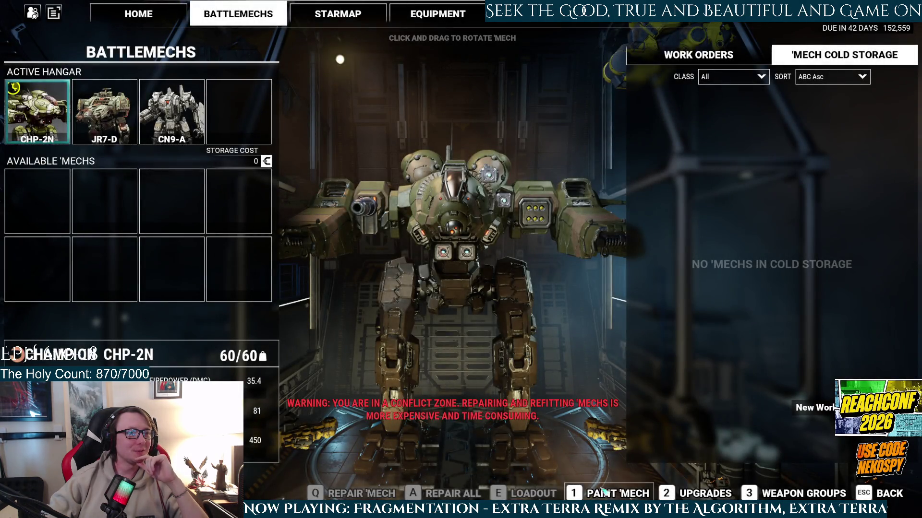
{"action": "left_click", "coordinate": [604, 492]}
{"action": "scroll", "coordinate": [52, 184], "scroll_direction": "down", "scroll_amount": 2}
- Preview the Model Check and Applejack paint patterns on the Champion CHP-2N
{"action": "scroll", "coordinate": [129, 202], "scroll_direction": "up", "scroll_amount": 5}
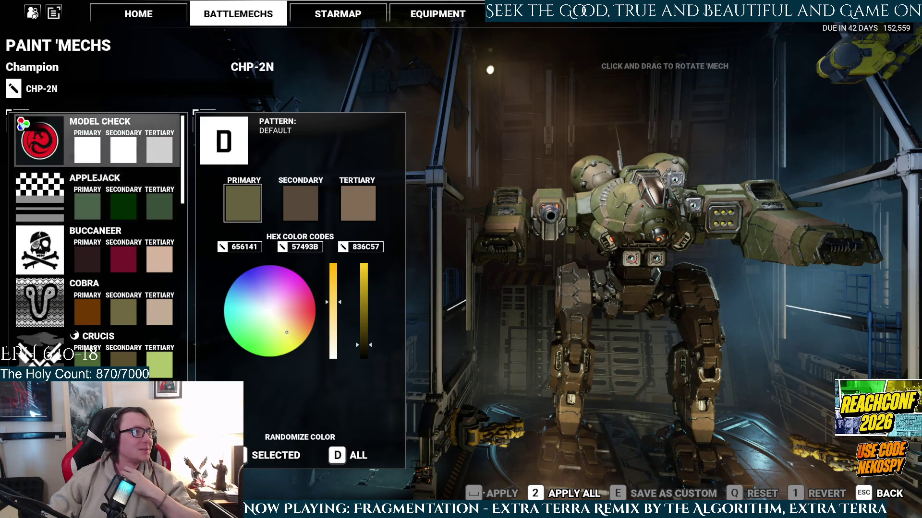
{"action": "left_click", "coordinate": [94, 161]}
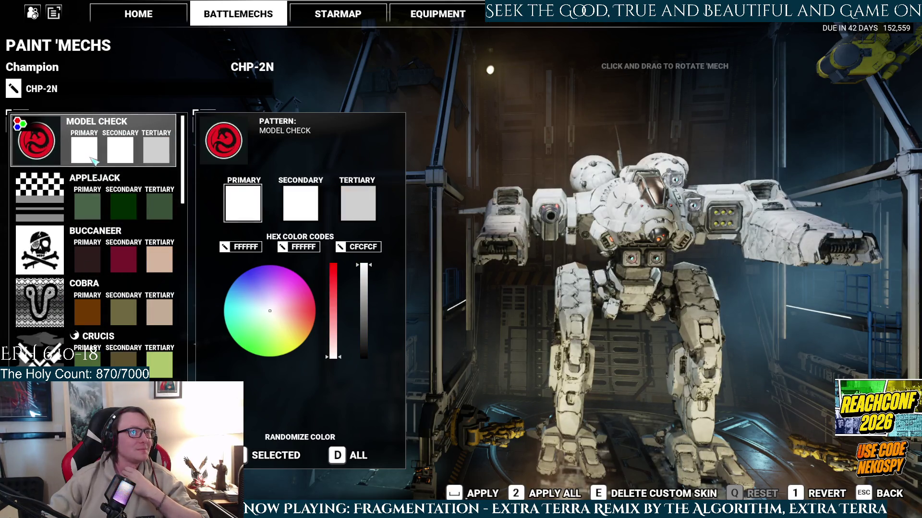
{"action": "left_click", "coordinate": [96, 201]}
{"action": "scroll", "coordinate": [123, 280], "scroll_direction": "down", "scroll_amount": 1}
{"action": "scroll", "coordinate": [121, 279], "scroll_direction": "down", "scroll_amount": 1}
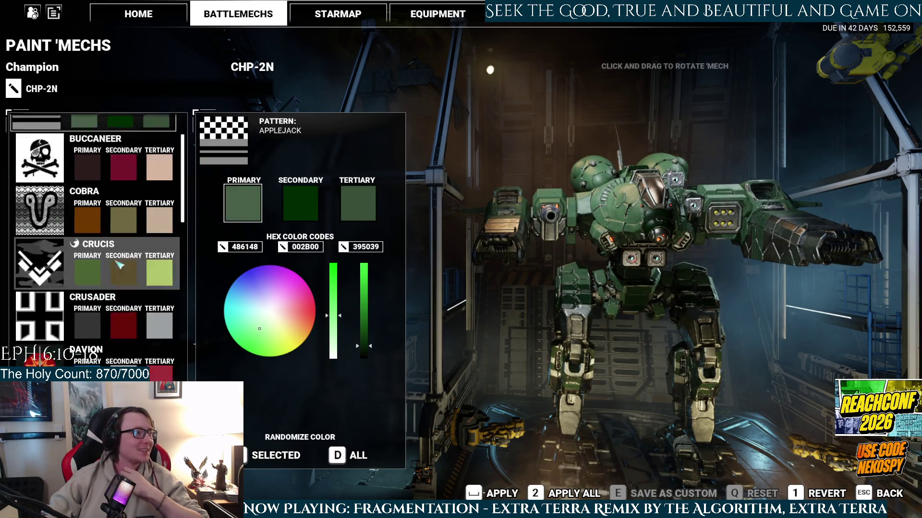
{"action": "scroll", "coordinate": [120, 273], "scroll_direction": "down", "scroll_amount": 3}
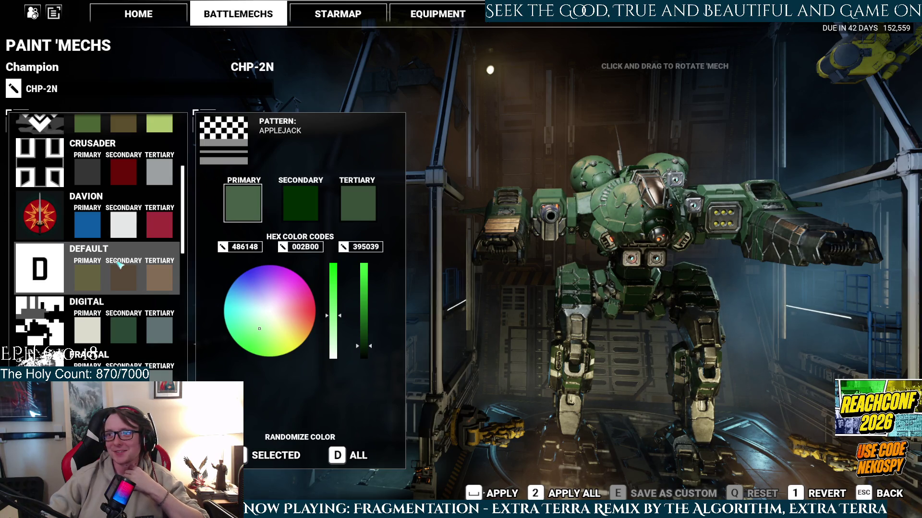
{"action": "scroll", "coordinate": [119, 266], "scroll_direction": "down", "scroll_amount": 1}
{"action": "scroll", "coordinate": [119, 265], "scroll_direction": "down", "scroll_amount": 2}
{"action": "scroll", "coordinate": [119, 264], "scroll_direction": "down", "scroll_amount": 4}
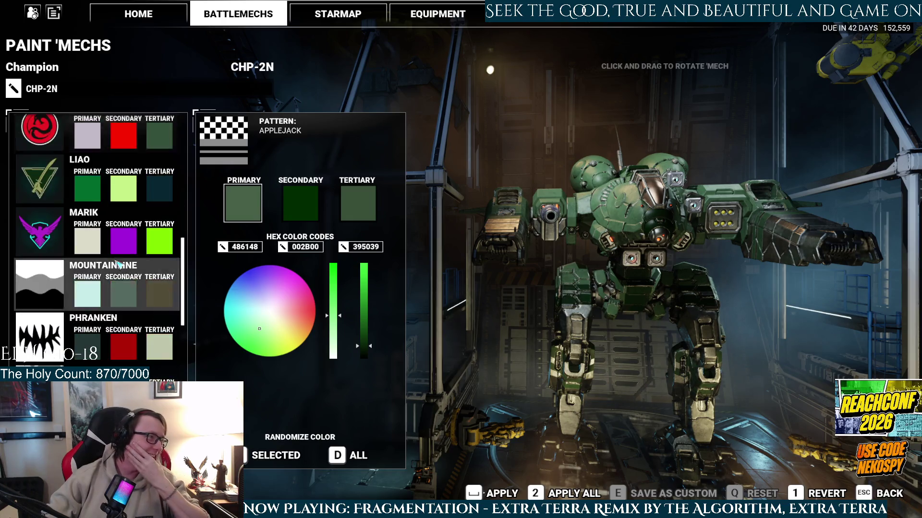
{"action": "scroll", "coordinate": [120, 264], "scroll_direction": "down", "scroll_amount": 1}
- Try the Marik, Raider, Rasalhague and Sherman patterns, settling on Snowfall
{"action": "left_click", "coordinate": [120, 158]}
{"action": "scroll", "coordinate": [108, 347], "scroll_direction": "down", "scroll_amount": 2}
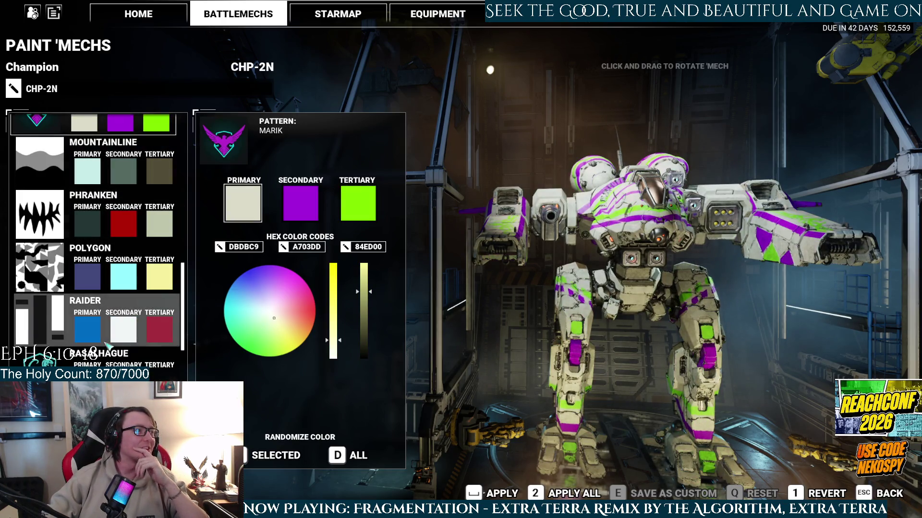
{"action": "left_click", "coordinate": [107, 336]}
{"action": "left_click", "coordinate": [107, 351]}
{"action": "scroll", "coordinate": [106, 346], "scroll_direction": "down", "scroll_amount": 3}
{"action": "left_click", "coordinate": [107, 336]}
{"action": "scroll", "coordinate": [107, 336], "scroll_direction": "down", "scroll_amount": 1}
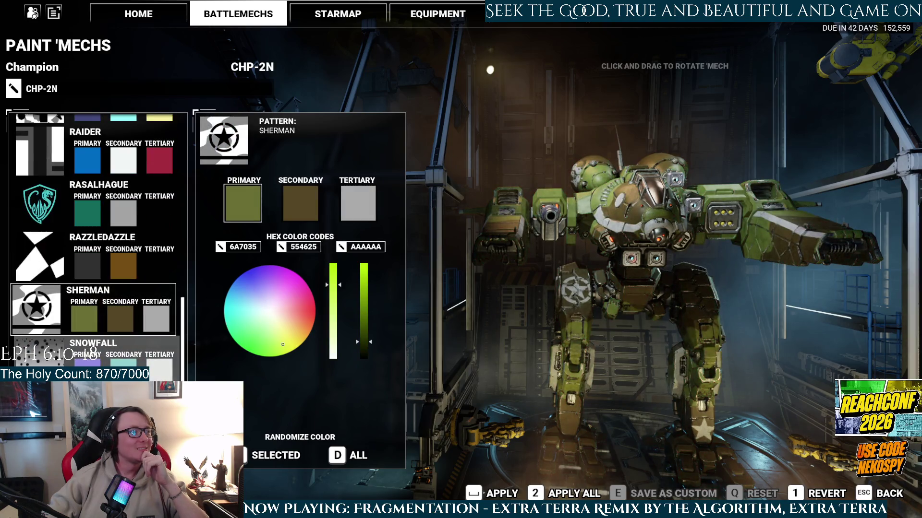
{"action": "key", "text": "Down"}
{"action": "key", "text": "Down"}
{"action": "scroll", "coordinate": [114, 363], "scroll_direction": "down", "scroll_amount": 4}
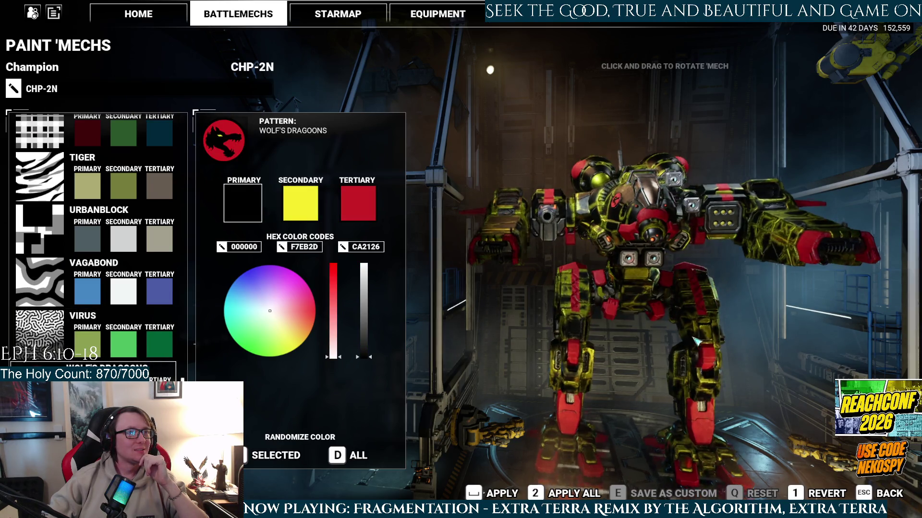
- Rotate the 'Mech and brighten the Snowfall primary colour to A5A2FF
{"action": "scroll", "coordinate": [124, 348], "scroll_direction": "up", "scroll_amount": 6}
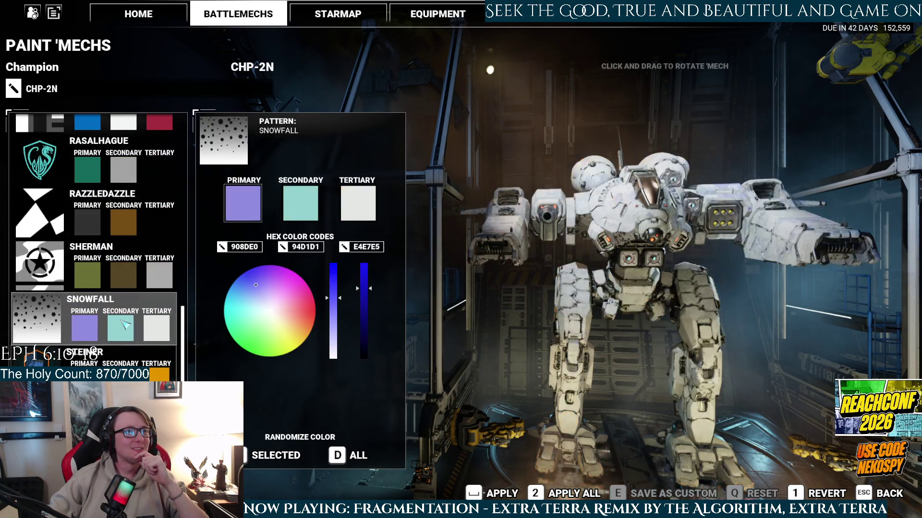
{"action": "scroll", "coordinate": [120, 327], "scroll_direction": "up", "scroll_amount": 1}
{"action": "mouse_move", "coordinate": [492, 403]}
{"action": "left_mouse_down"}
{"action": "mouse_move", "coordinate": [707, 392]}
{"action": "mouse_move", "coordinate": [614, 390]}
{"action": "left_mouse_up"}
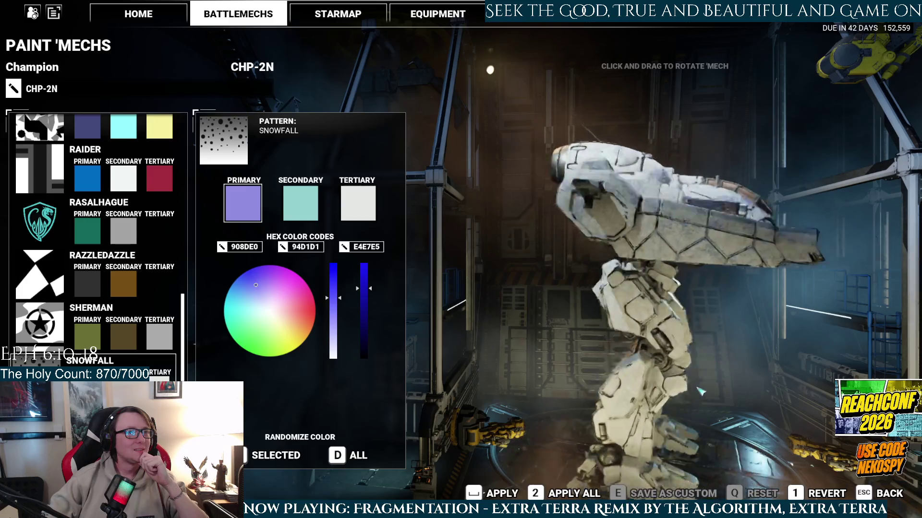
{"action": "scroll", "coordinate": [96, 288], "scroll_direction": "up", "scroll_amount": 2}
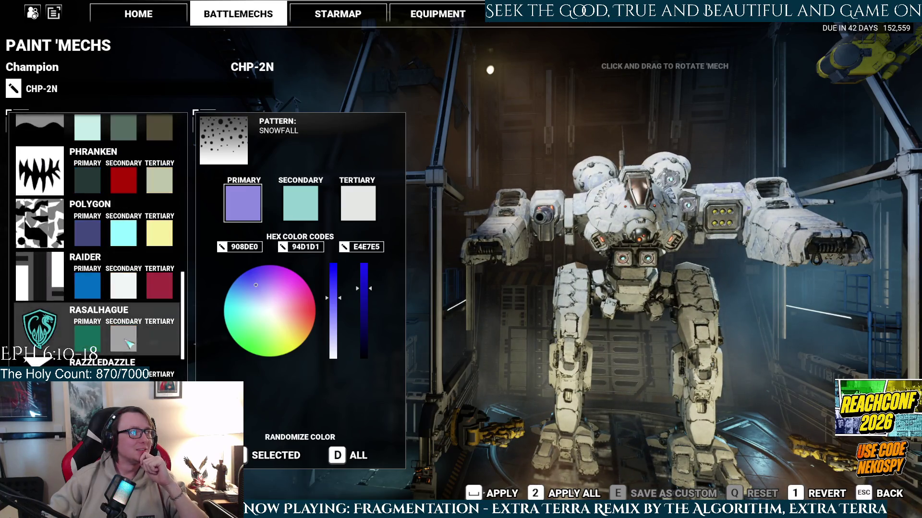
{"action": "scroll", "coordinate": [96, 288], "scroll_direction": "up", "scroll_amount": 6}
{"action": "scroll", "coordinate": [96, 288], "scroll_direction": "up", "scroll_amount": 2}
{"action": "left_click_drag", "start_coordinate": [552, 365], "coordinate": [636, 324]}
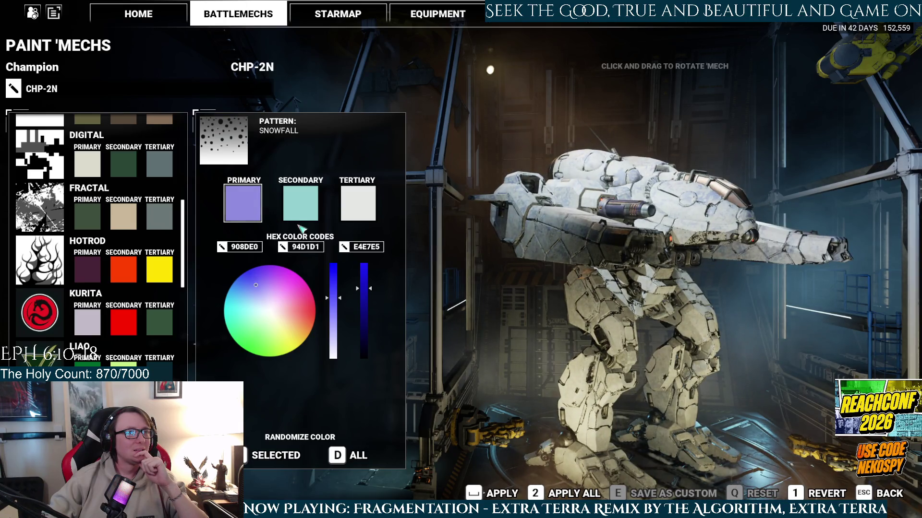
{"action": "left_click_drag", "start_coordinate": [364, 296], "coordinate": [358, 262]}
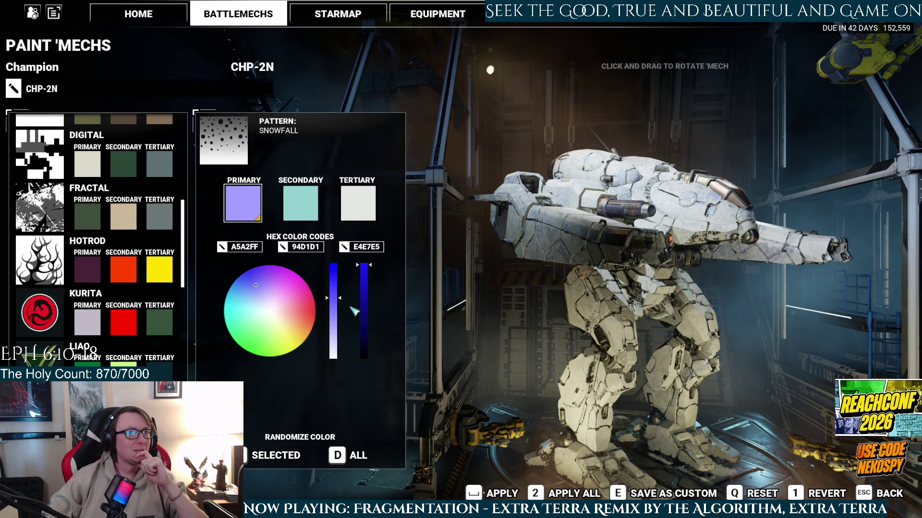
- Shift the primary colour from deep blue toward cyan, nudging the hue
{"action": "left_click_drag", "start_coordinate": [331, 296], "coordinate": [330, 238]}
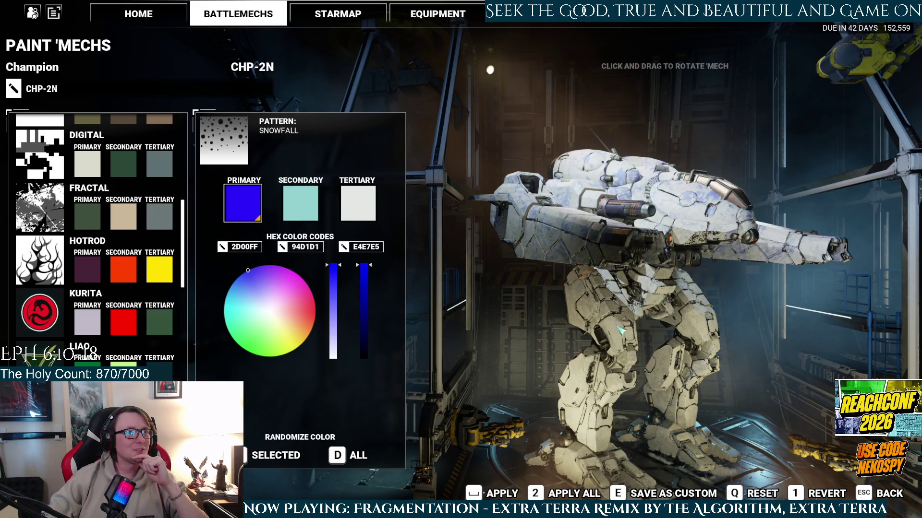
{"action": "left_click_drag", "start_coordinate": [621, 330], "coordinate": [554, 333]}
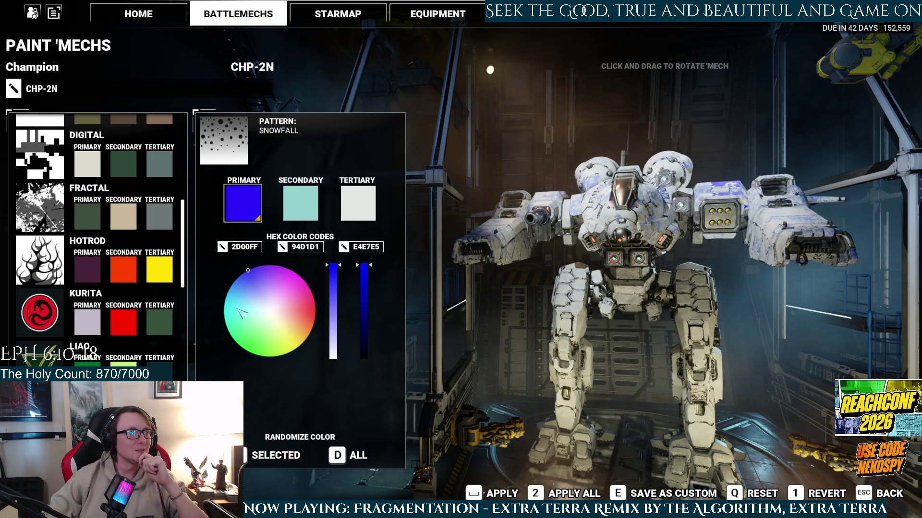
{"action": "left_click_drag", "start_coordinate": [243, 327], "coordinate": [217, 312]}
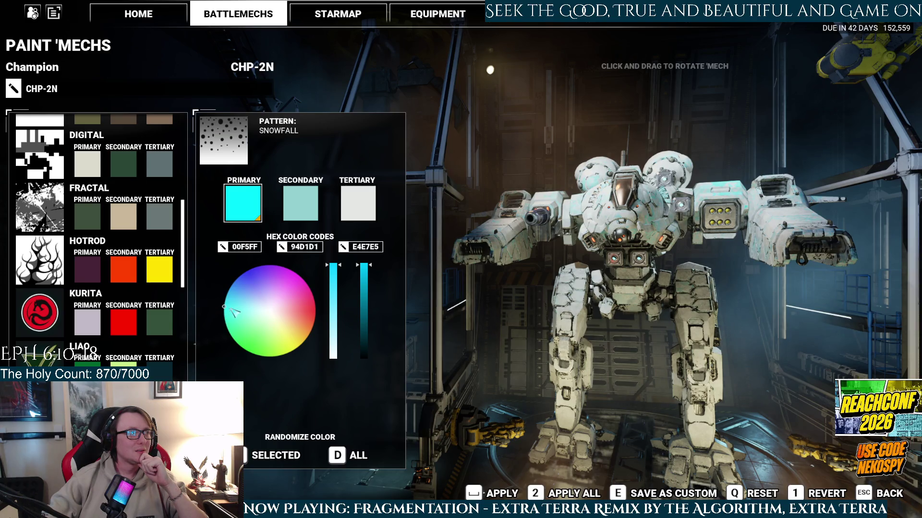
{"action": "left_click_drag", "start_coordinate": [232, 312], "coordinate": [228, 323]}
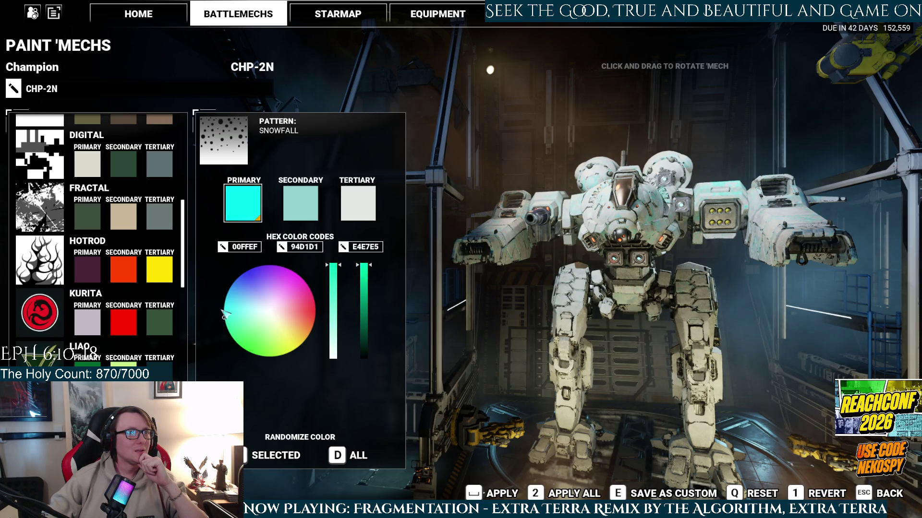
{"action": "left_click_drag", "start_coordinate": [238, 303], "coordinate": [223, 300]}
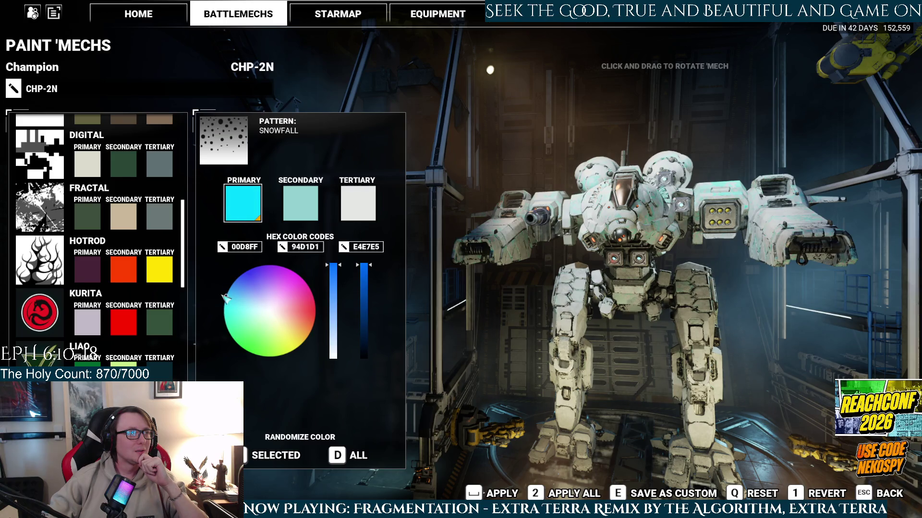
- Lighten the primary colour to a pale light blue, B1DAFF
{"action": "left_click", "coordinate": [336, 288]}
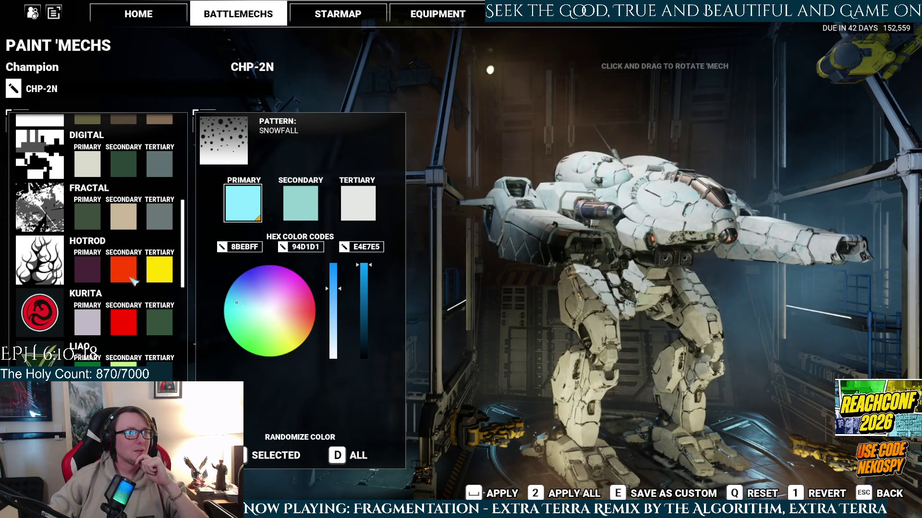
{"action": "left_click", "coordinate": [228, 294]}
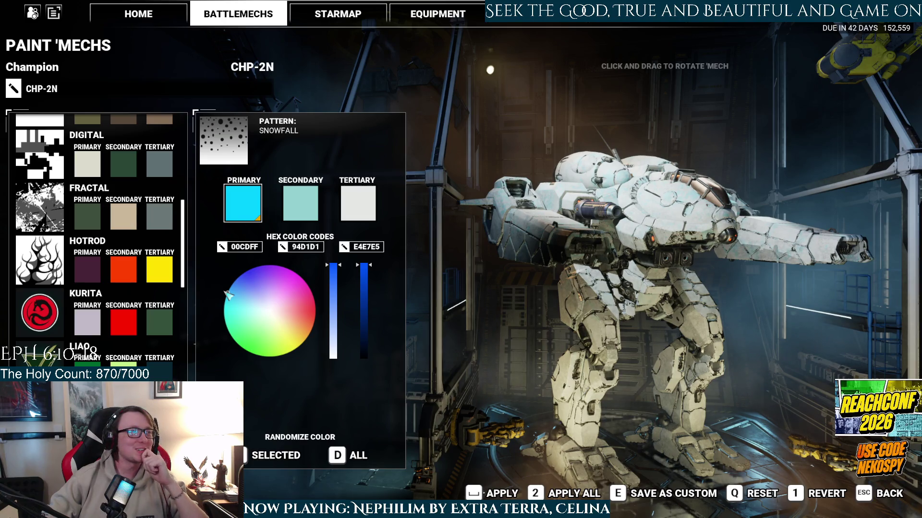
{"action": "left_click_drag", "start_coordinate": [228, 295], "coordinate": [227, 286]}
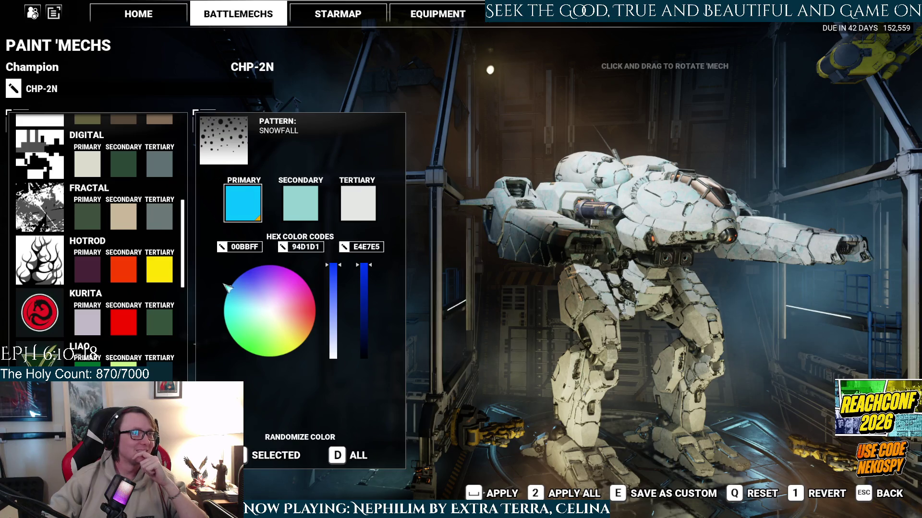
{"action": "left_click_drag", "start_coordinate": [572, 291], "coordinate": [456, 298]}
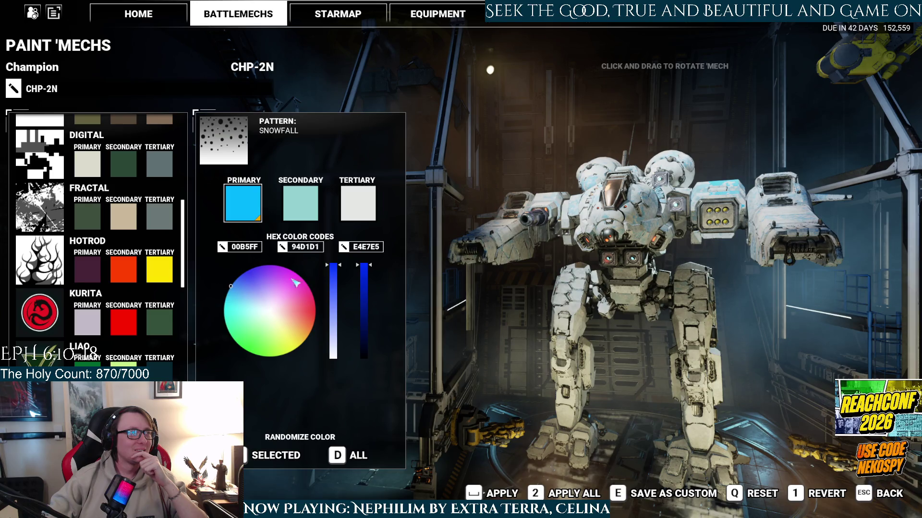
{"action": "left_click_drag", "start_coordinate": [337, 297], "coordinate": [337, 305]}
{"action": "mouse_move", "coordinate": [552, 312]}
{"action": "left_mouse_down"}
{"action": "mouse_move", "coordinate": [647, 385]}
{"action": "mouse_move", "coordinate": [553, 335]}
{"action": "left_mouse_up"}
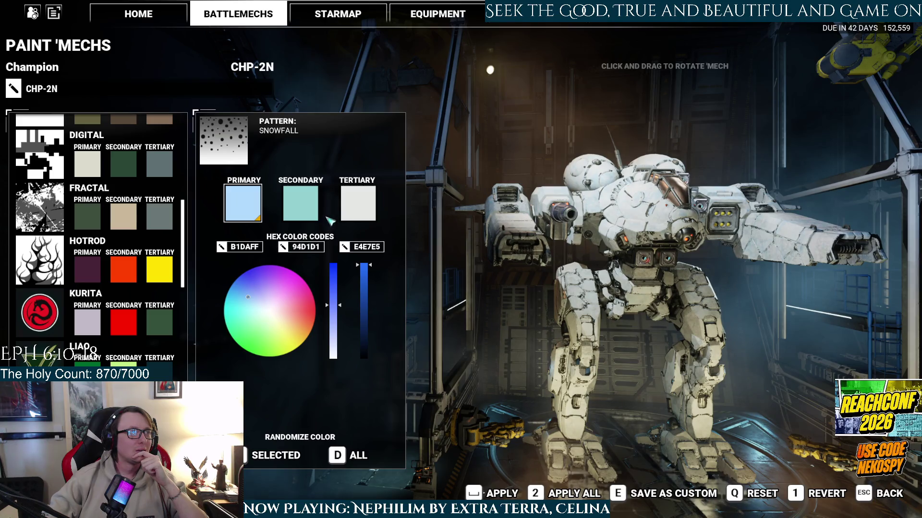
{"action": "left_click", "coordinate": [373, 208]}
- Darken the tertiary colour to a mid grey
{"action": "left_click_drag", "start_coordinate": [364, 265], "coordinate": [367, 339]}
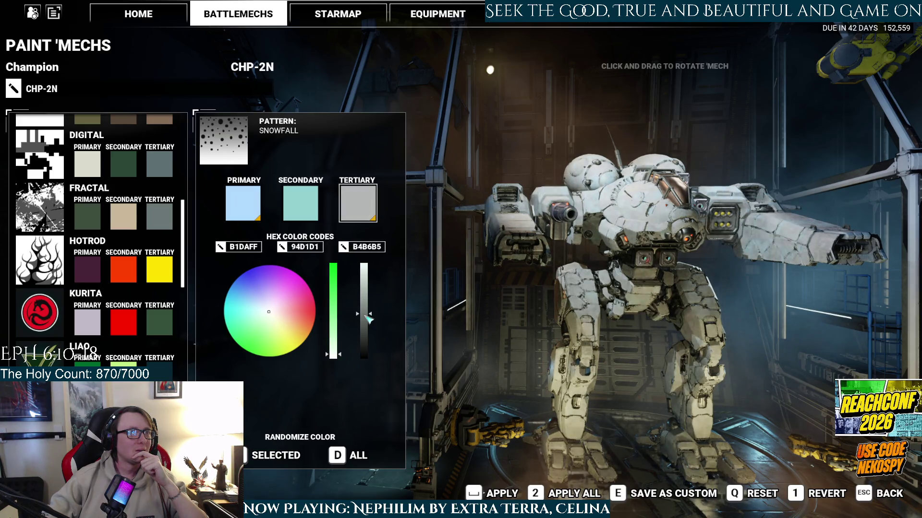
{"action": "left_click_drag", "start_coordinate": [563, 344], "coordinate": [508, 352]}
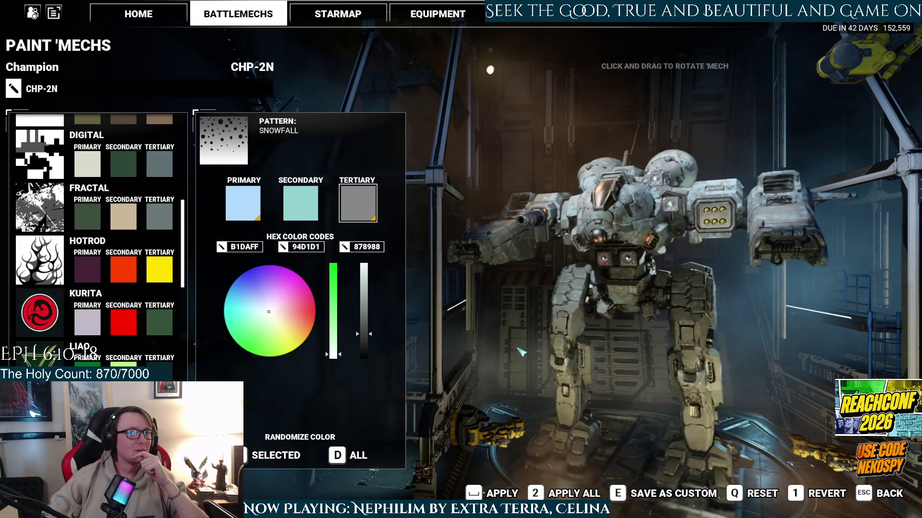
{"action": "left_click_drag", "start_coordinate": [371, 337], "coordinate": [369, 347]}
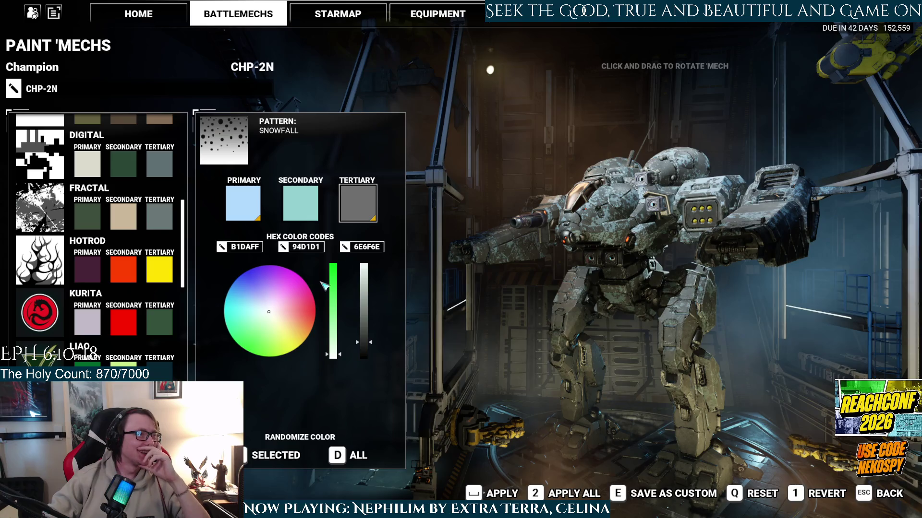
- Make the secondary colour a pale yellow, E4D79B
{"action": "left_click", "coordinate": [303, 206]}
{"action": "left_click", "coordinate": [291, 342]}
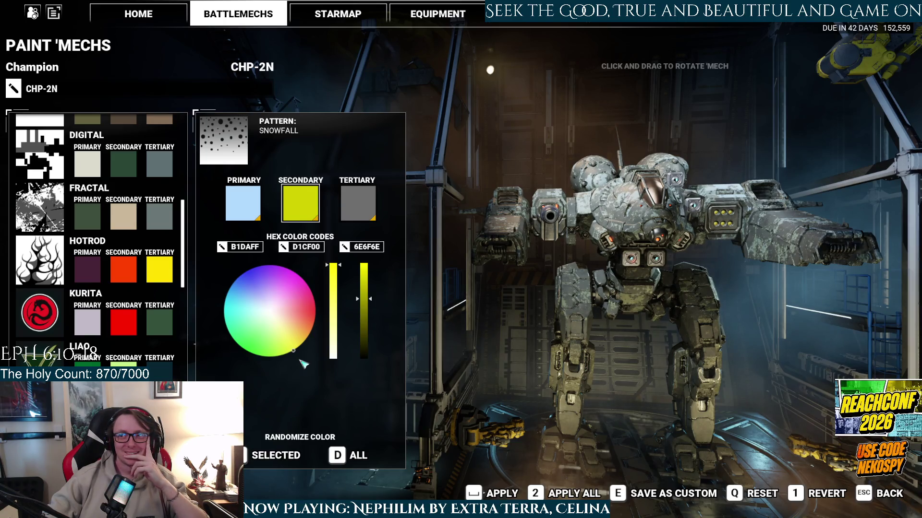
{"action": "left_click", "coordinate": [303, 335]}
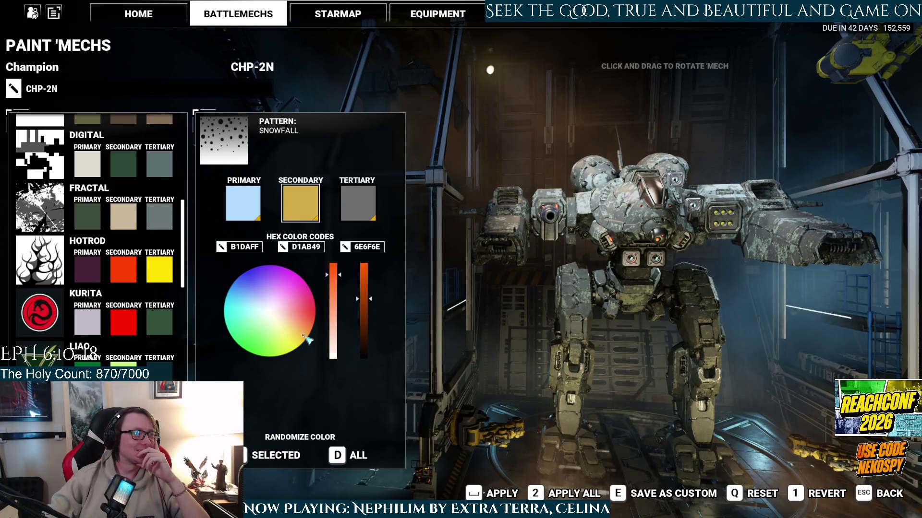
{"action": "left_click_drag", "start_coordinate": [307, 342], "coordinate": [307, 350]}
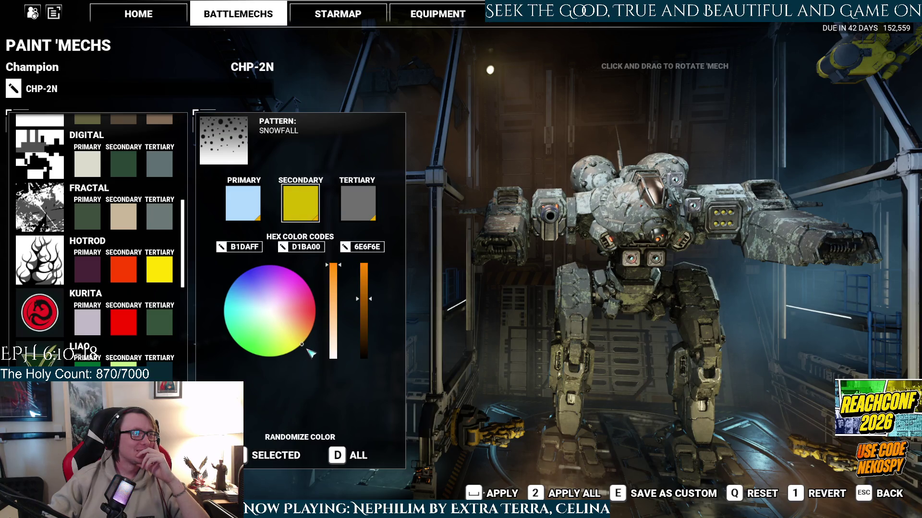
{"action": "left_click_drag", "start_coordinate": [365, 288], "coordinate": [364, 285]}
{"action": "left_click_drag", "start_coordinate": [552, 344], "coordinate": [591, 365]}
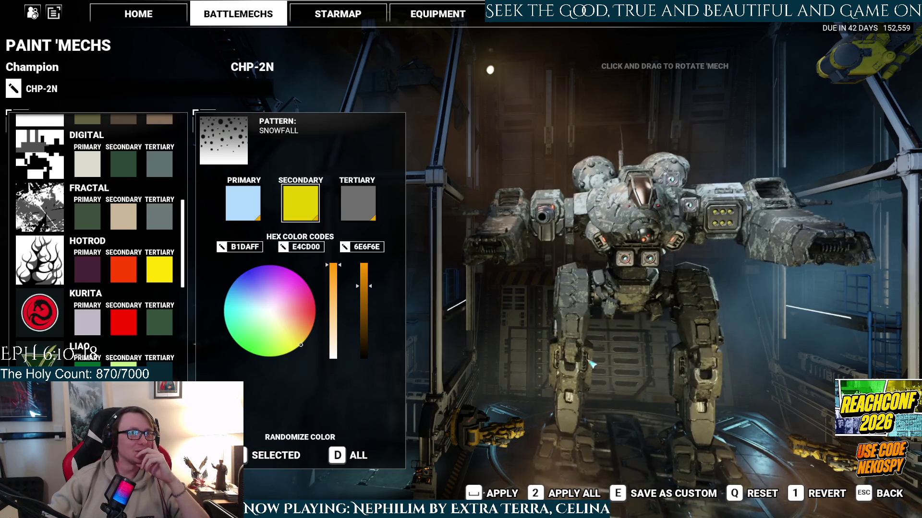
{"action": "left_click", "coordinate": [333, 291]}
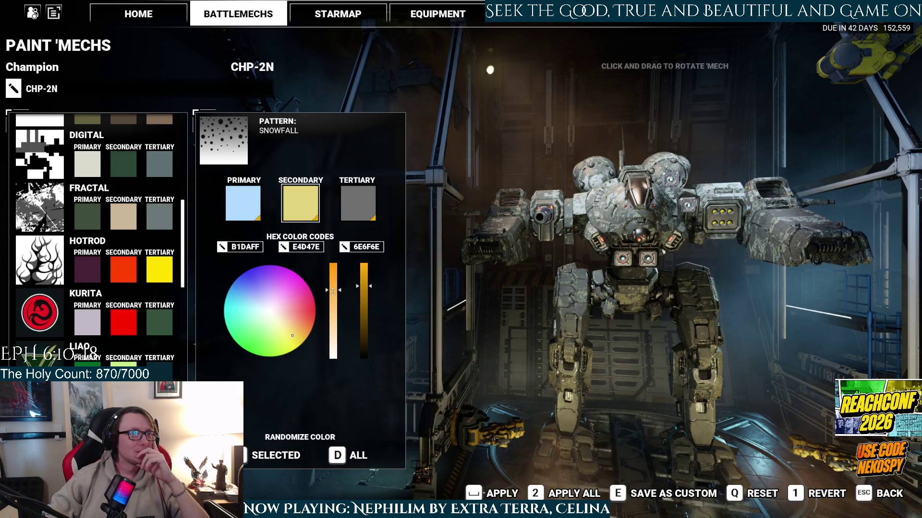
{"action": "left_click_drag", "start_coordinate": [338, 298], "coordinate": [333, 304]}
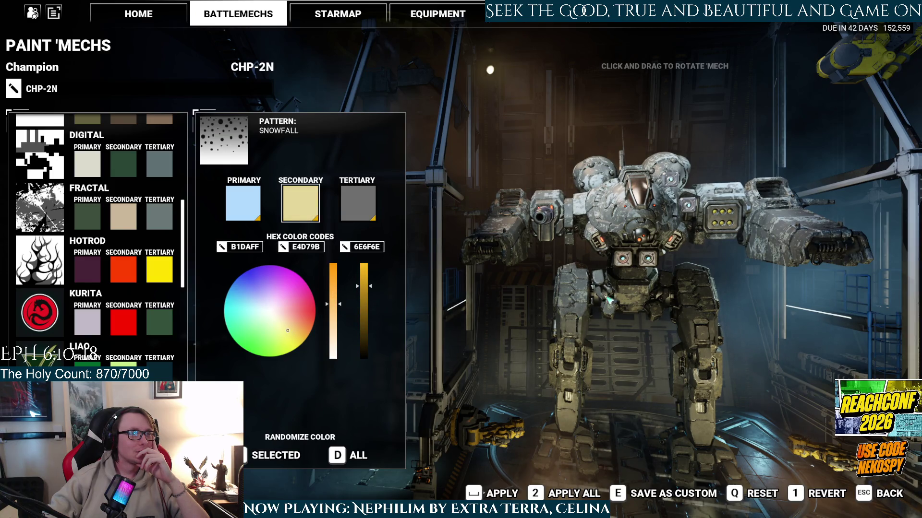
{"action": "mouse_move", "coordinate": [681, 322]}
{"action": "left_mouse_down"}
{"action": "mouse_move", "coordinate": [656, 321]}
{"action": "mouse_move", "coordinate": [696, 321]}
{"action": "left_mouse_up"}
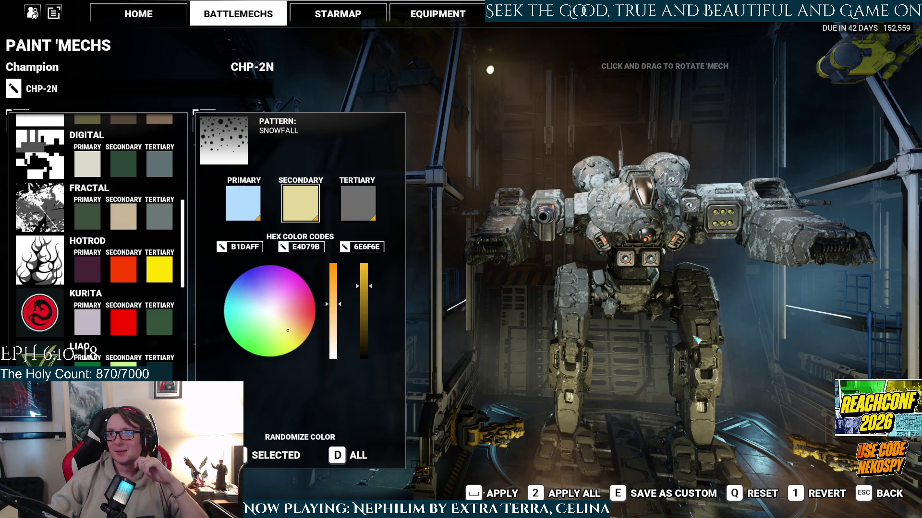
{"action": "left_click_drag", "start_coordinate": [693, 340], "coordinate": [668, 304]}
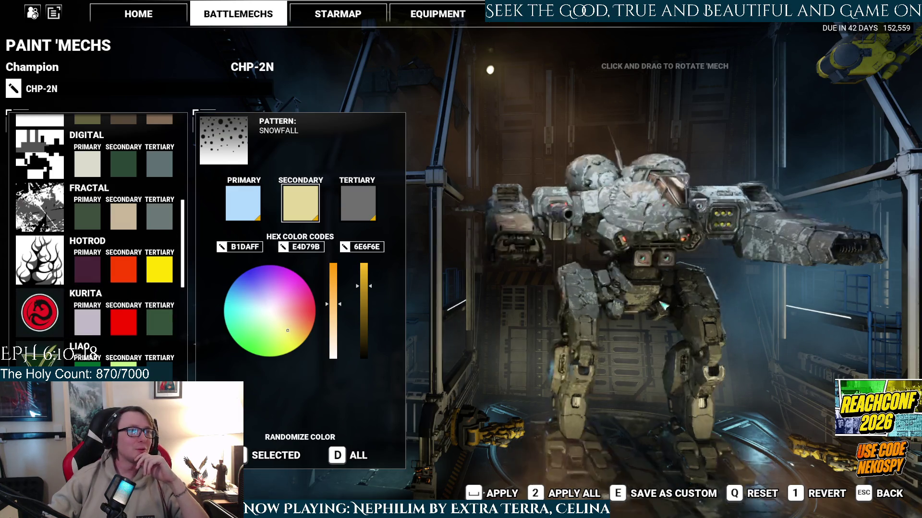
- Set the tertiary to light grey BDBFBD and preview the Fractal pattern
{"action": "left_click", "coordinate": [358, 202]}
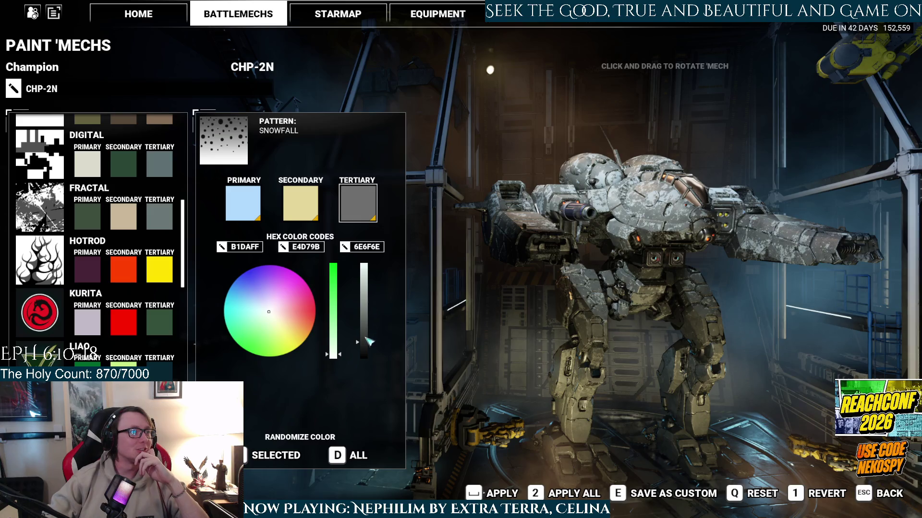
{"action": "left_click_drag", "start_coordinate": [362, 342], "coordinate": [362, 358]}
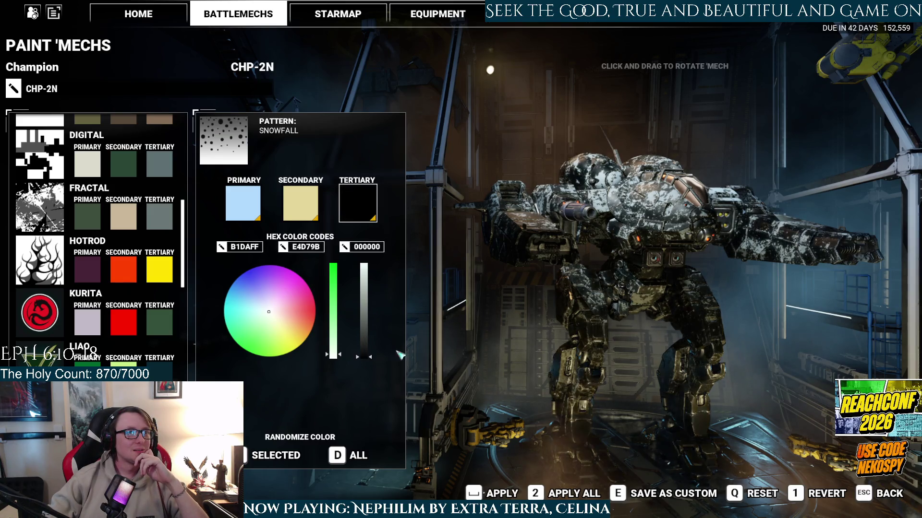
{"action": "left_click_drag", "start_coordinate": [364, 346], "coordinate": [363, 310]}
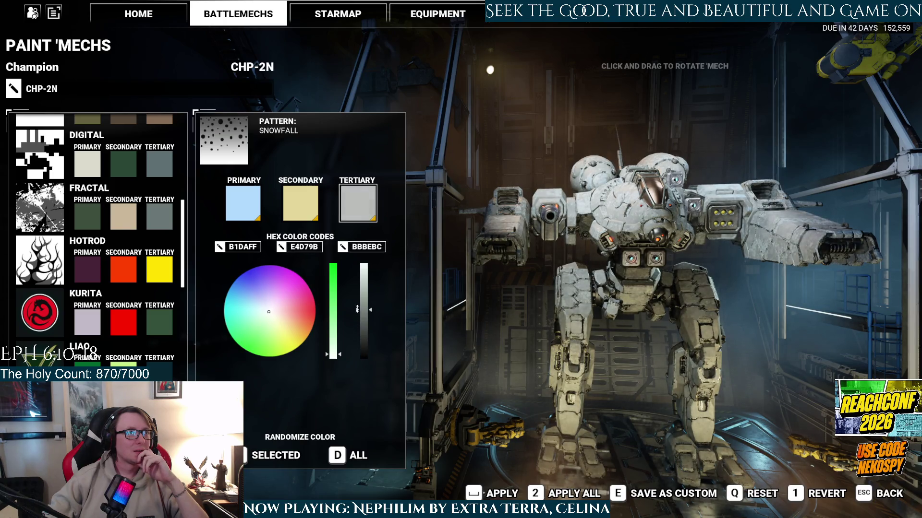
{"action": "scroll", "coordinate": [57, 253], "scroll_direction": "up", "scroll_amount": 1}
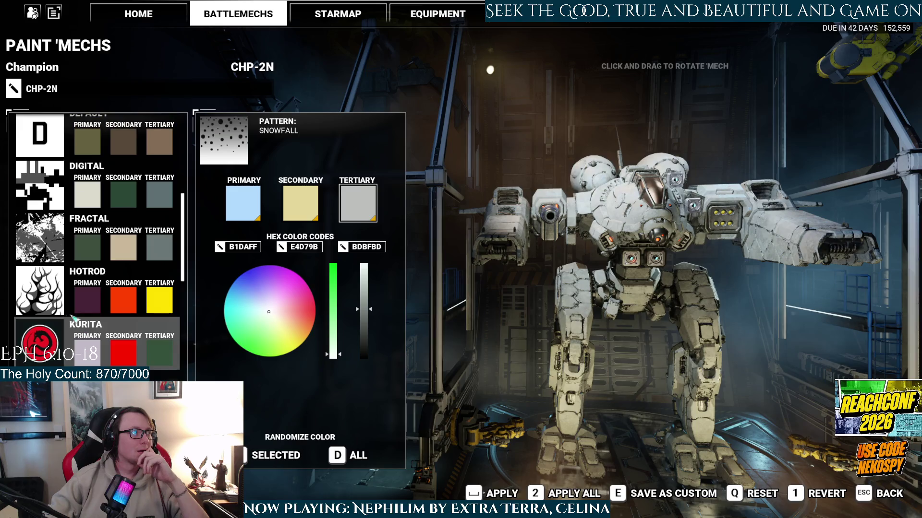
{"action": "left_click", "coordinate": [56, 253]}
- Preview the Digital, Davion, Crucis, Cobra and Buccaneer patterns on the Champion
{"action": "mouse_move", "coordinate": [740, 358]}
{"action": "left_mouse_down"}
{"action": "mouse_move", "coordinate": [678, 370]}
{"action": "mouse_move", "coordinate": [735, 376]}
{"action": "left_mouse_up"}
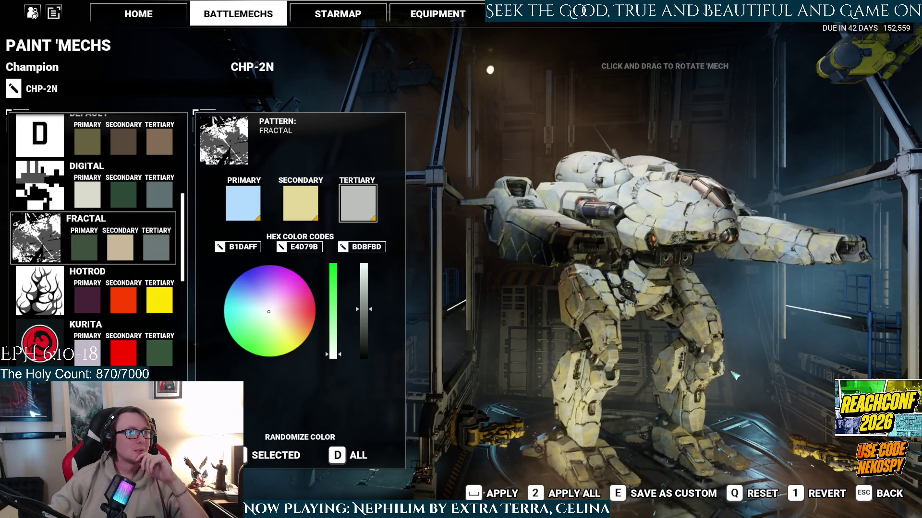
{"action": "key", "text": "Up"}
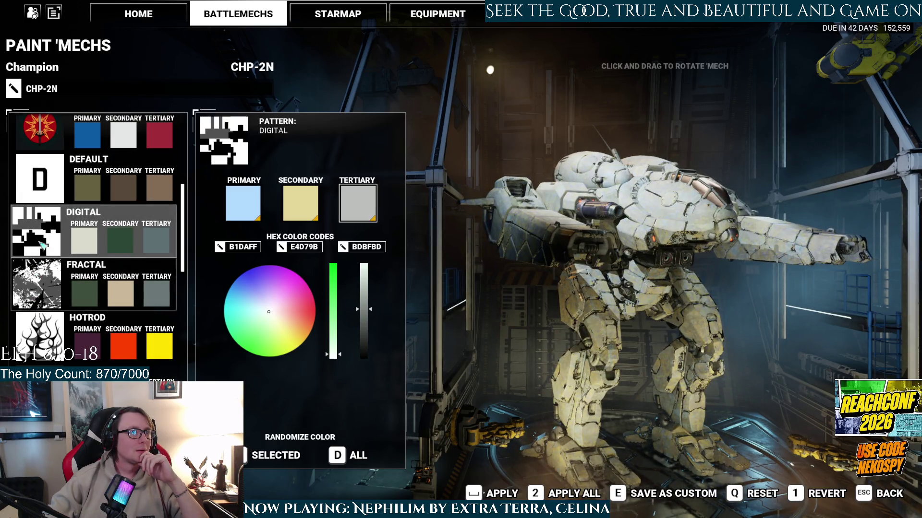
{"action": "left_click_drag", "start_coordinate": [724, 379], "coordinate": [624, 379]}
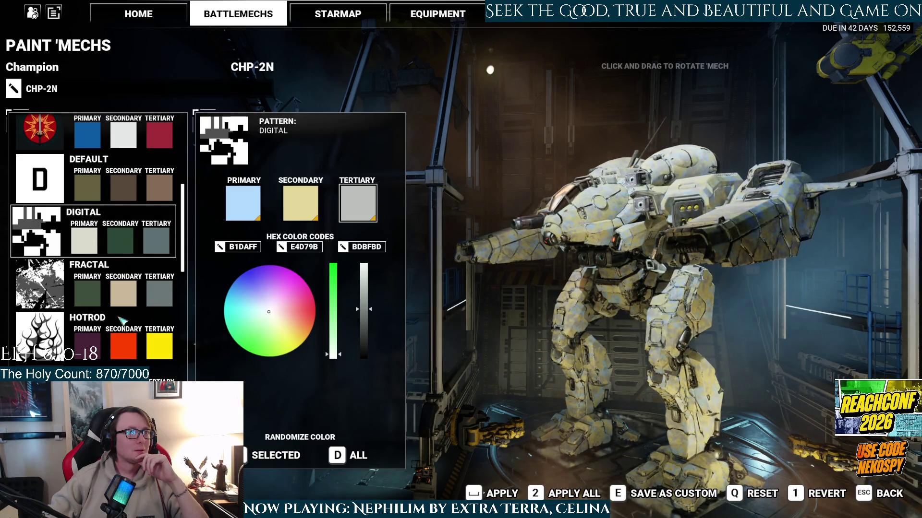
{"action": "scroll", "coordinate": [67, 315], "scroll_direction": "up", "scroll_amount": 1}
{"action": "scroll", "coordinate": [65, 313], "scroll_direction": "up", "scroll_amount": 2}
{"action": "left_click", "coordinate": [64, 312]}
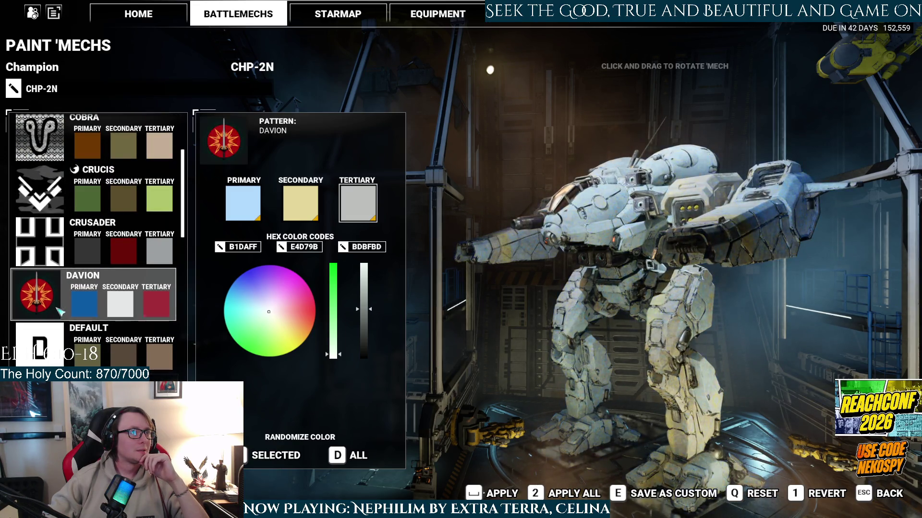
{"action": "left_click_drag", "start_coordinate": [591, 383], "coordinate": [643, 383]}
{"action": "scroll", "coordinate": [67, 288], "scroll_direction": "up", "scroll_amount": 2}
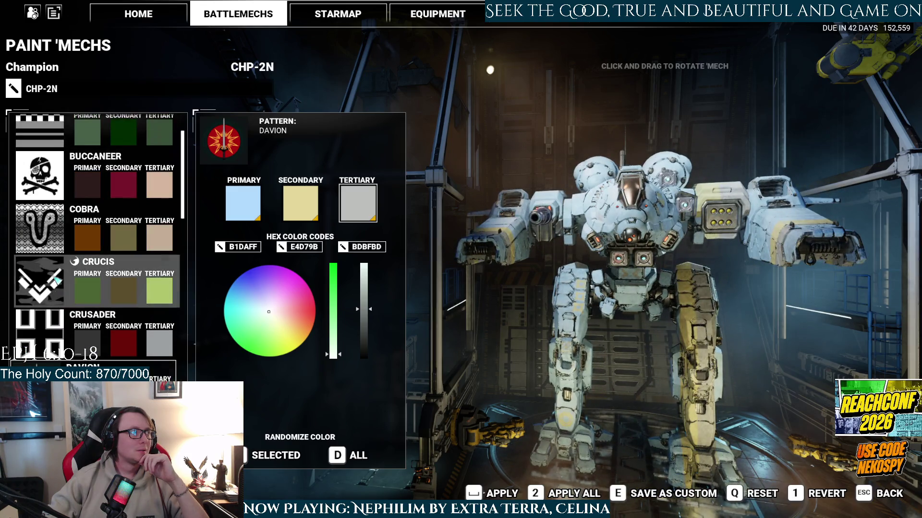
{"action": "left_click", "coordinate": [41, 283]}
{"action": "left_click", "coordinate": [42, 238]}
{"action": "left_click", "coordinate": [41, 175]}
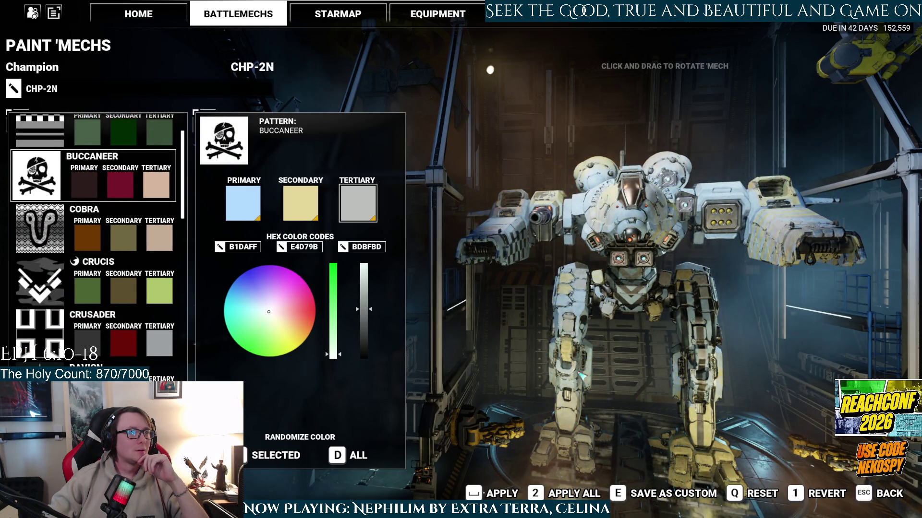
{"action": "left_click_drag", "start_coordinate": [566, 381], "coordinate": [618, 381]}
- Change the secondary colour to a stronger golden yellow, E4B700
{"action": "left_click", "coordinate": [300, 202]}
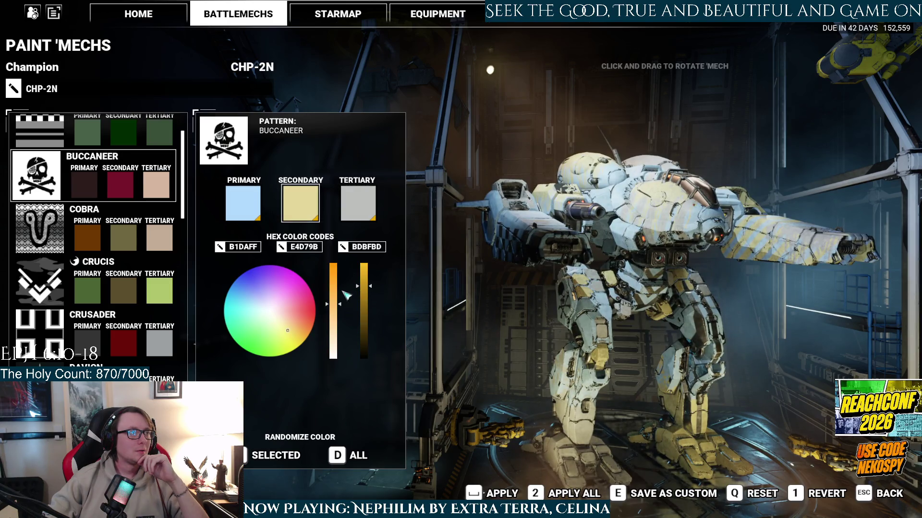
{"action": "left_click_drag", "start_coordinate": [343, 291], "coordinate": [335, 244]}
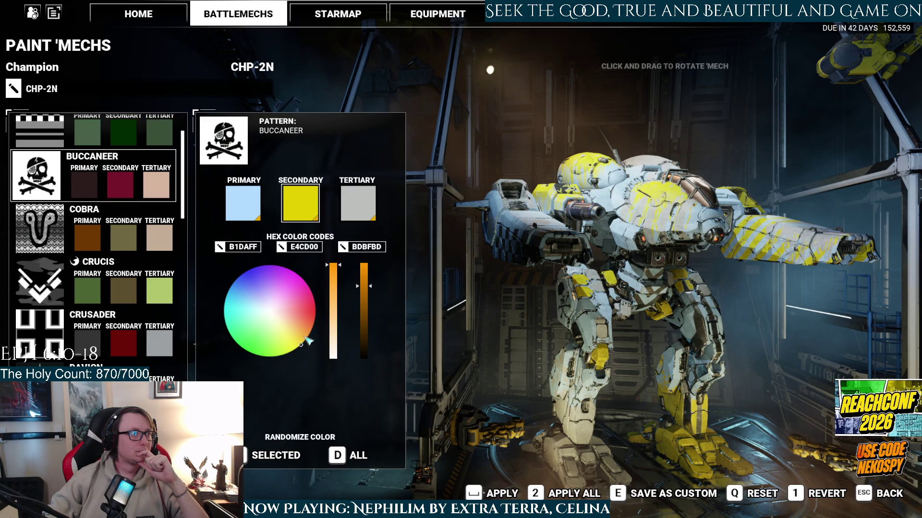
{"action": "left_click", "coordinate": [305, 340]}
{"action": "left_click_drag", "start_coordinate": [308, 342], "coordinate": [326, 334]}
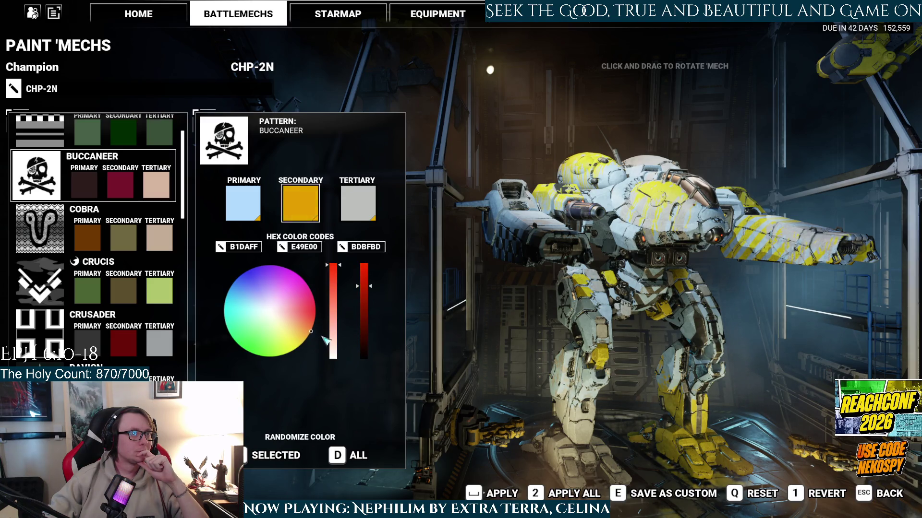
{"action": "left_click", "coordinate": [309, 335]}
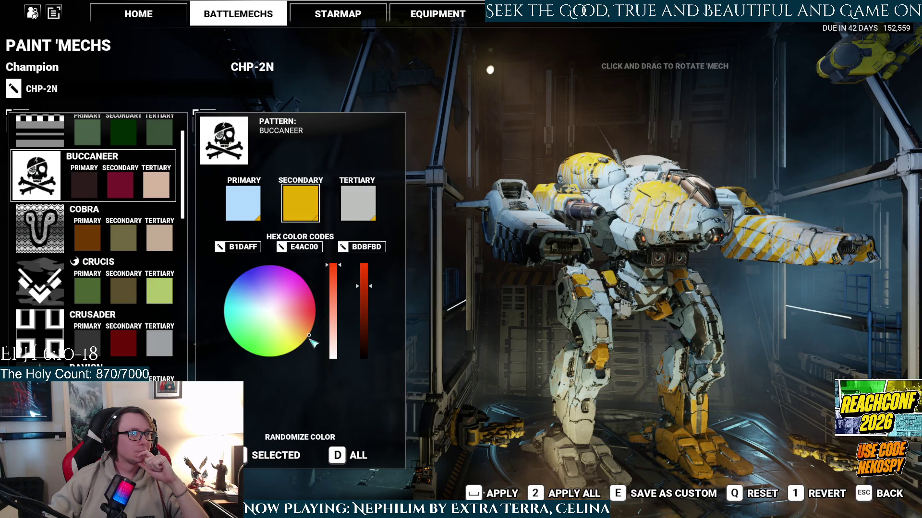
{"action": "left_click", "coordinate": [307, 339]}
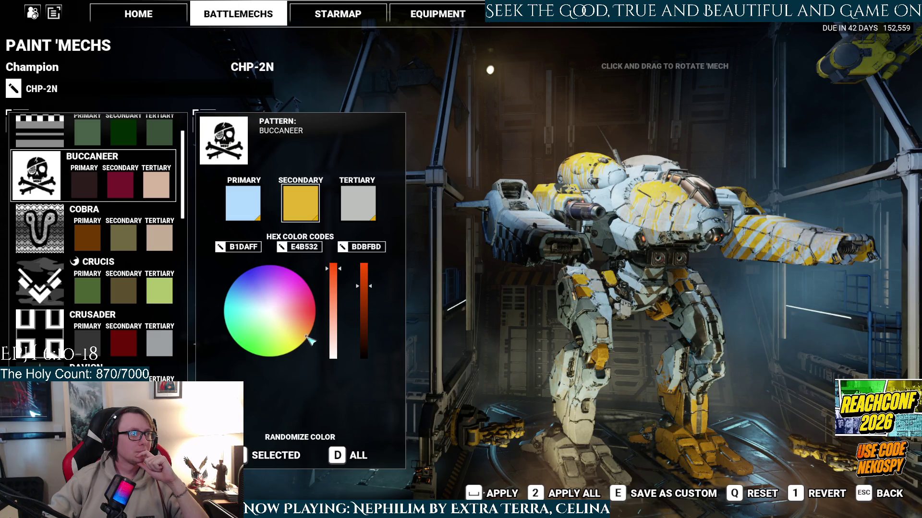
{"action": "left_click", "coordinate": [307, 339]}
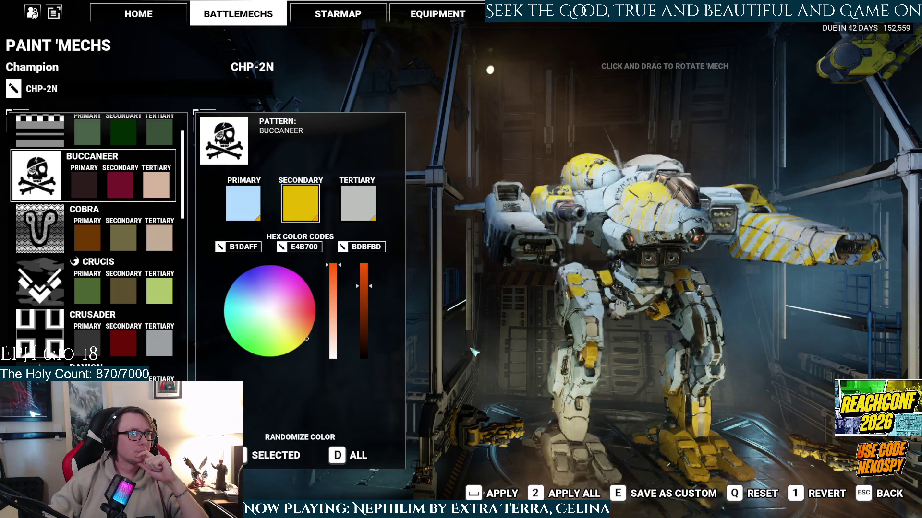
- Compare Cobra, Crucis, Applejack and Model Check, then settle on the Kurita pattern
{"action": "left_click", "coordinate": [19, 230]}
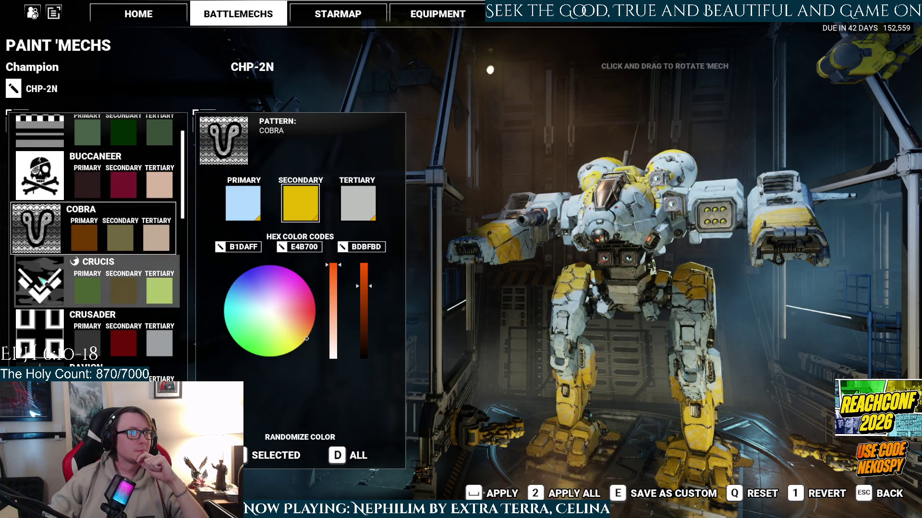
{"action": "left_click", "coordinate": [34, 283]}
{"action": "scroll", "coordinate": [92, 216], "scroll_direction": "up", "scroll_amount": 3}
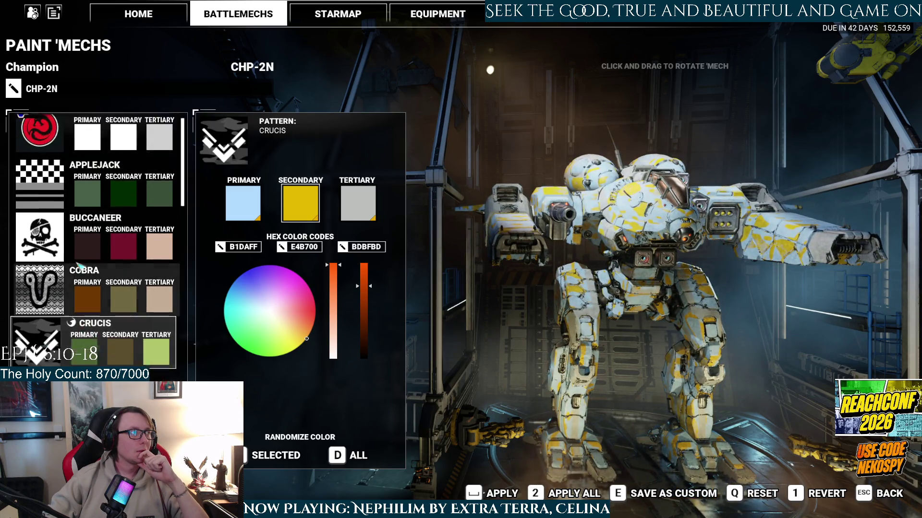
{"action": "left_click", "coordinate": [41, 210]}
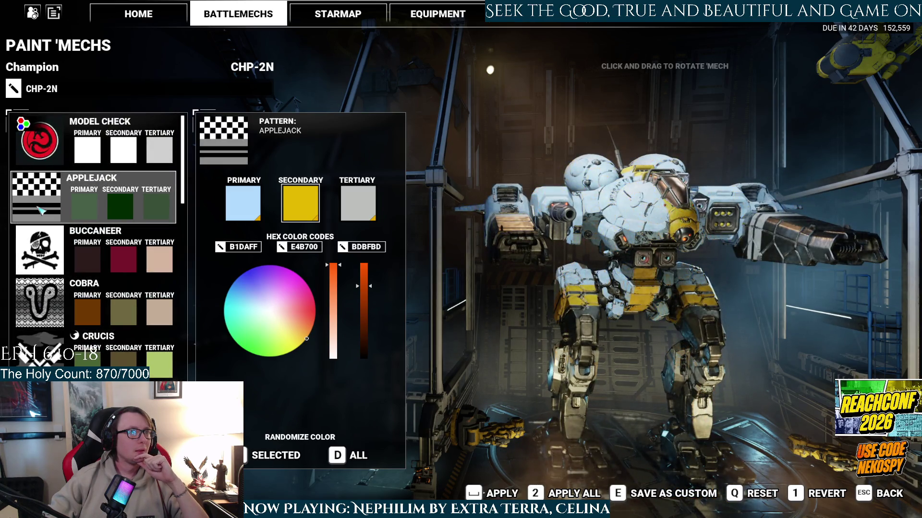
{"action": "left_click", "coordinate": [48, 152]}
{"action": "scroll", "coordinate": [96, 216], "scroll_direction": "down", "scroll_amount": 2}
{"action": "mouse_move", "coordinate": [624, 336]}
{"action": "left_mouse_down"}
{"action": "mouse_move", "coordinate": [890, 359]}
{"action": "mouse_move", "coordinate": [646, 358]}
{"action": "left_mouse_up"}
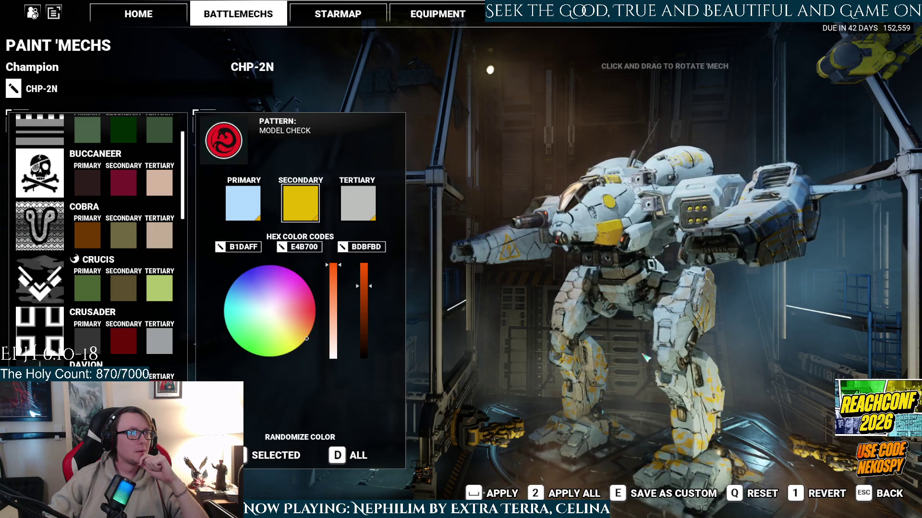
{"action": "key", "text": "Down"}
{"action": "key", "text": "Down"}
{"action": "key", "text": "Down"}
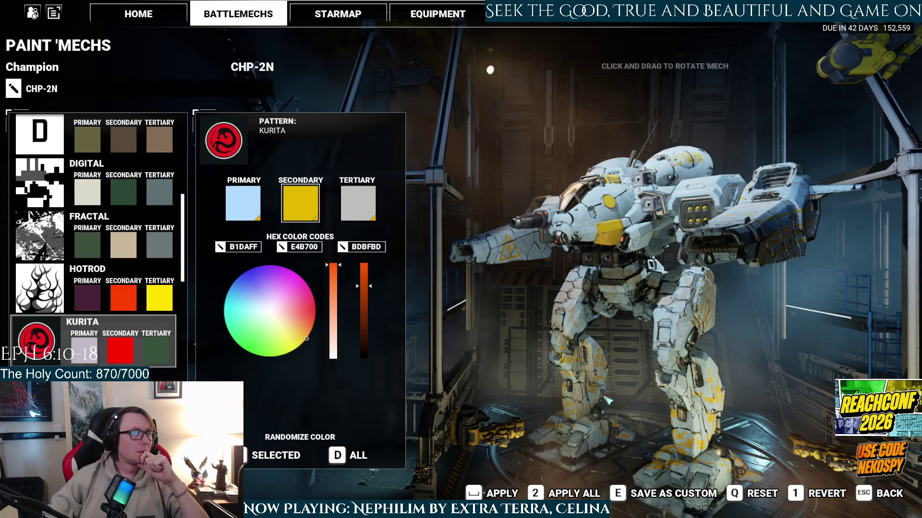
{"action": "left_click_drag", "start_coordinate": [607, 399], "coordinate": [650, 405]}
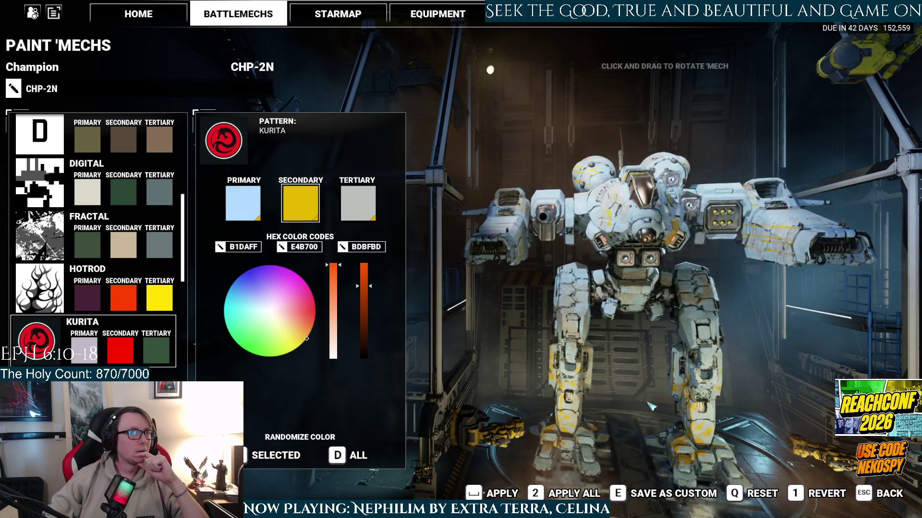
{"action": "left_click", "coordinate": [233, 209]}
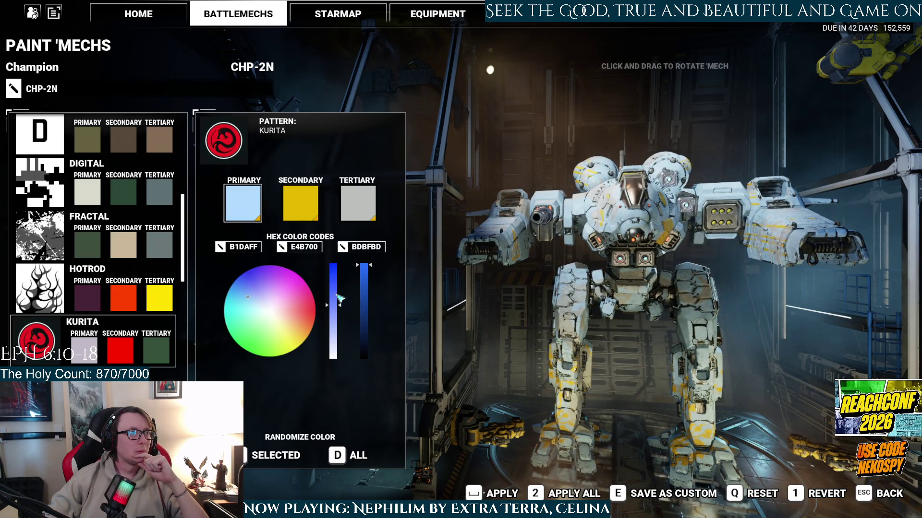
- Turn the Kurita primary colour white, FFFFFF
{"action": "left_click_drag", "start_coordinate": [339, 300], "coordinate": [340, 264]}
{"action": "left_click_drag", "start_coordinate": [536, 337], "coordinate": [359, 329]}
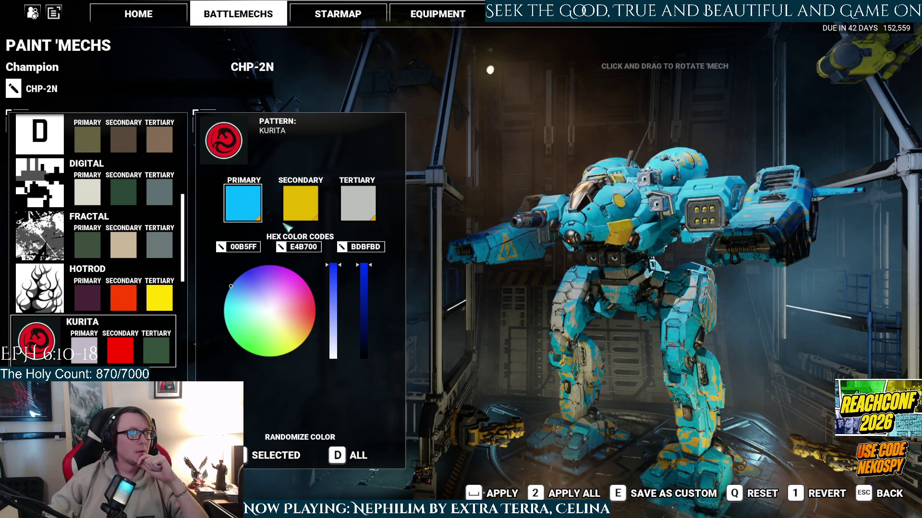
{"action": "left_click_drag", "start_coordinate": [338, 300], "coordinate": [333, 358]}
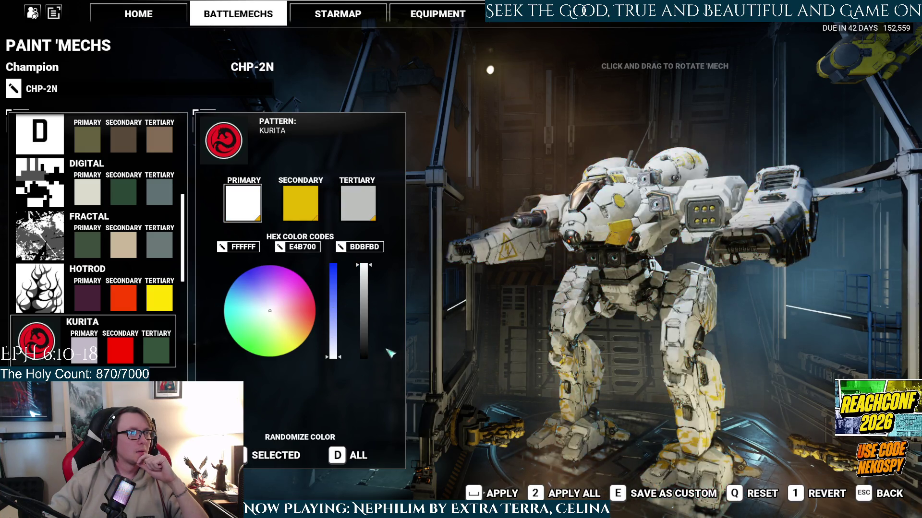
{"action": "left_click_drag", "start_coordinate": [480, 355], "coordinate": [643, 354]}
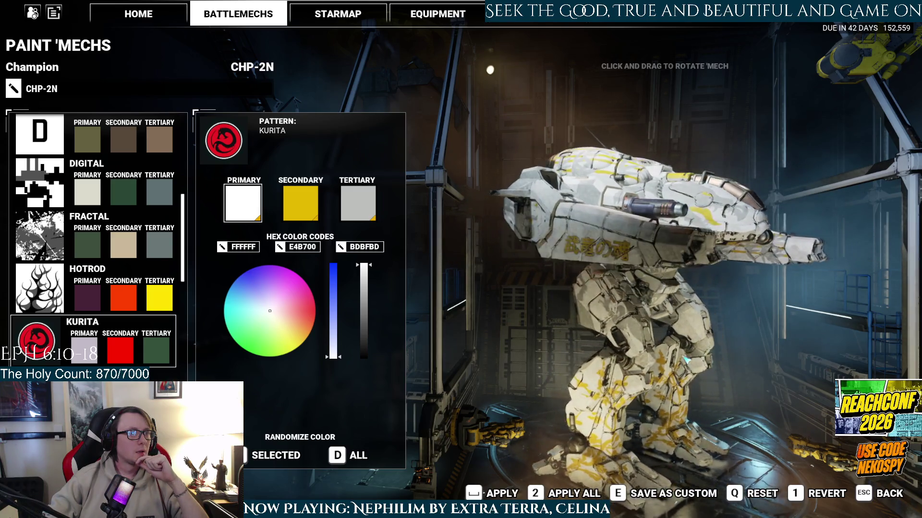
- Change the tertiary colour from grey to a light blue, 87C4FF
{"action": "left_click", "coordinate": [358, 204]}
{"action": "left_click", "coordinate": [232, 285]}
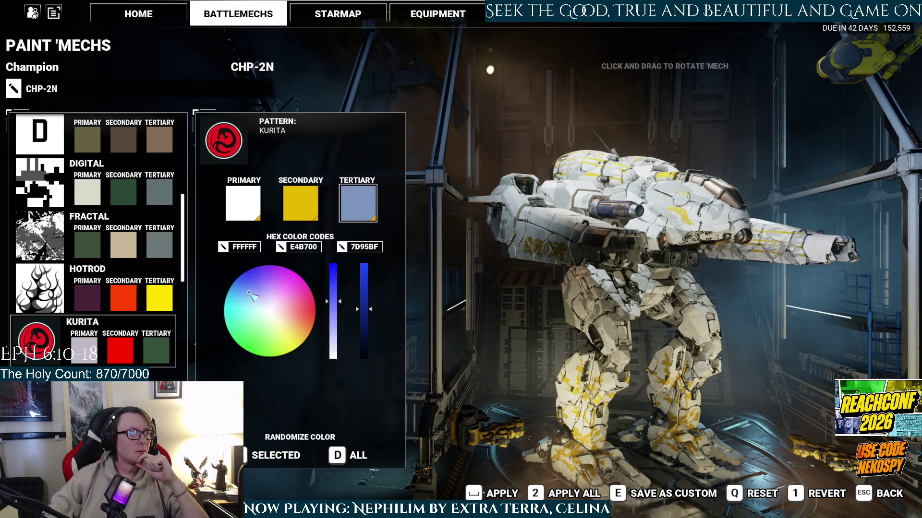
{"action": "left_click_drag", "start_coordinate": [475, 325], "coordinate": [412, 322]}
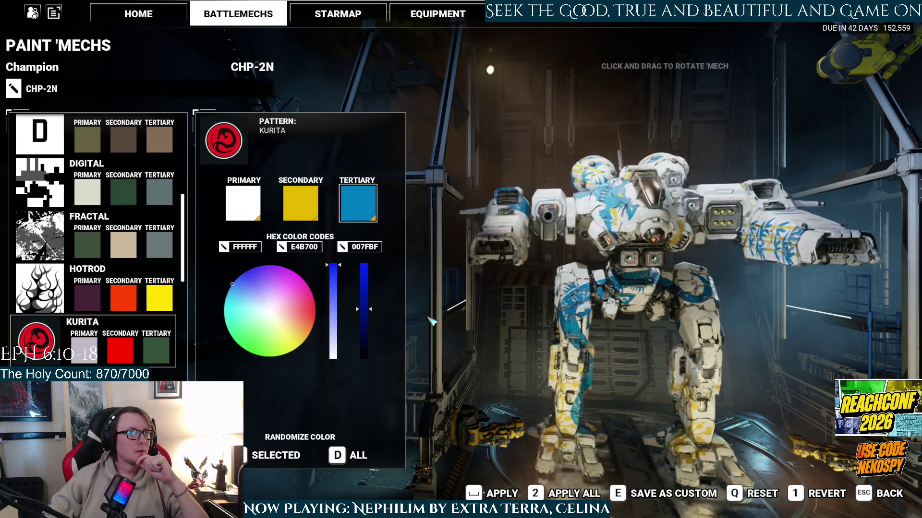
{"action": "left_click_drag", "start_coordinate": [475, 326], "coordinate": [413, 327]}
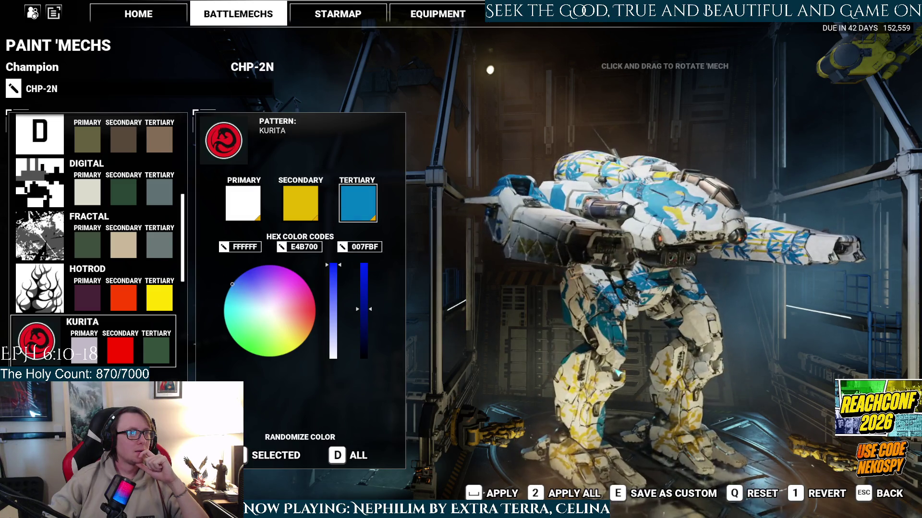
{"action": "left_click_drag", "start_coordinate": [475, 327], "coordinate": [413, 324]}
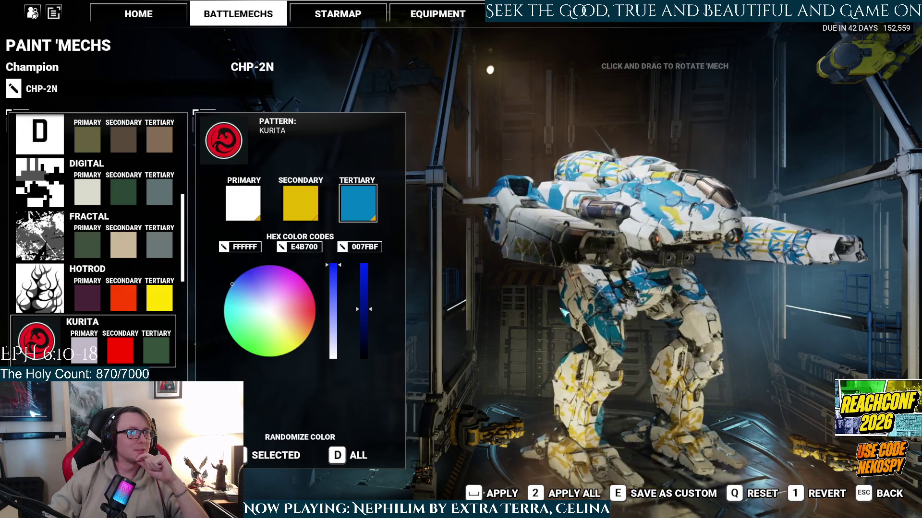
{"action": "left_click_drag", "start_coordinate": [366, 301], "coordinate": [363, 261]}
{"action": "left_click_drag", "start_coordinate": [240, 283], "coordinate": [235, 284]}
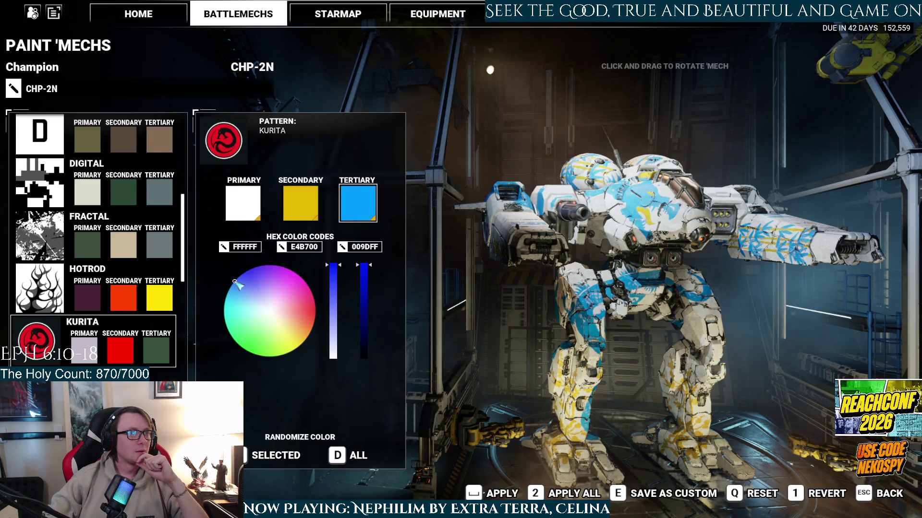
{"action": "left_click_drag", "start_coordinate": [236, 286], "coordinate": [233, 286]}
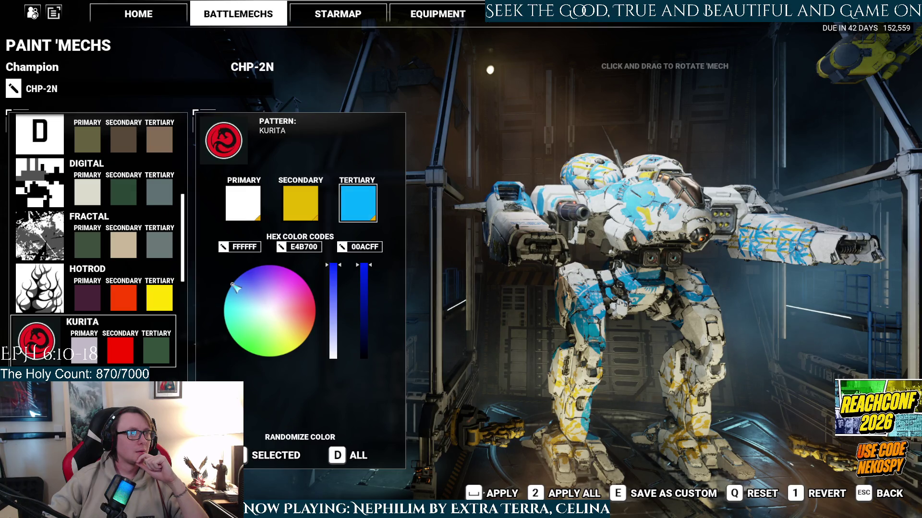
{"action": "mouse_move", "coordinate": [330, 297]}
{"action": "left_mouse_down"}
{"action": "mouse_move", "coordinate": [328, 307]}
{"action": "mouse_move", "coordinate": [338, 290]}
{"action": "left_mouse_up"}
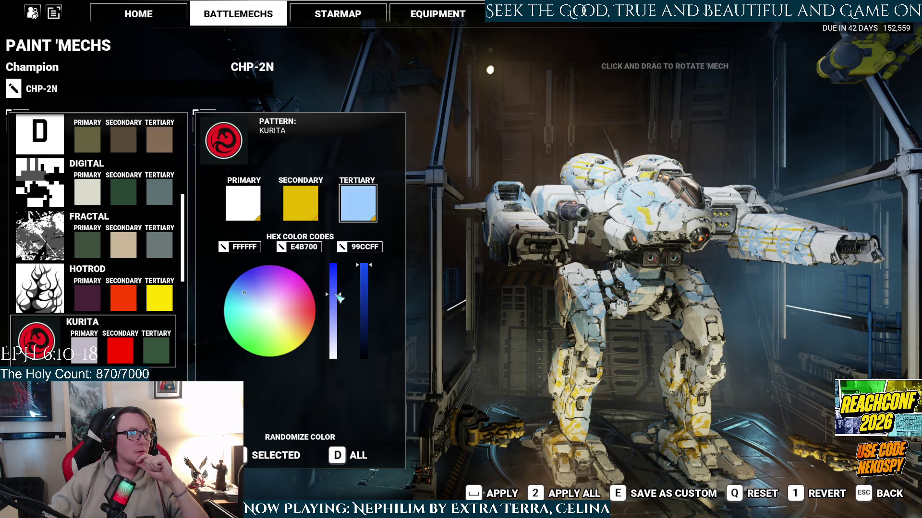
{"action": "left_click_drag", "start_coordinate": [601, 334], "coordinate": [672, 360]}
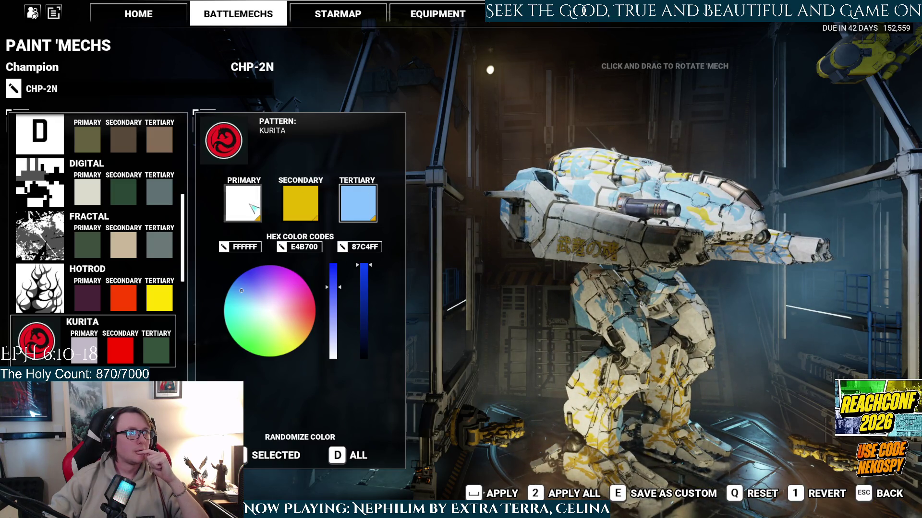
- Deepen the tertiary blue to 5AB7FF and begin saving the scheme as a custom skin
{"action": "left_click", "coordinate": [251, 207]}
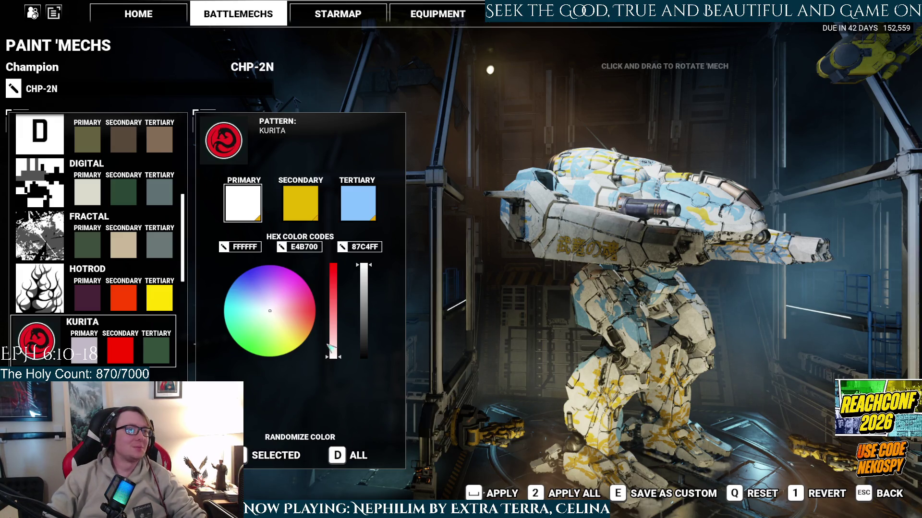
{"action": "left_click", "coordinate": [352, 204]}
{"action": "left_click", "coordinate": [336, 276]}
{"action": "left_click_drag", "start_coordinate": [648, 360], "coordinate": [733, 368]}
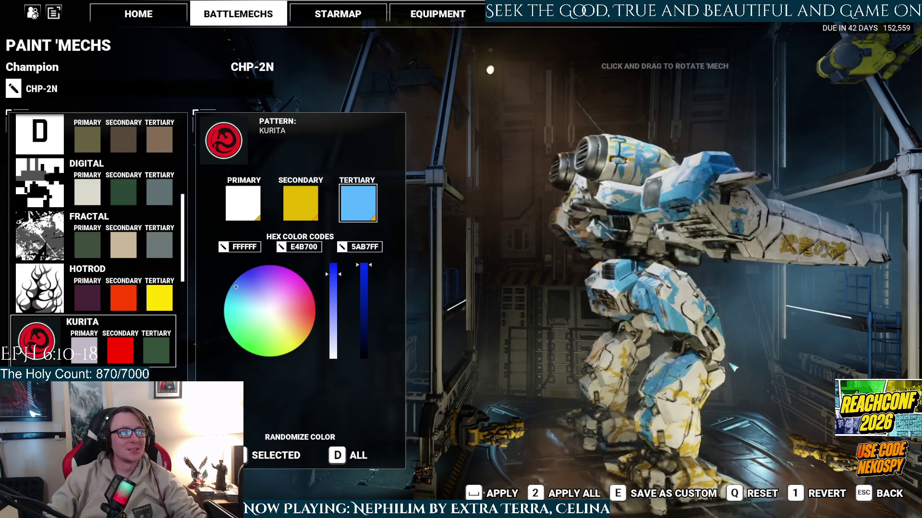
{"action": "mouse_move", "coordinate": [734, 368]}
{"action": "left_mouse_down"}
{"action": "mouse_move", "coordinate": [818, 378]}
{"action": "mouse_move", "coordinate": [717, 397]}
{"action": "left_mouse_up"}
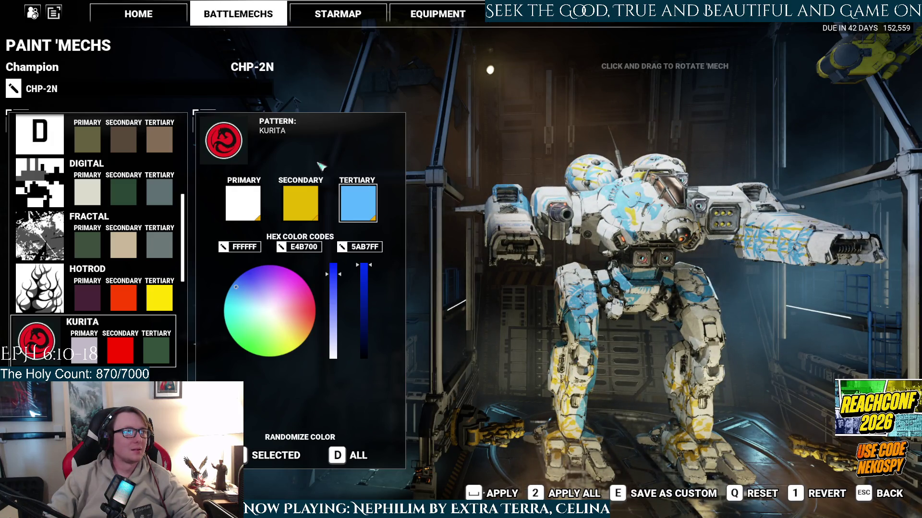
{"action": "left_click", "coordinate": [644, 502]}
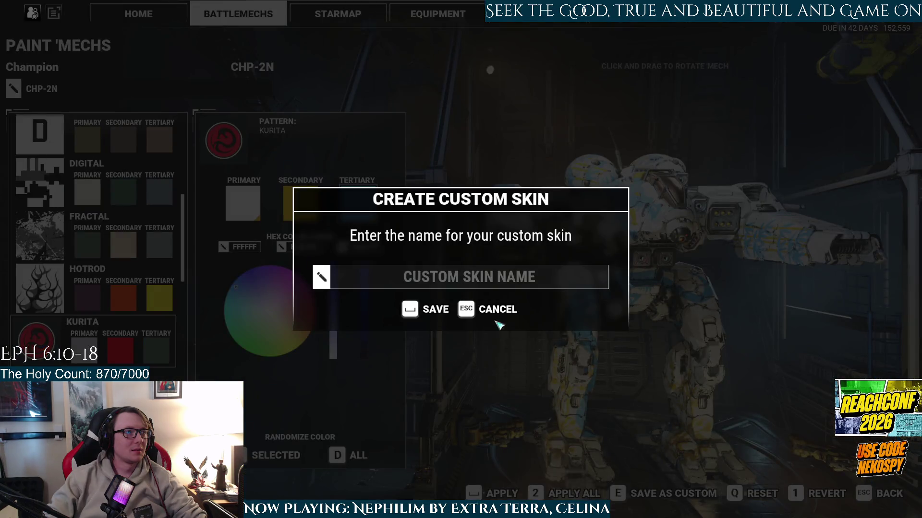
- Save the scheme as custom skin HEAVEN'S GATE, apply it, and return to the hangar
{"action": "type", "text": "HEAVEN"}
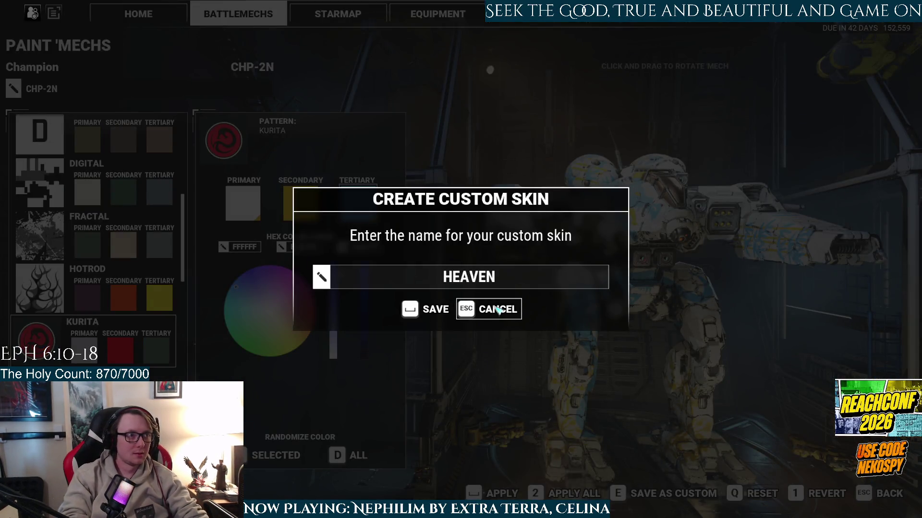
{"action": "type", "text": "'S GATE"}
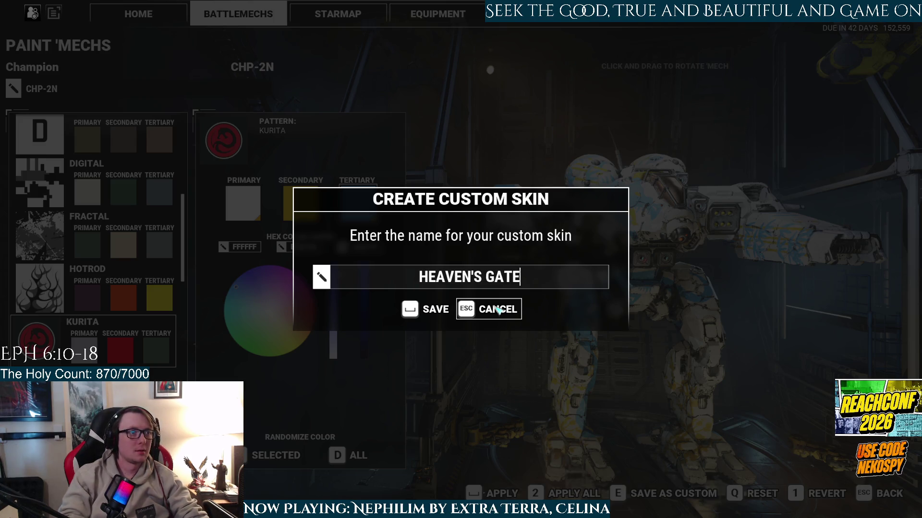
{"action": "left_click", "coordinate": [424, 310]}
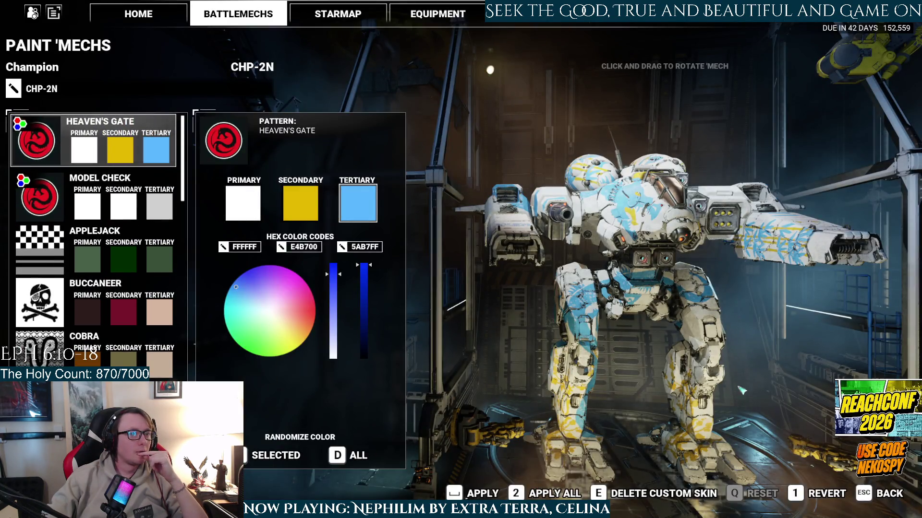
{"action": "key", "text": "space"}
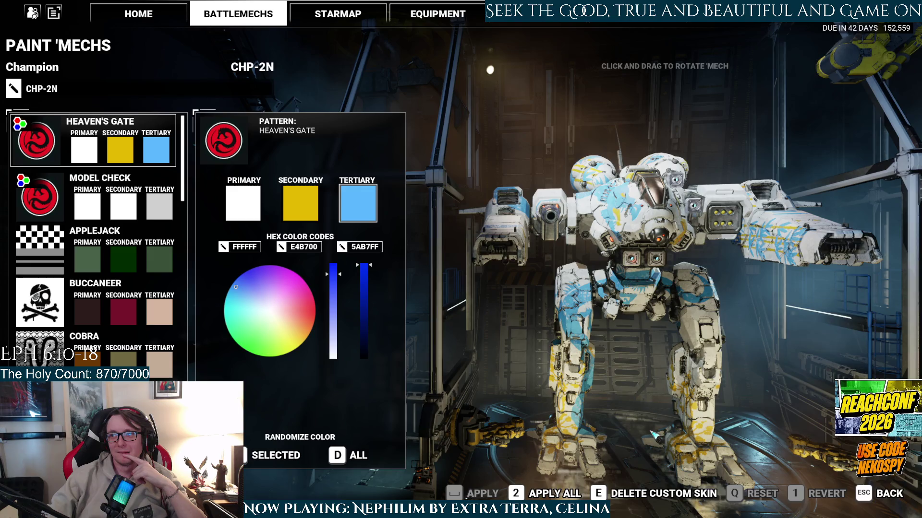
{"action": "mouse_move", "coordinate": [716, 366]}
{"action": "left_mouse_down"}
{"action": "mouse_move", "coordinate": [744, 368]}
{"action": "mouse_move", "coordinate": [696, 356]}
{"action": "mouse_move", "coordinate": [890, 478]}
{"action": "left_mouse_up"}
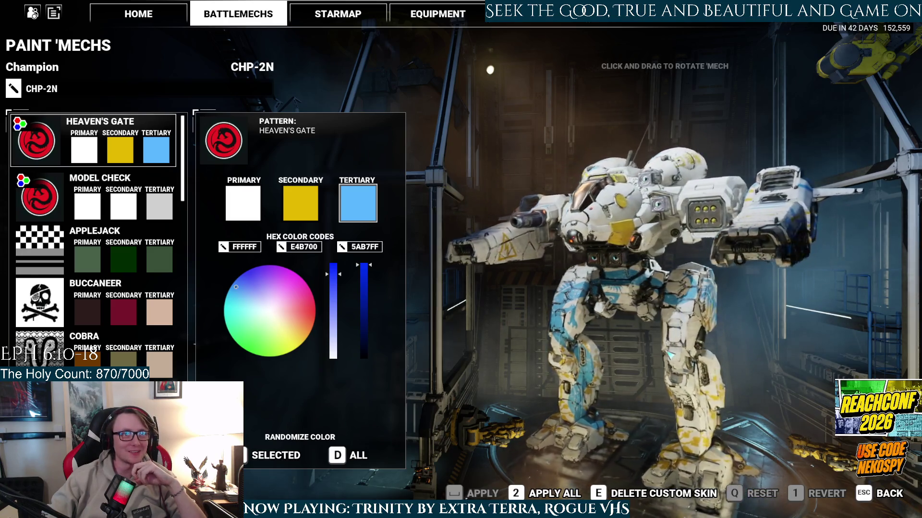
{"action": "left_click", "coordinate": [883, 500]}
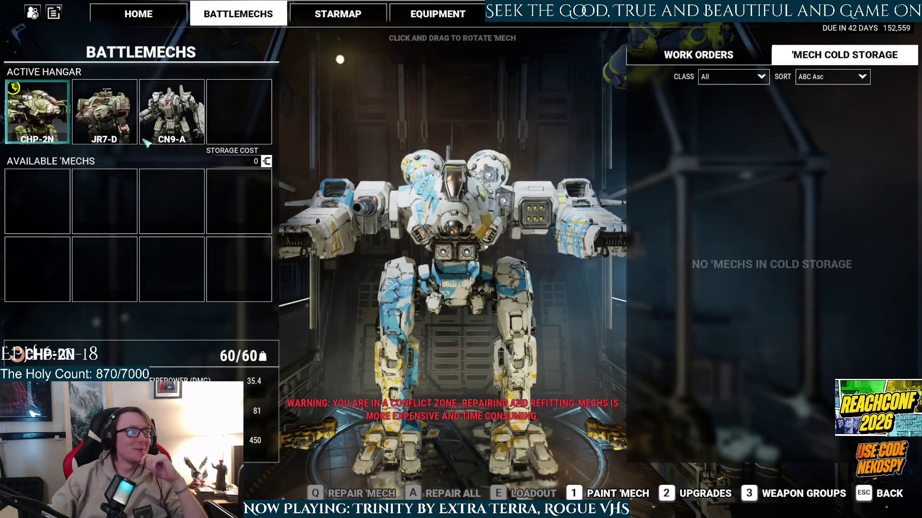
- Advance the timeline to the next event, 6 Aug 3016, and return to Home
{"action": "left_click", "coordinate": [138, 14]}
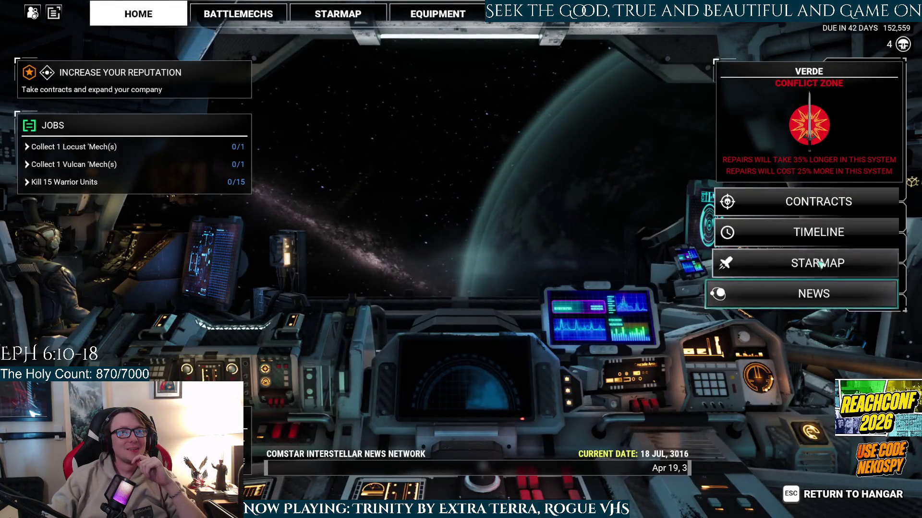
{"action": "left_click", "coordinate": [822, 240]}
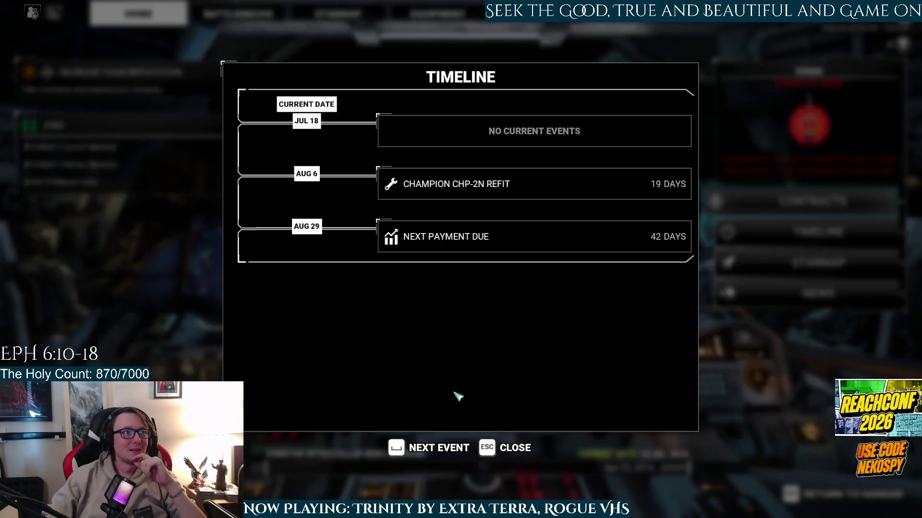
{"action": "left_click", "coordinate": [464, 448]}
{"action": "left_click", "coordinate": [424, 310]}
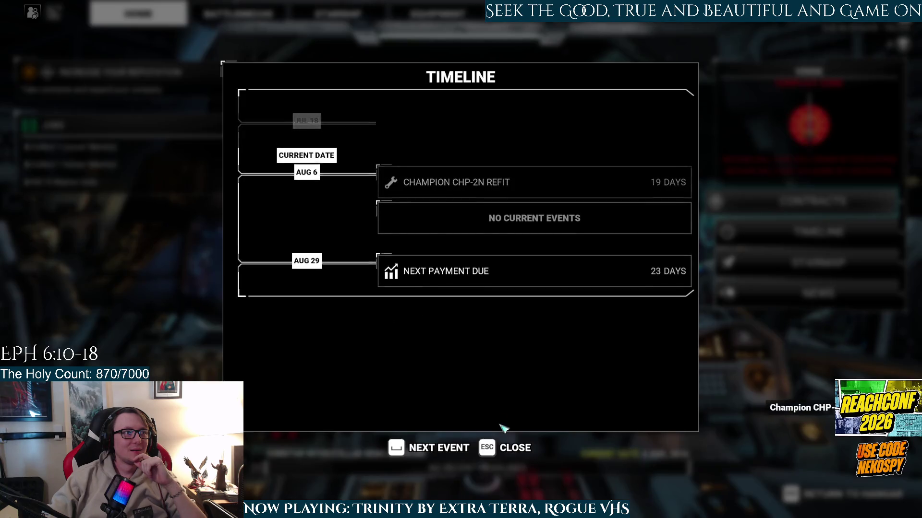
{"action": "left_click", "coordinate": [510, 447]}
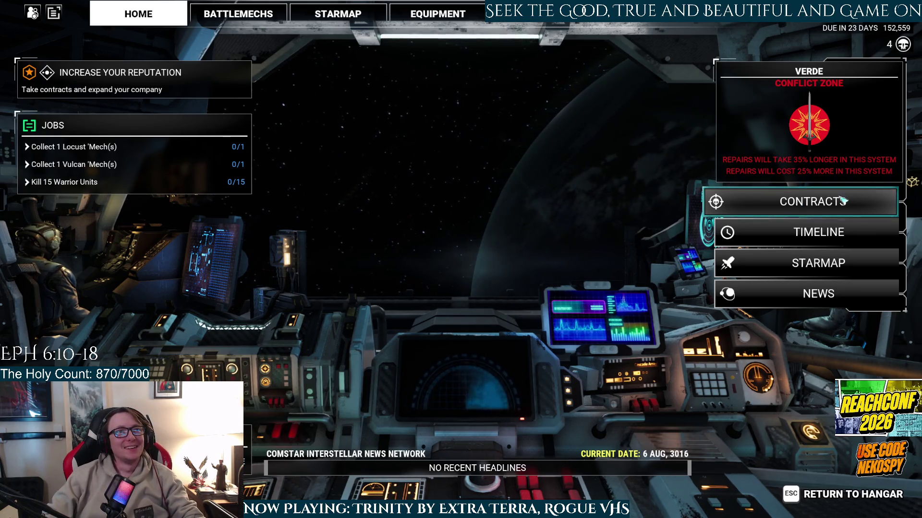
- Accept the Political Operative contract with C-Bill payout at 3/3 and salvage at 1/2
{"action": "left_click", "coordinate": [816, 201]}
{"action": "left_click", "coordinate": [142, 201]}
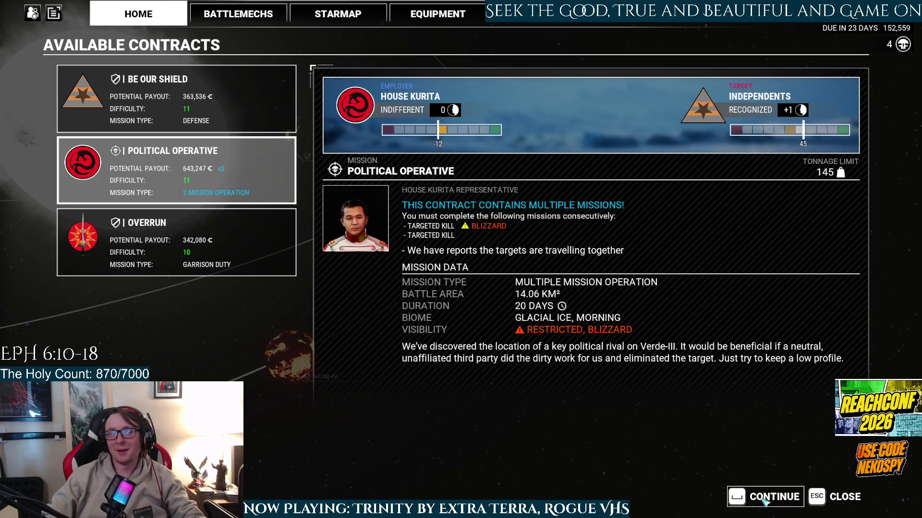
{"action": "left_click", "coordinate": [764, 499]}
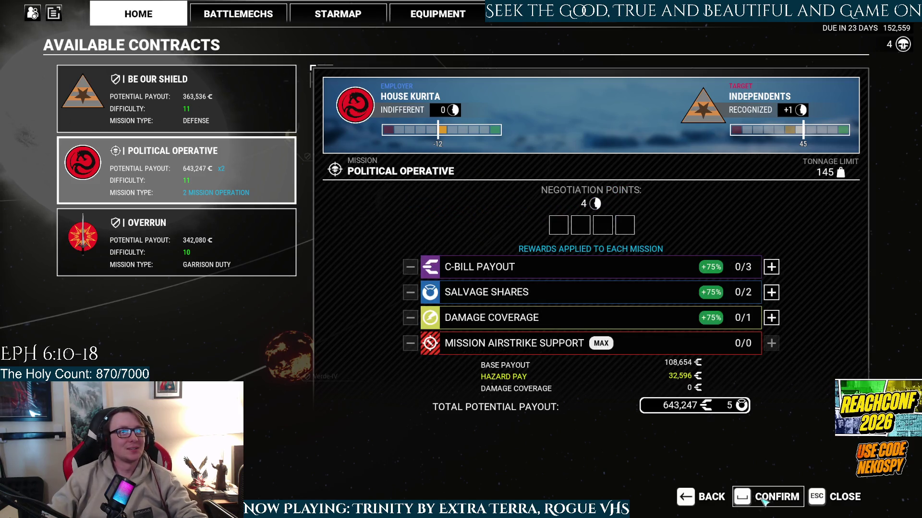
{"action": "left_click", "coordinate": [771, 267]}
{"action": "left_click", "coordinate": [771, 267]}
{"action": "left_click", "coordinate": [772, 267]}
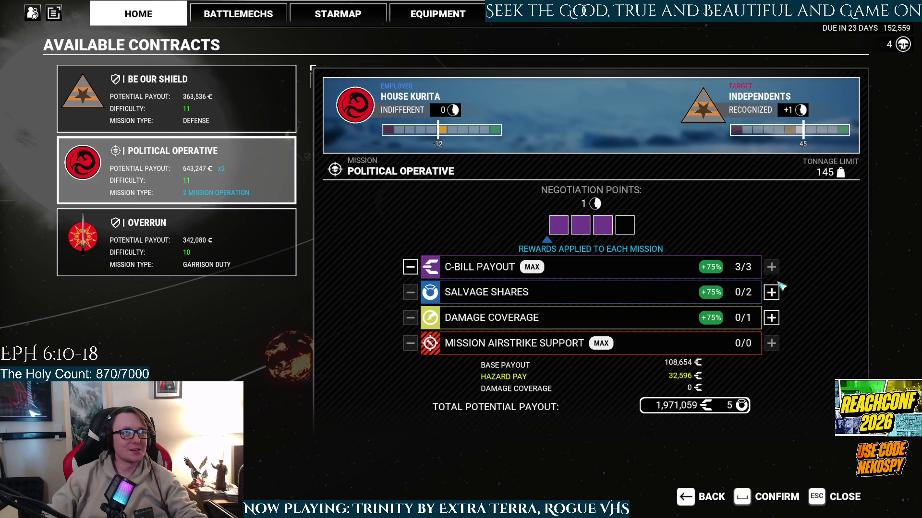
{"action": "left_click", "coordinate": [771, 293]}
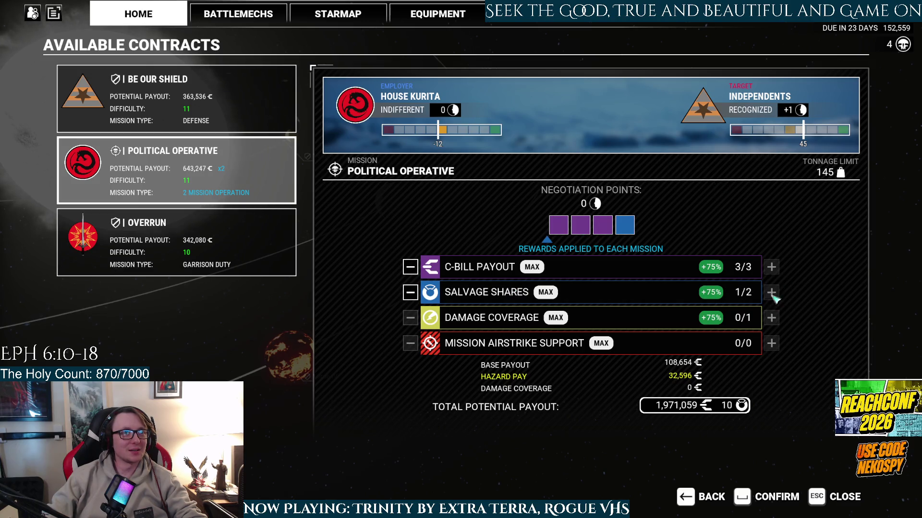
{"action": "left_click", "coordinate": [765, 503]}
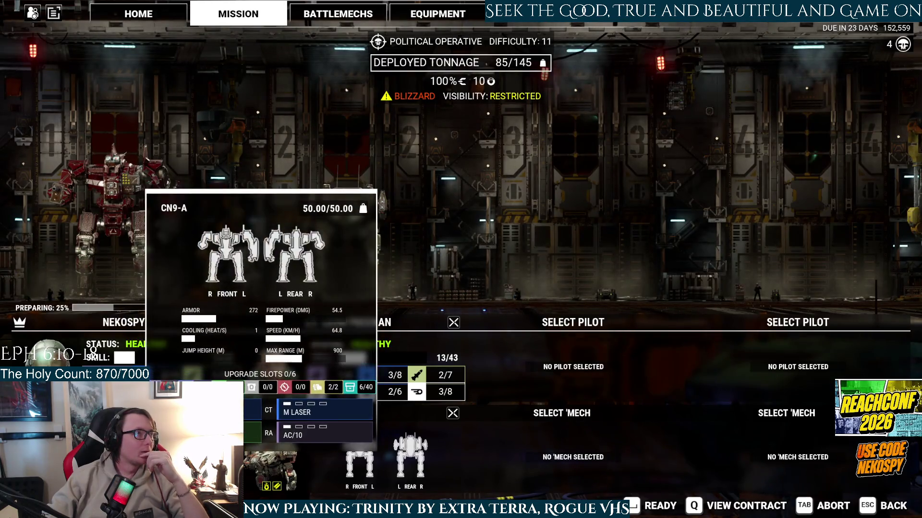
- Put the Champion CHP-2N in lance slot 1 and the CN9-A in slot 2
{"action": "left_click", "coordinate": [139, 442]}
{"action": "left_click", "coordinate": [361, 123]}
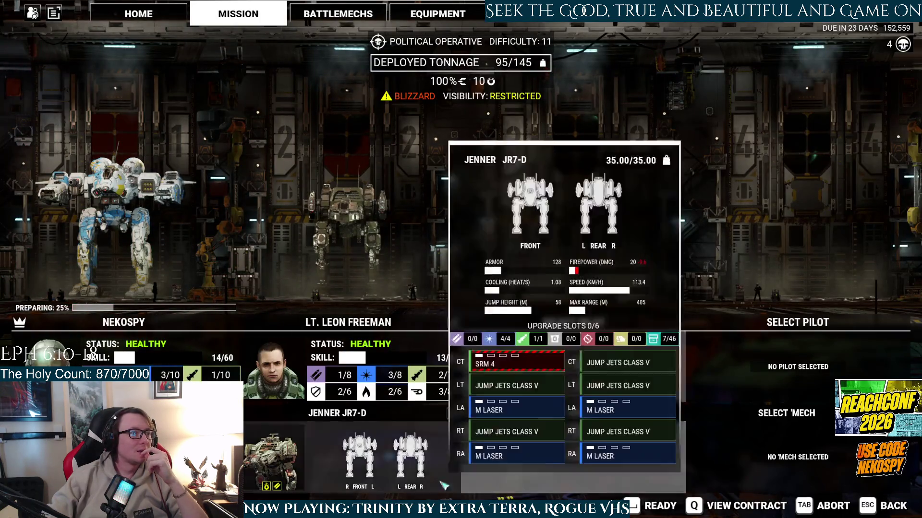
{"action": "left_click", "coordinate": [384, 456]}
{"action": "left_click", "coordinate": [566, 169]}
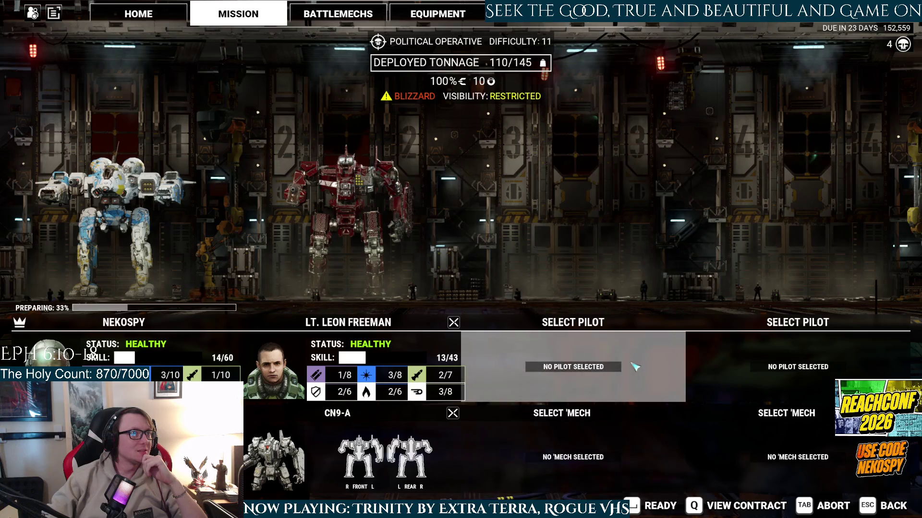
- Assign the second listed pilot with a Jenner JR7-D to slot 3, filling 145/145 tons
{"action": "left_click", "coordinate": [601, 387]}
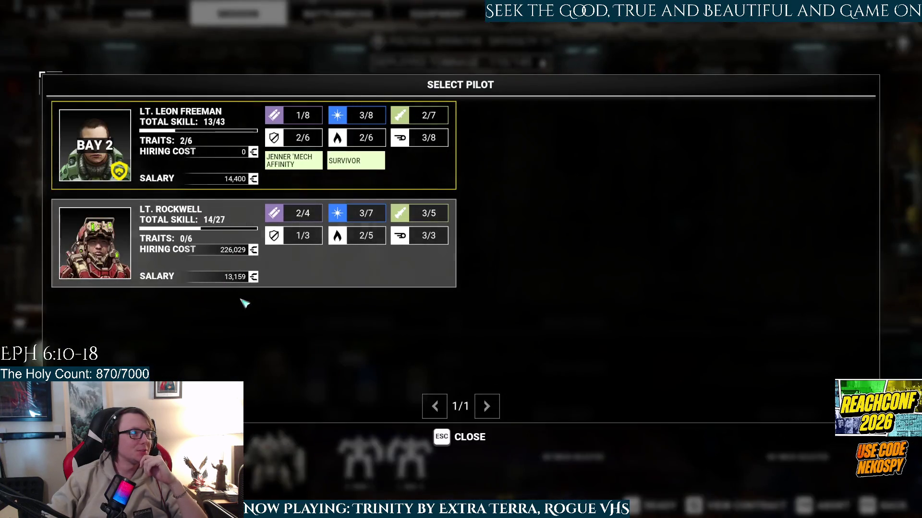
{"action": "left_click", "coordinate": [393, 267]}
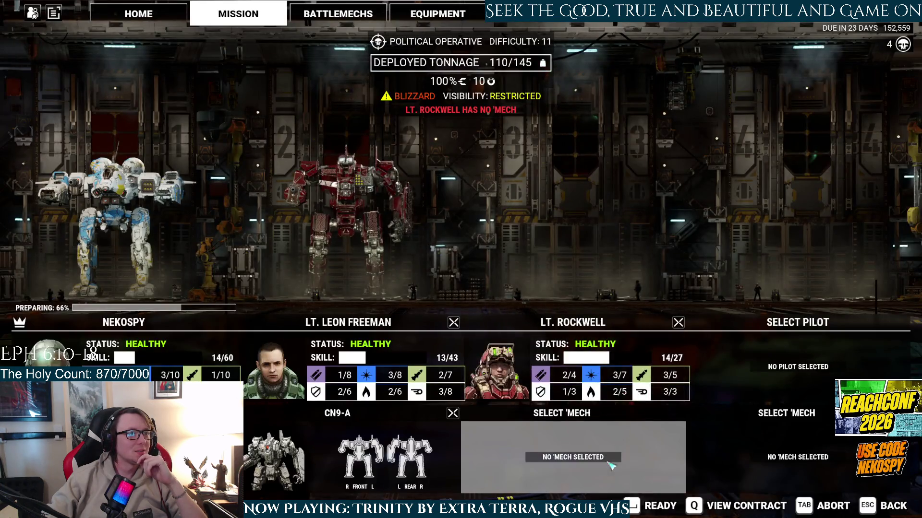
{"action": "left_click", "coordinate": [608, 464]}
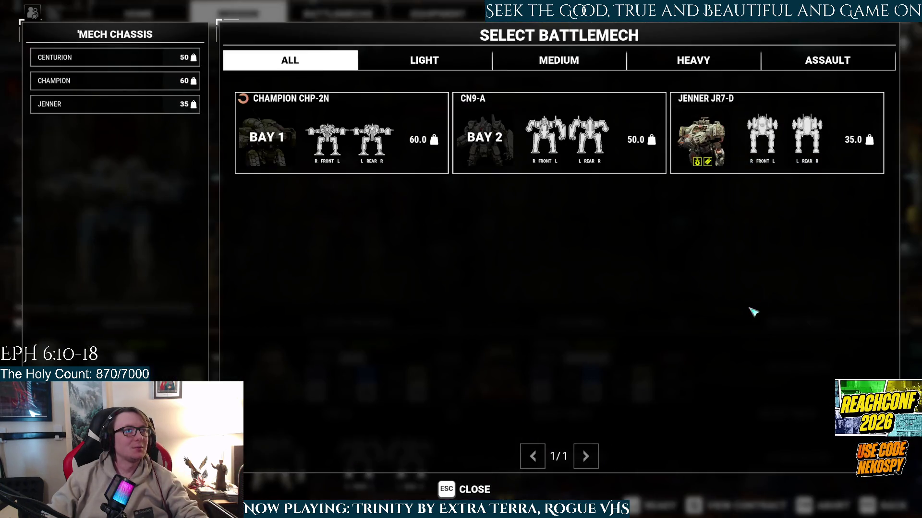
{"action": "left_click", "coordinate": [757, 136]}
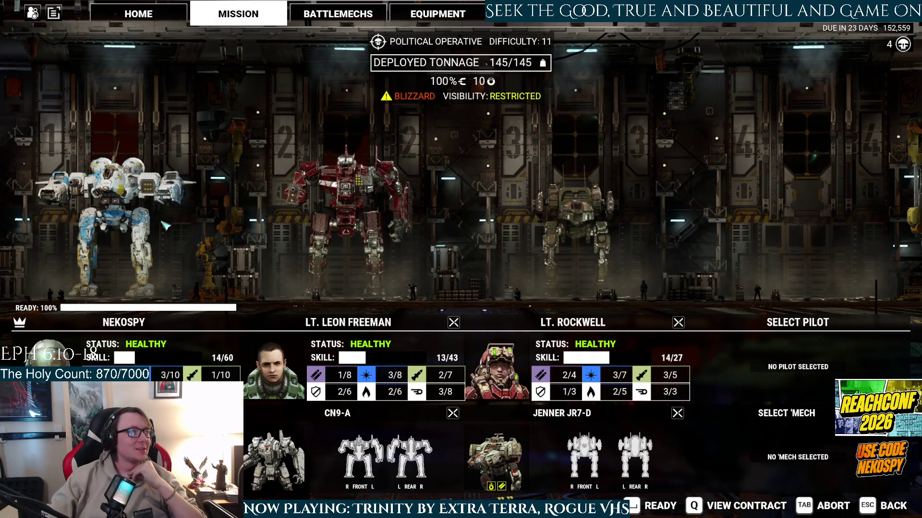
{"action": "left_click", "coordinate": [357, 6]}
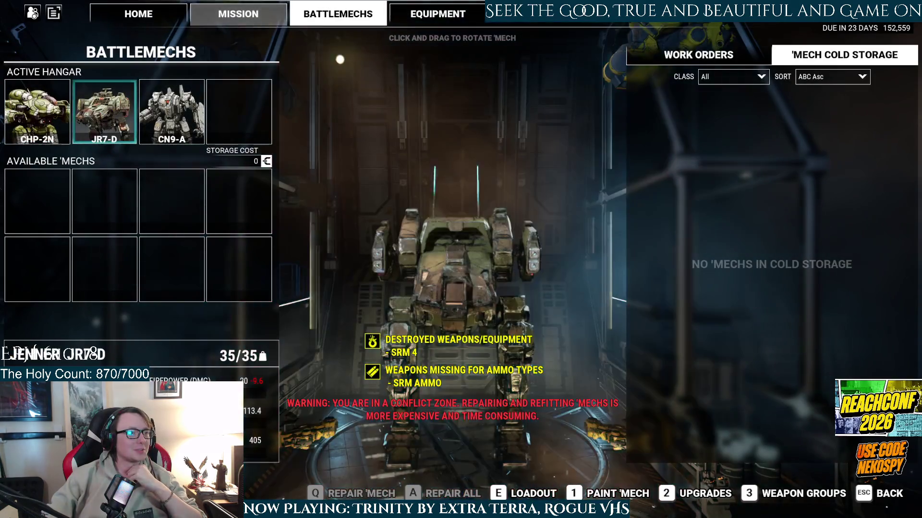
- Apply the Heaven's Gate paint scheme to the JR7-D Jenner
{"action": "key", "text": "1"}
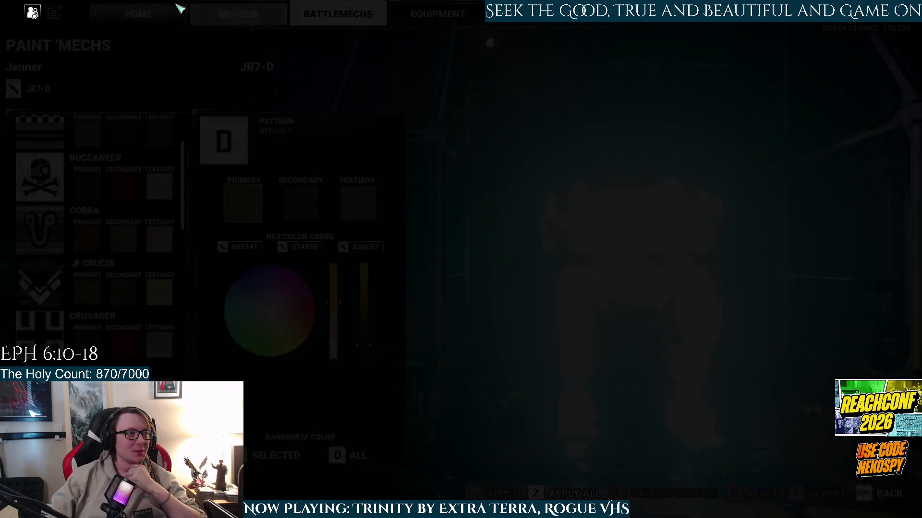
{"action": "scroll", "coordinate": [139, 151], "scroll_direction": "down", "scroll_amount": 1}
{"action": "scroll", "coordinate": [139, 151], "scroll_direction": "up", "scroll_amount": 4}
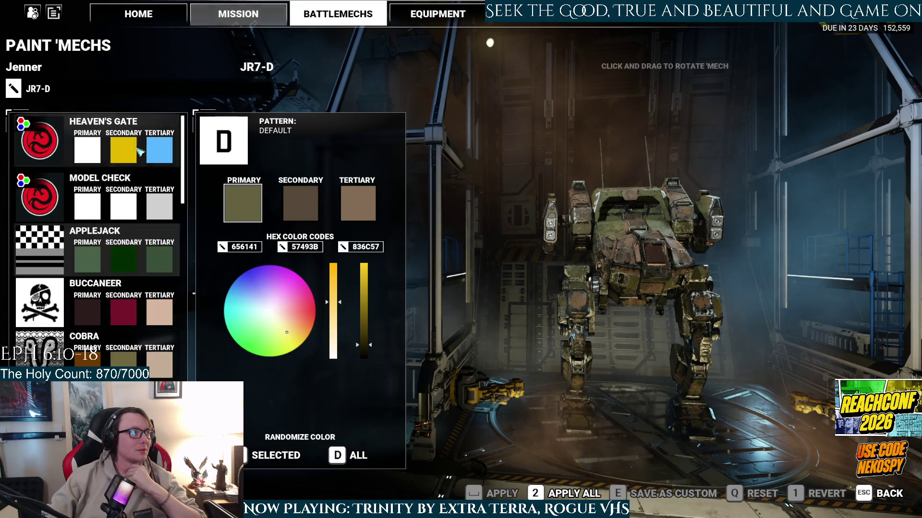
{"action": "left_click", "coordinate": [139, 151]}
{"action": "left_click", "coordinate": [480, 493]}
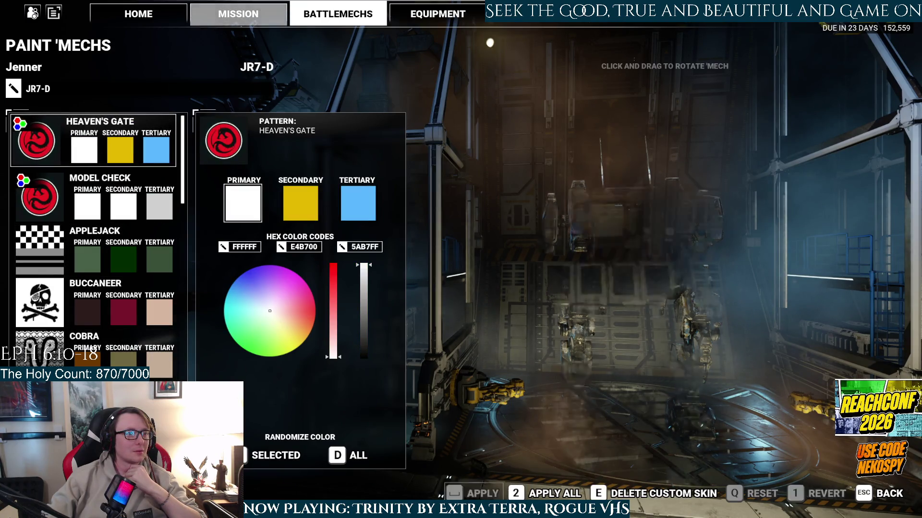
{"action": "left_click", "coordinate": [317, 24]}
- Select the CN9-A Centurion and preview the Heaven's Gate scheme on it
{"action": "left_click", "coordinate": [171, 112]}
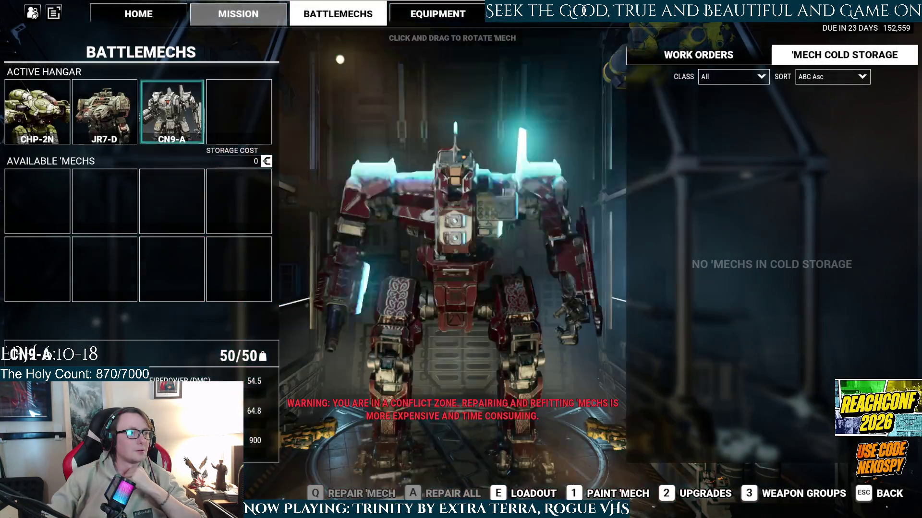
{"action": "key", "text": "1"}
{"action": "scroll", "coordinate": [121, 175], "scroll_direction": "up", "scroll_amount": 5}
{"action": "scroll", "coordinate": [120, 176], "scroll_direction": "up", "scroll_amount": 3}
{"action": "scroll", "coordinate": [121, 175], "scroll_direction": "up", "scroll_amount": 3}
{"action": "scroll", "coordinate": [120, 176], "scroll_direction": "up", "scroll_amount": 2}
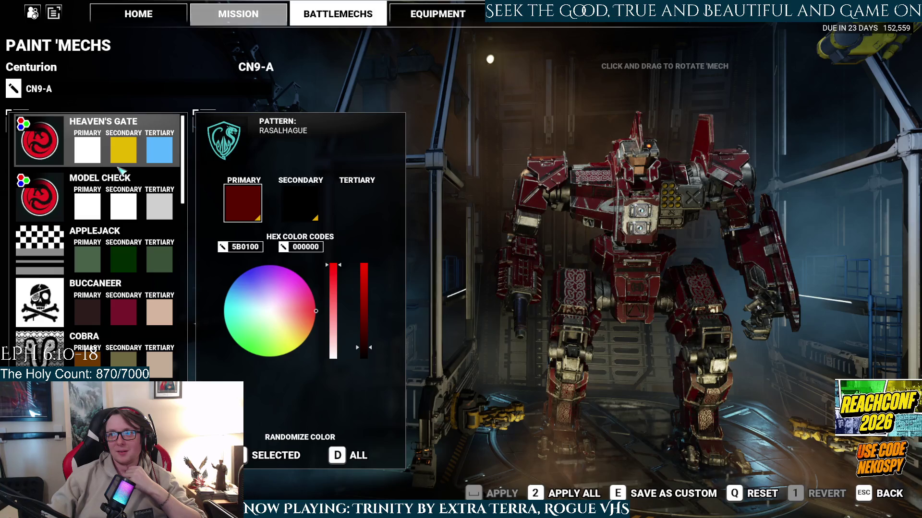
{"action": "left_click", "coordinate": [117, 154]}
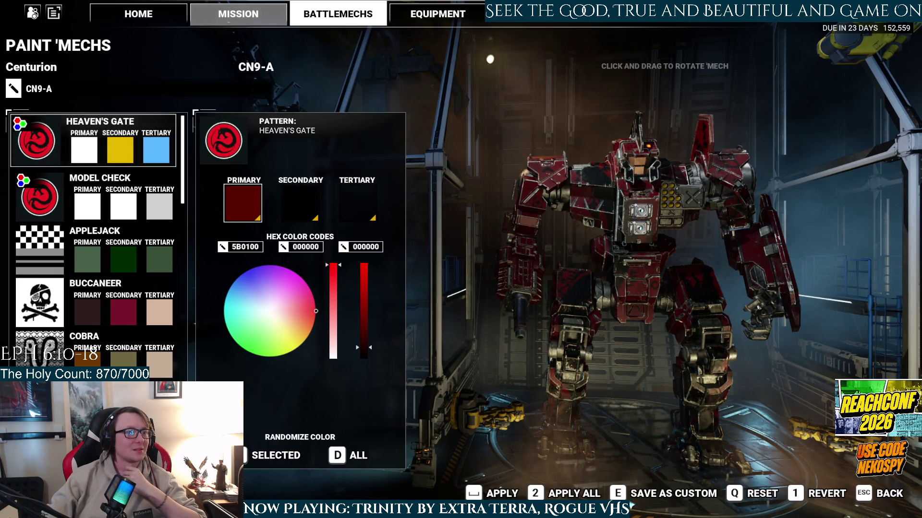
- Compare the Cobra pattern, then apply Heaven's Gate to the CN9-A and return to the hangar
{"action": "left_click", "coordinate": [564, 495]}
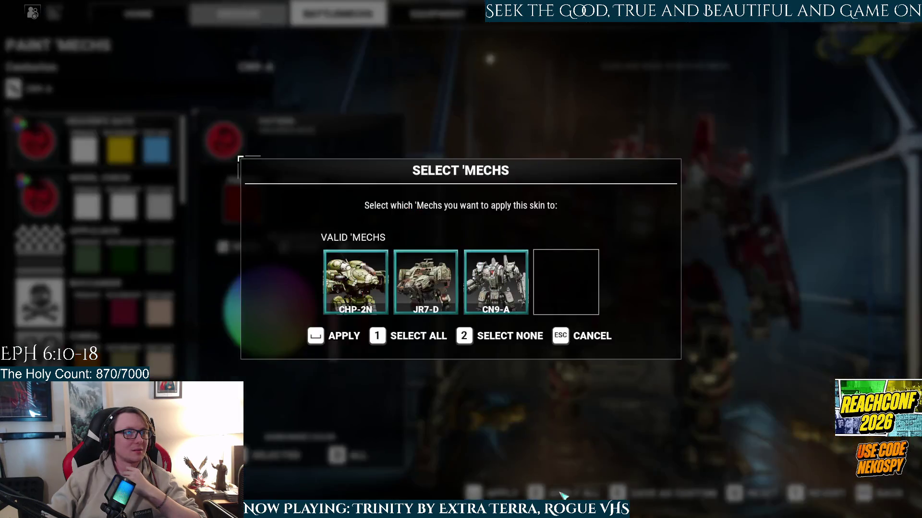
{"action": "left_click", "coordinate": [590, 337]}
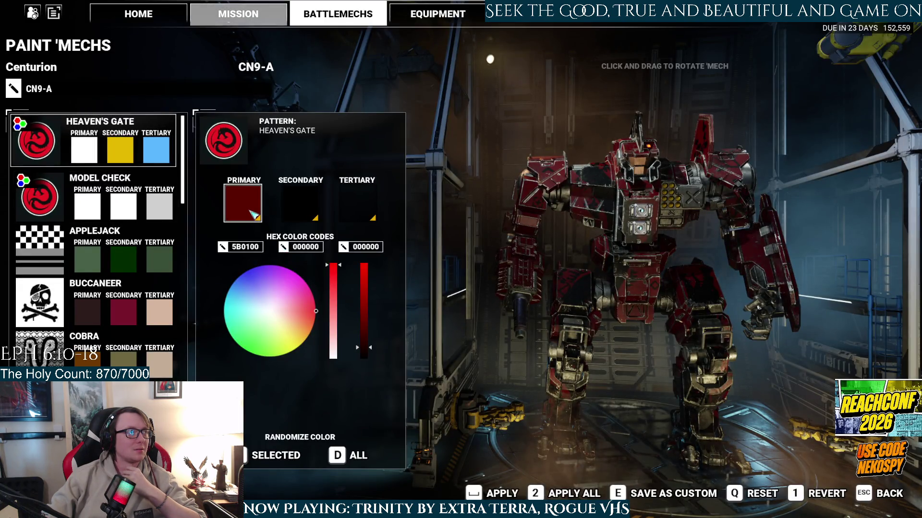
{"action": "left_click", "coordinate": [96, 342]}
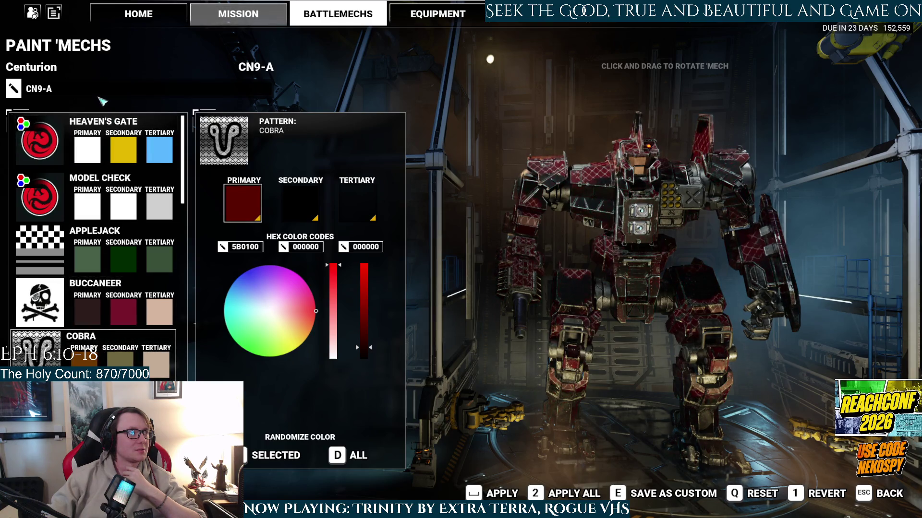
{"action": "left_click", "coordinate": [106, 154]}
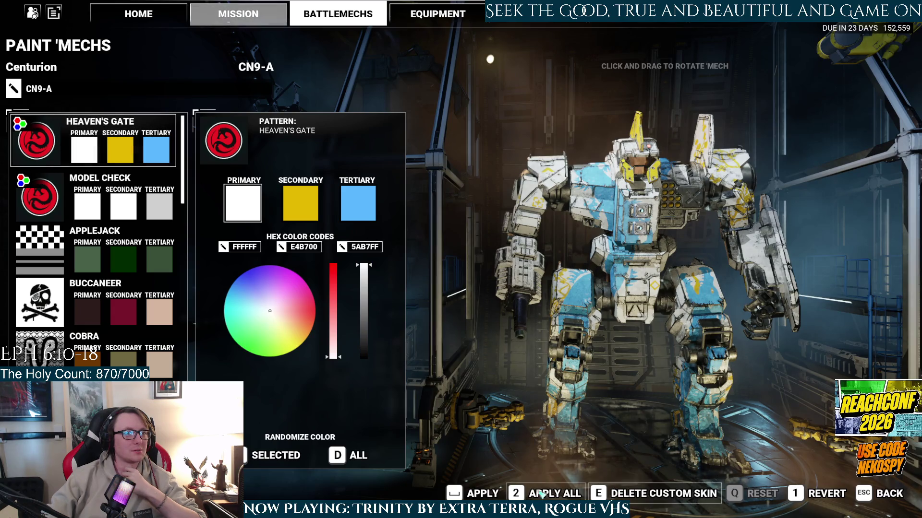
{"action": "left_click", "coordinate": [481, 497]}
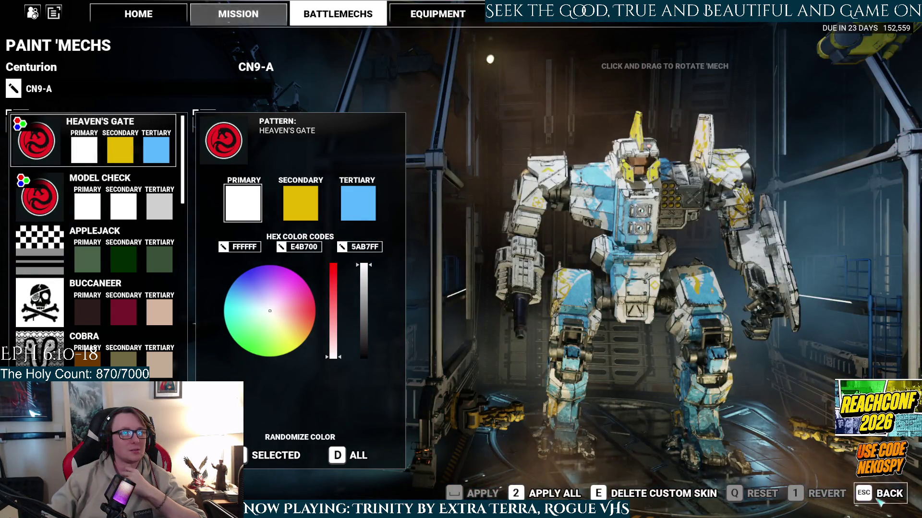
{"action": "left_click", "coordinate": [879, 500]}
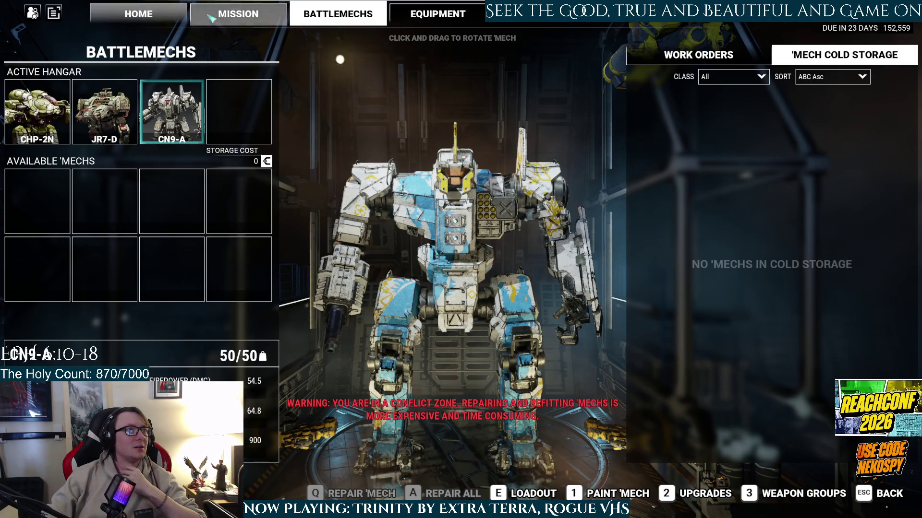
- Launch the Political Operative mission from the Mission tab with the current lance
{"action": "left_click", "coordinate": [210, 18]}
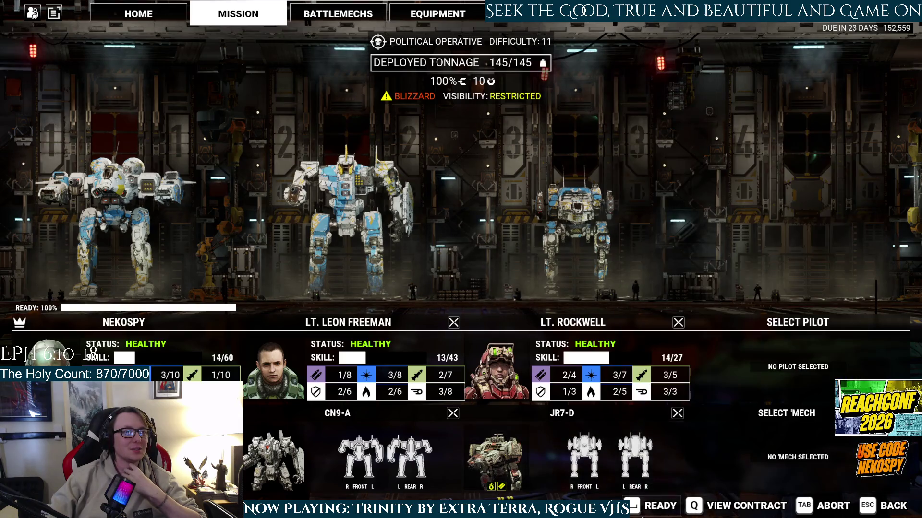
{"action": "left_click", "coordinate": [660, 509]}
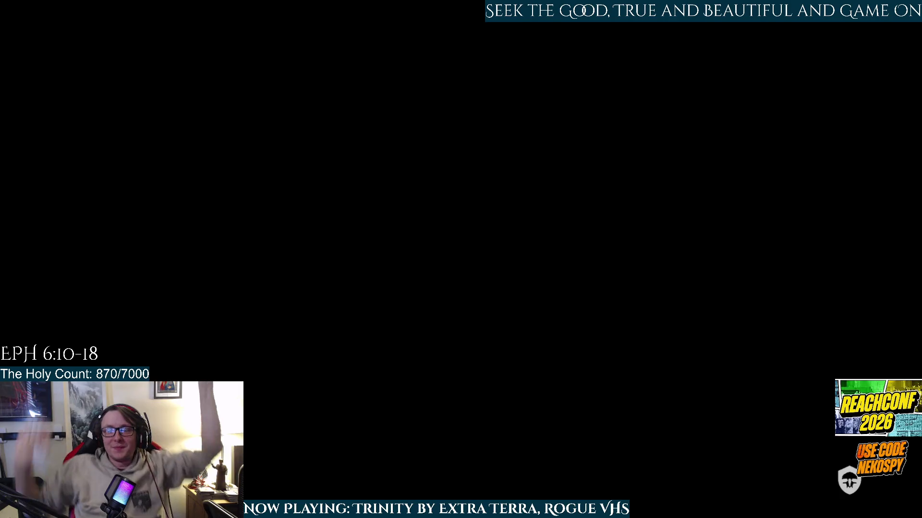
{"action": "key", "text": "alt+Tab"}
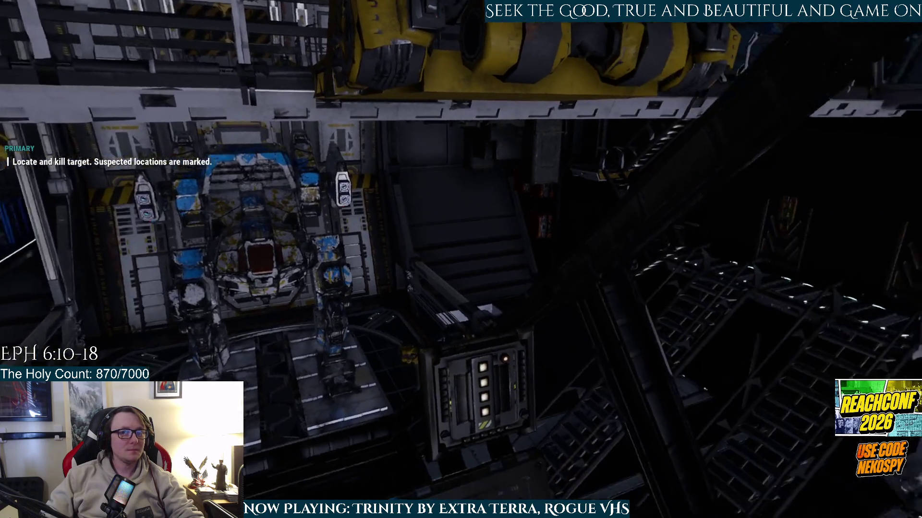
- Walk the mech through the snowy valley toward the yellow objective markers until an enemy contact appears
{"action": "key", "text": "alt+Tab"}
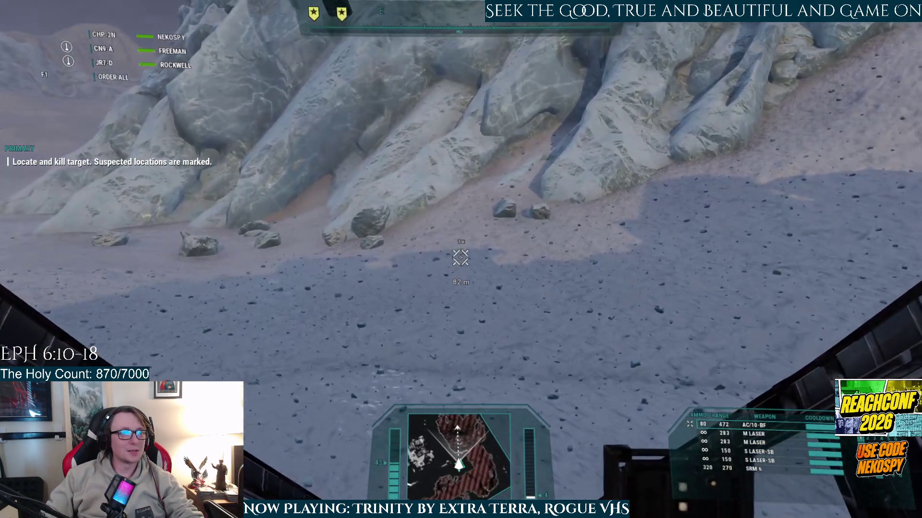
{"action": "key", "text": "w"}
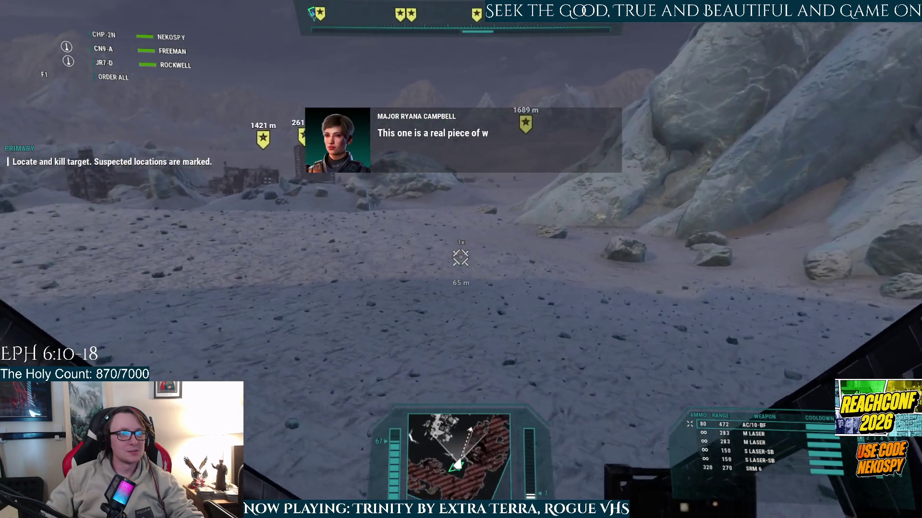
{"action": "key", "text": "a"}
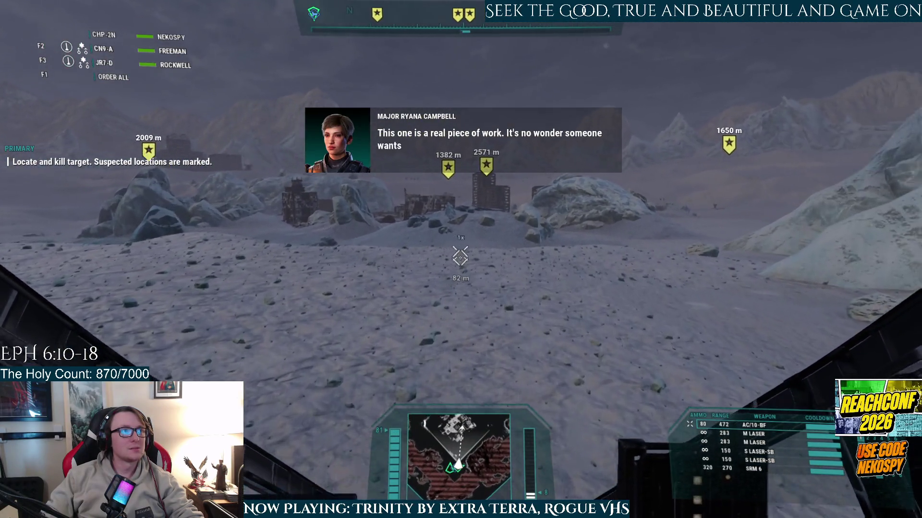
{"action": "key", "text": "a"}
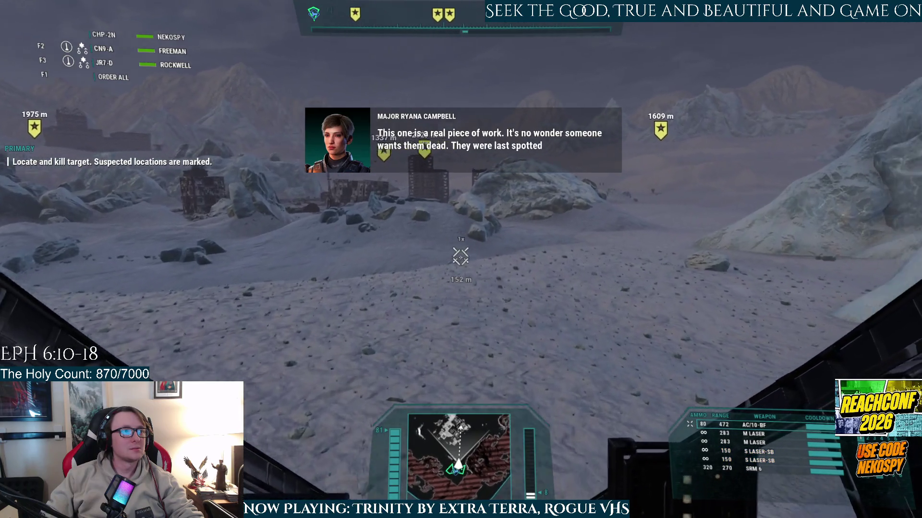
{"action": "key", "text": "d"}
{"action": "key", "text": "d"}
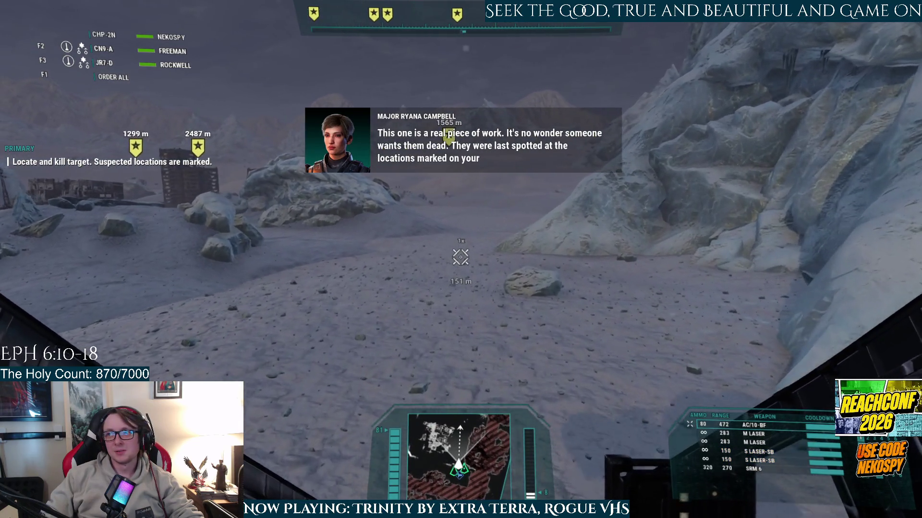
{"action": "key", "text": "a"}
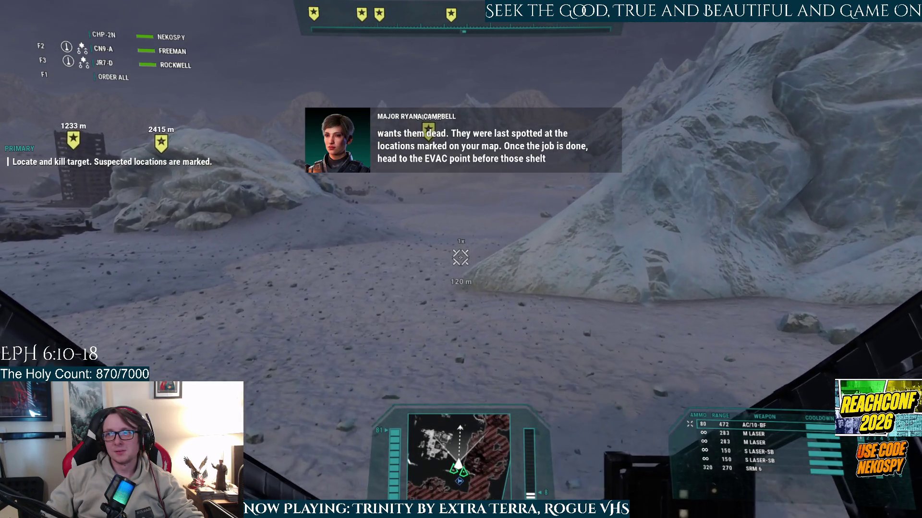
{"action": "key", "text": "d"}
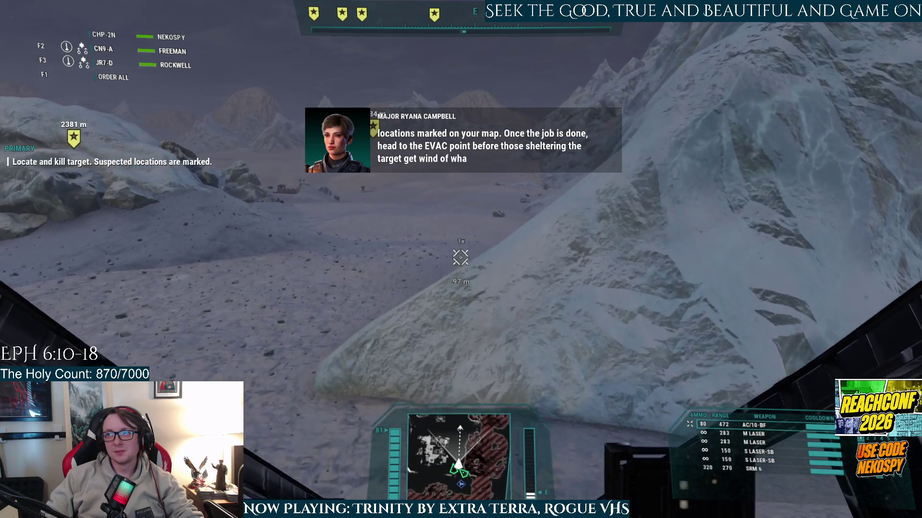
{"action": "key", "text": "a"}
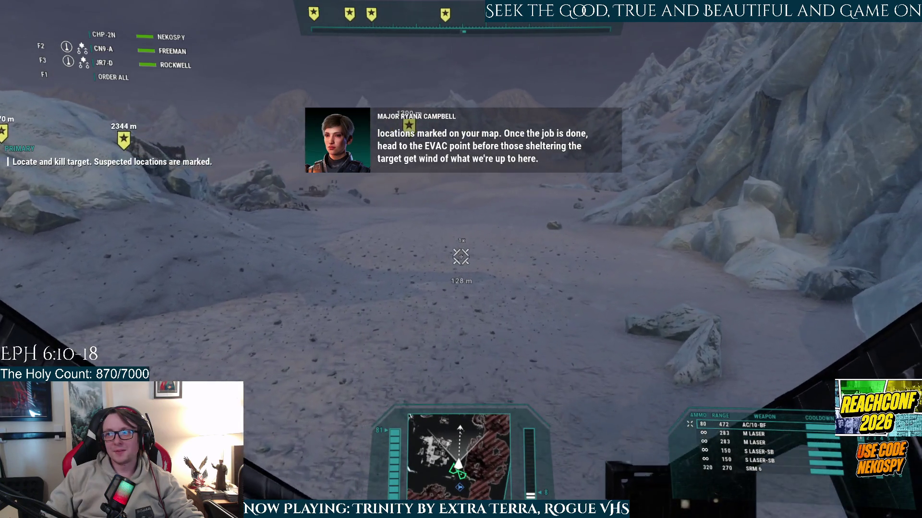
{"action": "key", "text": "d"}
{"action": "key", "text": "a"}
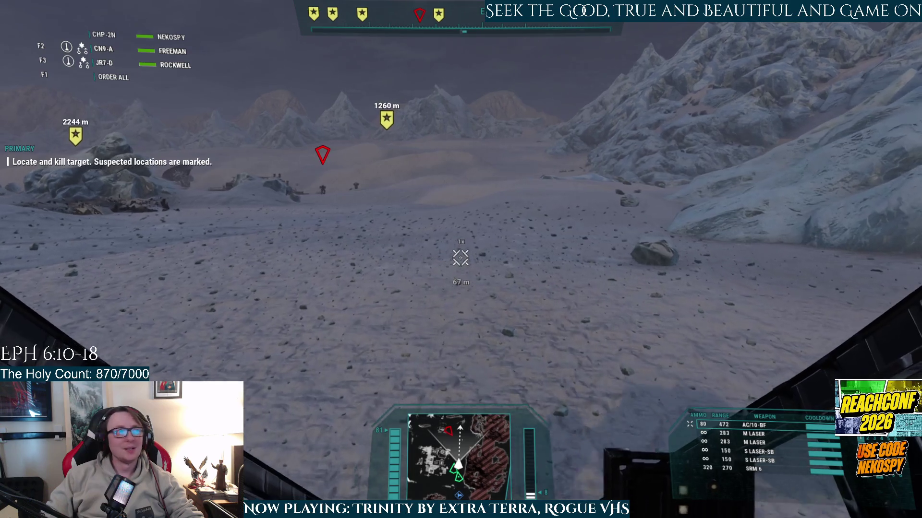
{"action": "key", "text": "a"}
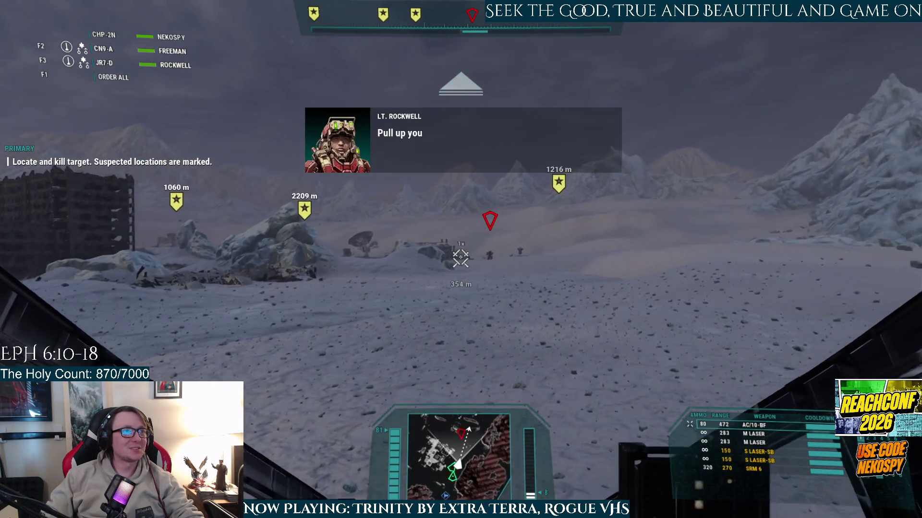
- Open fire with lasers on the enemy mech ahead near the fortified base
{"action": "left_click", "coordinate": [460, 257]}
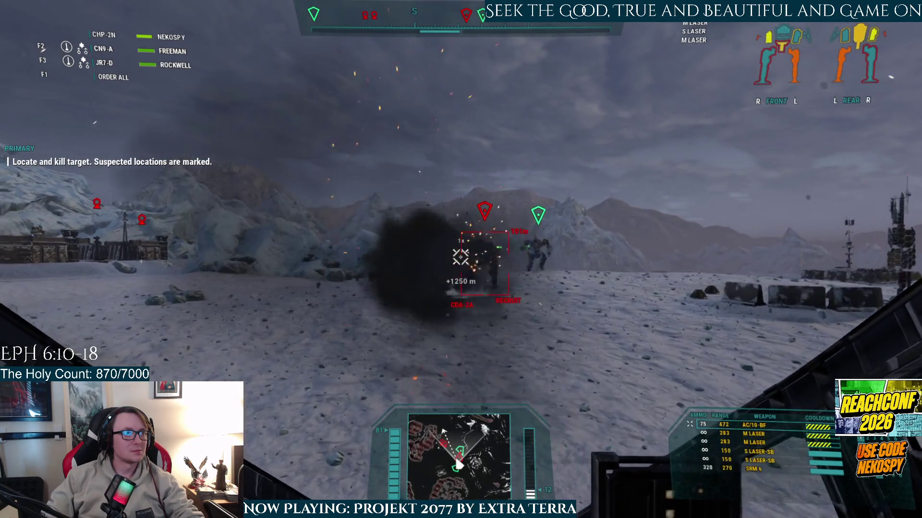
- Keep firing lasers and autocannon at the enemy mechs beside the fortress
{"action": "left_click", "coordinate": [460, 257]}
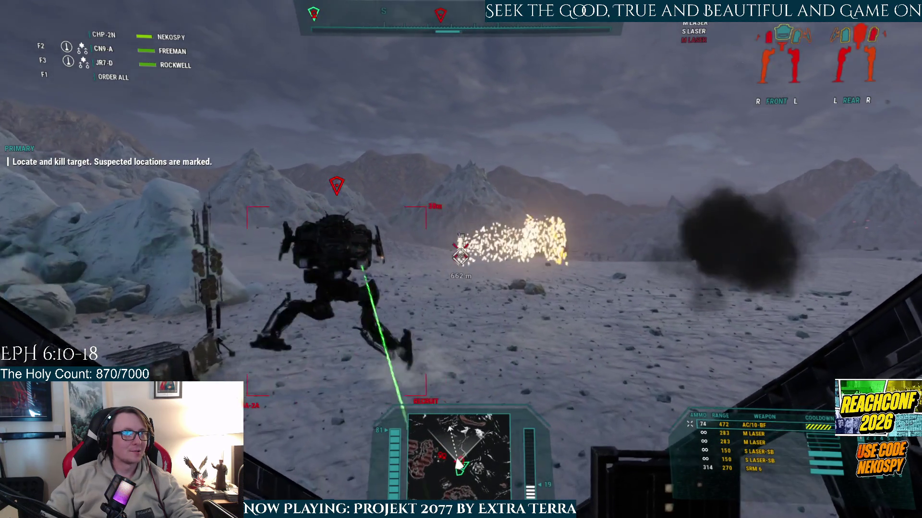
{"action": "left_click", "coordinate": [460, 258]}
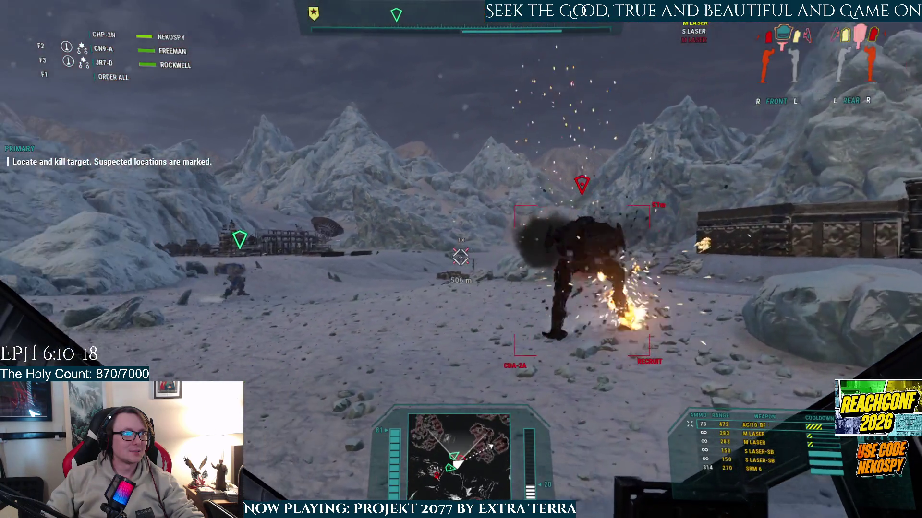
{"action": "left_click", "coordinate": [460, 258]}
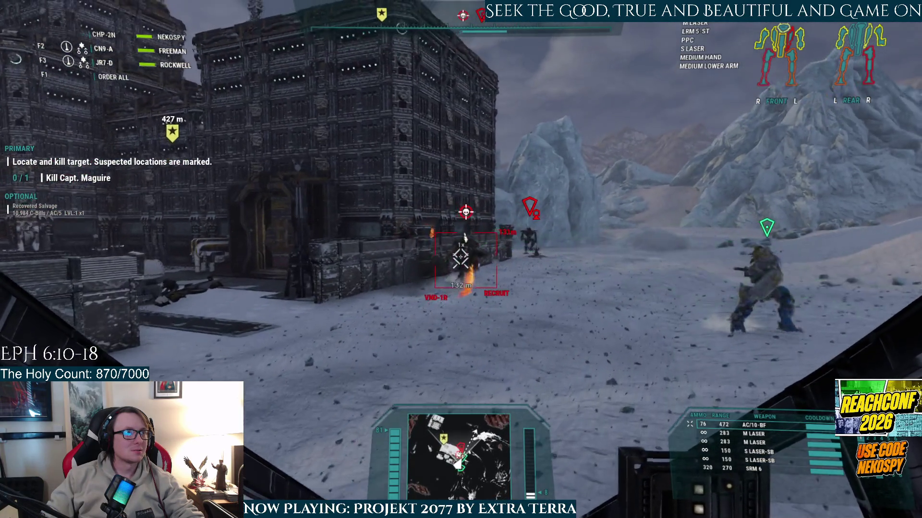
- Pour laser and AC/10 fire onto the targeted enemy until Capt. Maguire is eliminated
{"action": "left_click", "coordinate": [460, 259]}
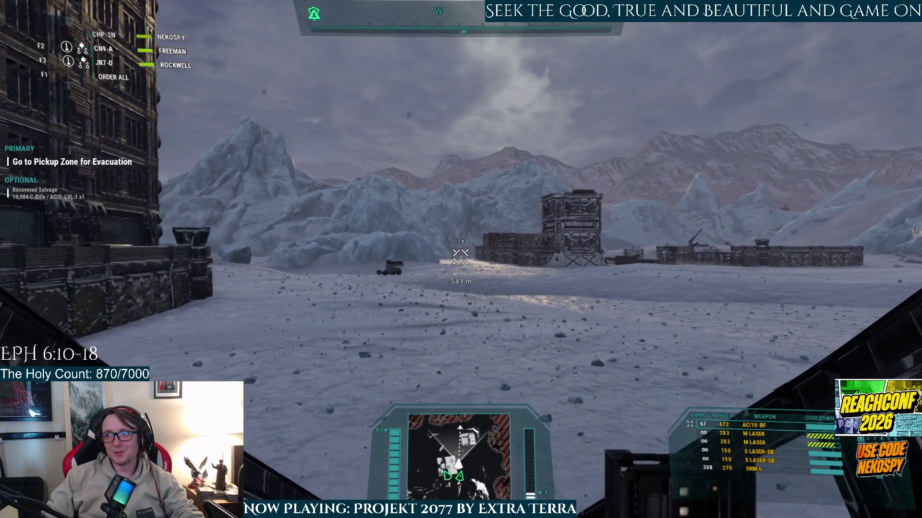
- Turn toward the fortress building and pause the mission
{"action": "key", "text": "r"}
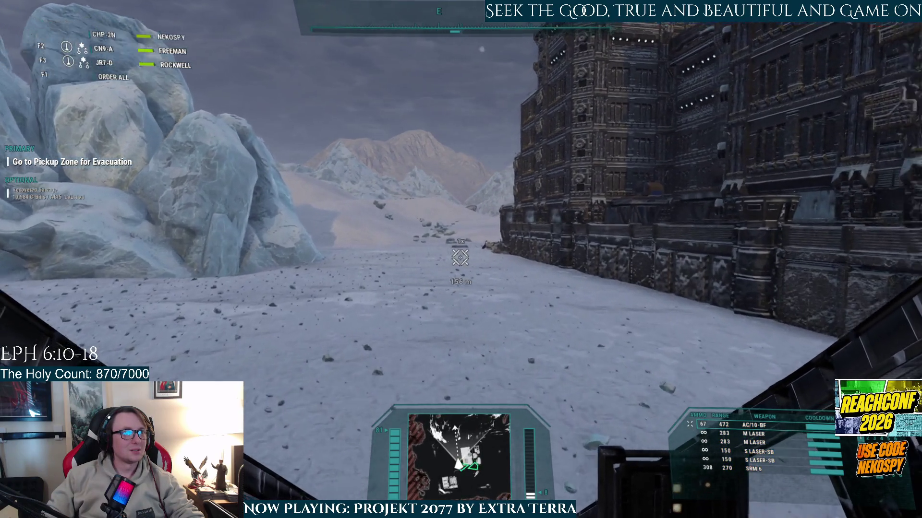
{"action": "key", "text": "Escape"}
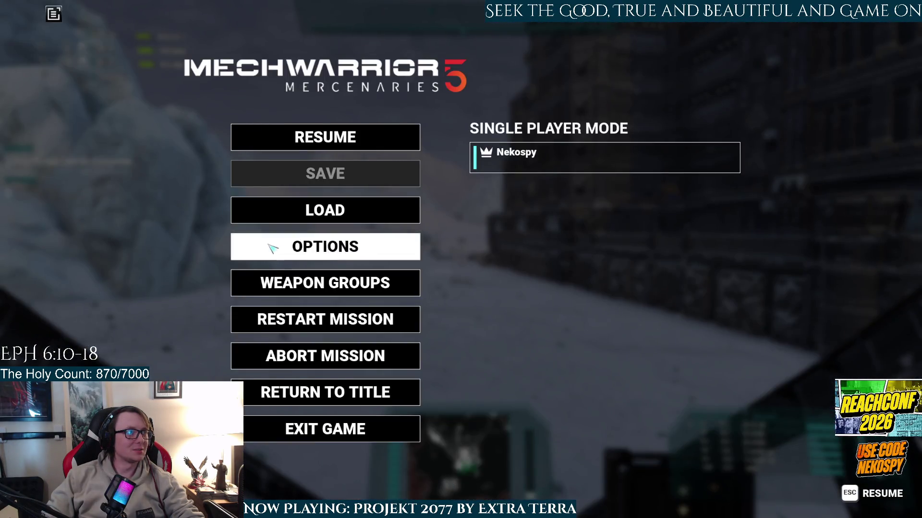
- Change a graphics option, accept the restart notice, apply it, and resume the mission
{"action": "left_click", "coordinate": [269, 245]}
{"action": "left_click", "coordinate": [395, 37]}
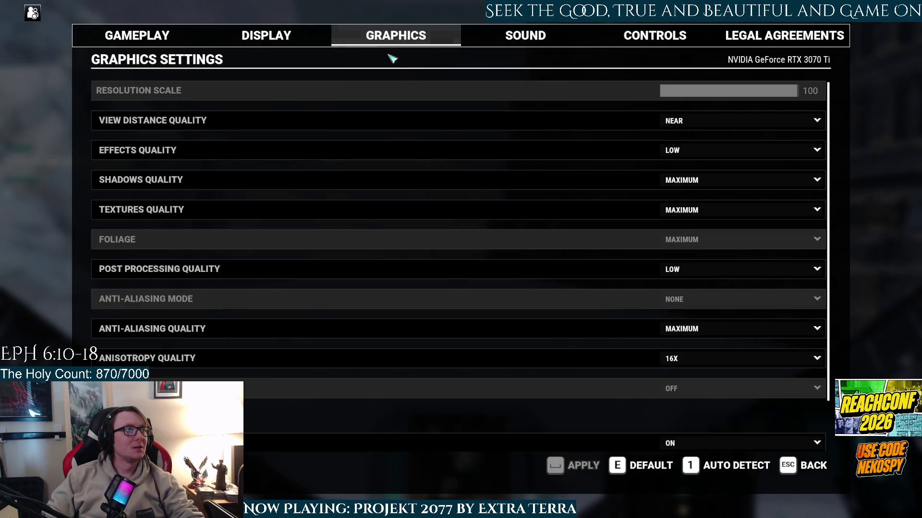
{"action": "scroll", "coordinate": [224, 337], "scroll_direction": "down", "scroll_amount": 2}
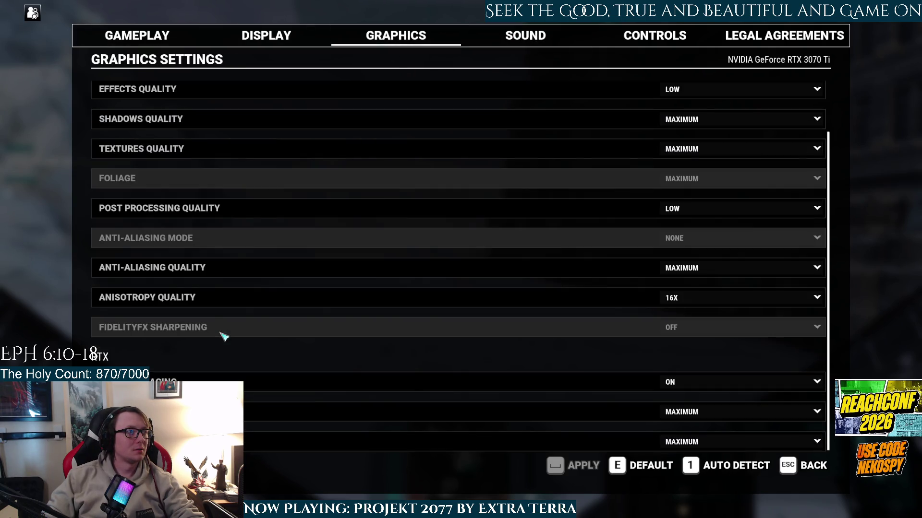
{"action": "scroll", "coordinate": [224, 336], "scroll_direction": "up", "scroll_amount": 2}
{"action": "scroll", "coordinate": [224, 337], "scroll_direction": "down", "scroll_amount": 2}
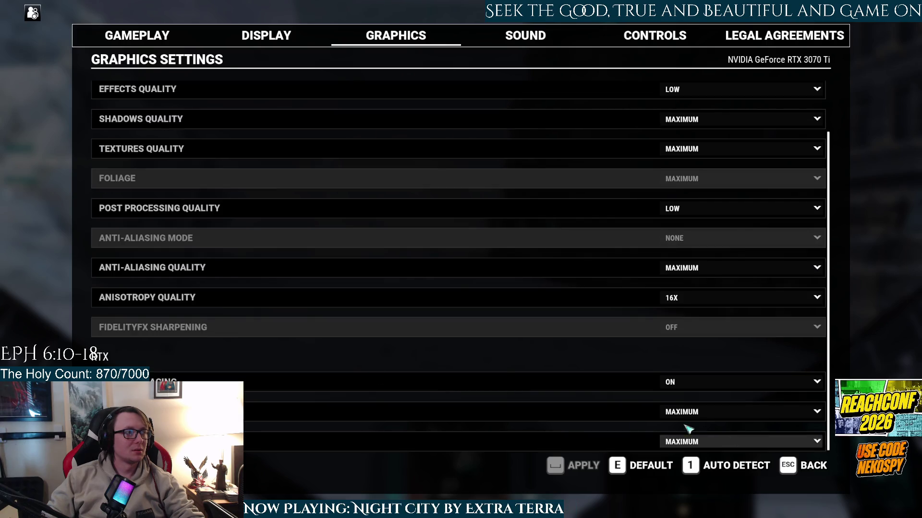
{"action": "left_click", "coordinate": [682, 400]}
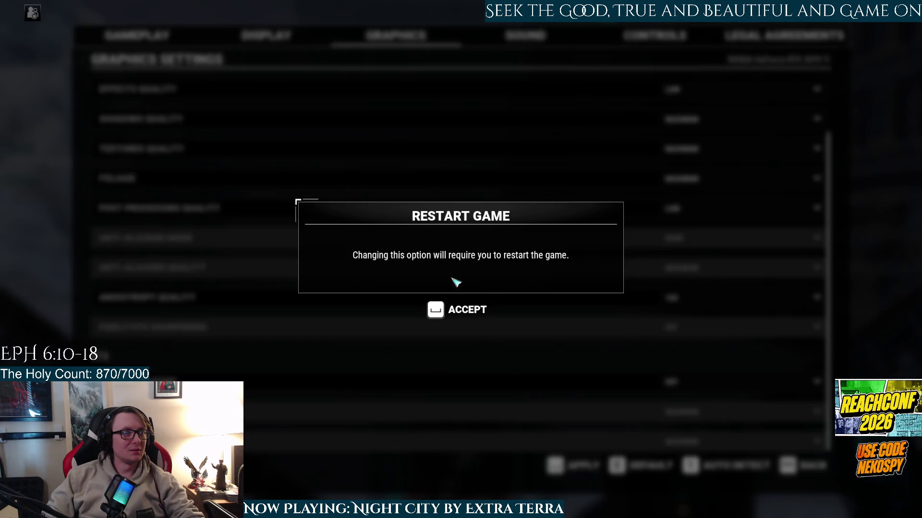
{"action": "left_click", "coordinate": [442, 314]}
{"action": "key", "text": "Escape"}
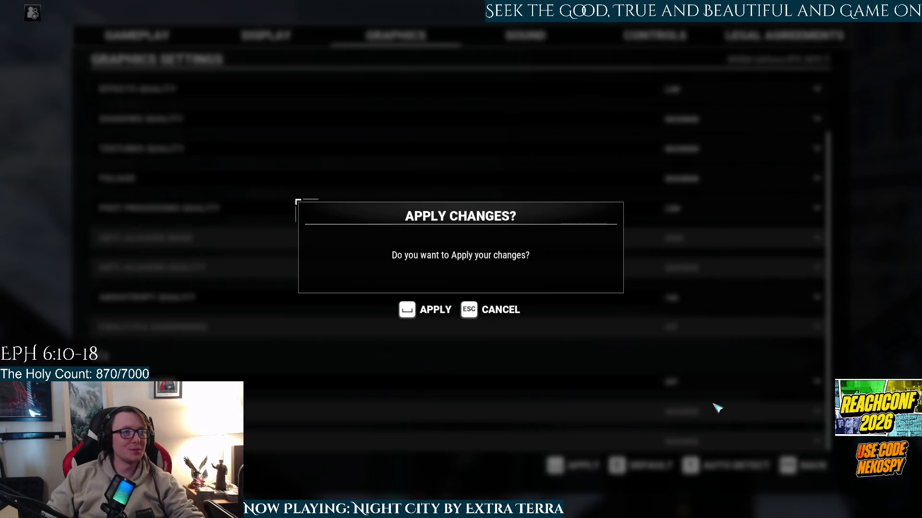
{"action": "left_click", "coordinate": [425, 312]}
{"action": "key", "text": "Escape"}
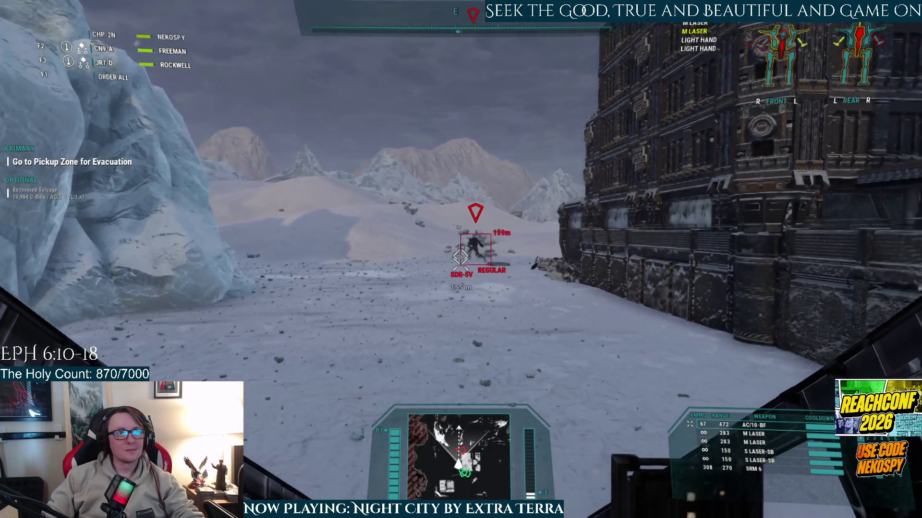
- Chase the SDR-5V through its jump with lasers and AC/10 fire until the mission completes
{"action": "left_click", "coordinate": [460, 257]}
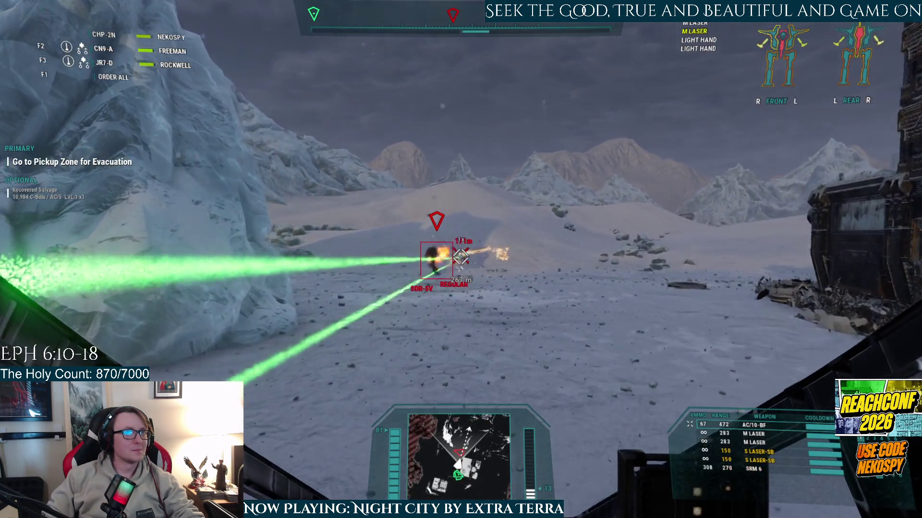
{"action": "left_click", "coordinate": [459, 257]}
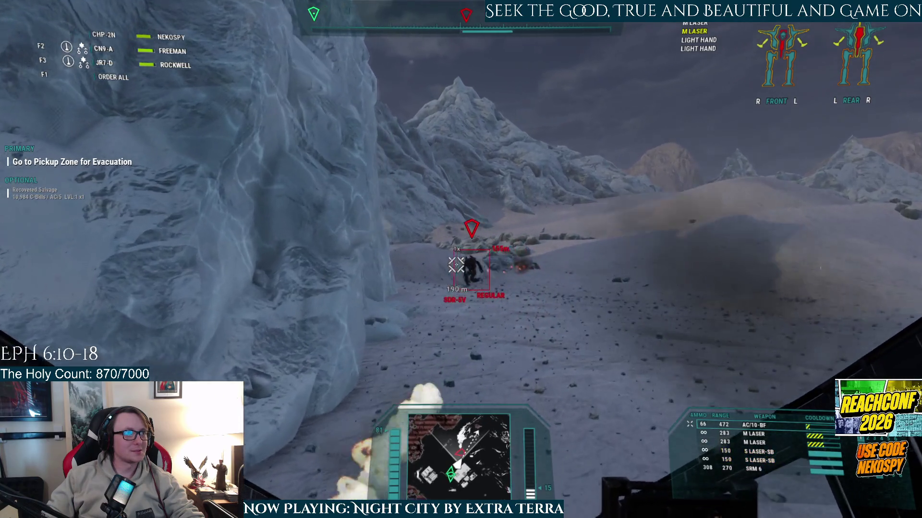
{"action": "left_click", "coordinate": [460, 257]}
{"action": "left_click", "coordinate": [460, 257]}
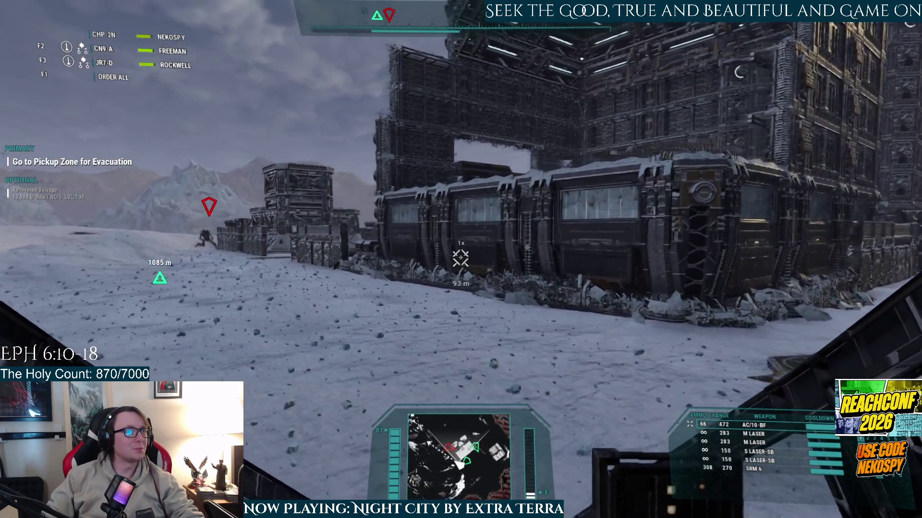
{"action": "left_click", "coordinate": [460, 257]}
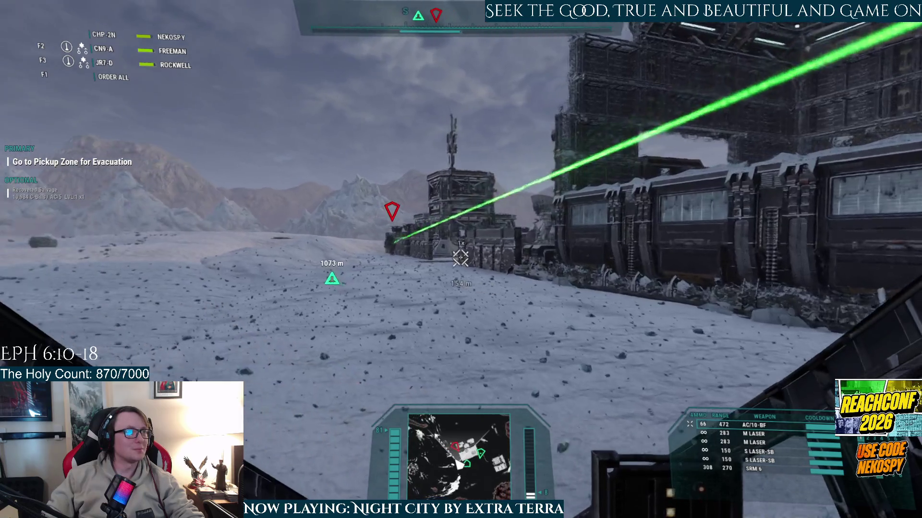
{"action": "left_click_drag", "start_coordinate": [459, 257], "coordinate": [461, 258]}
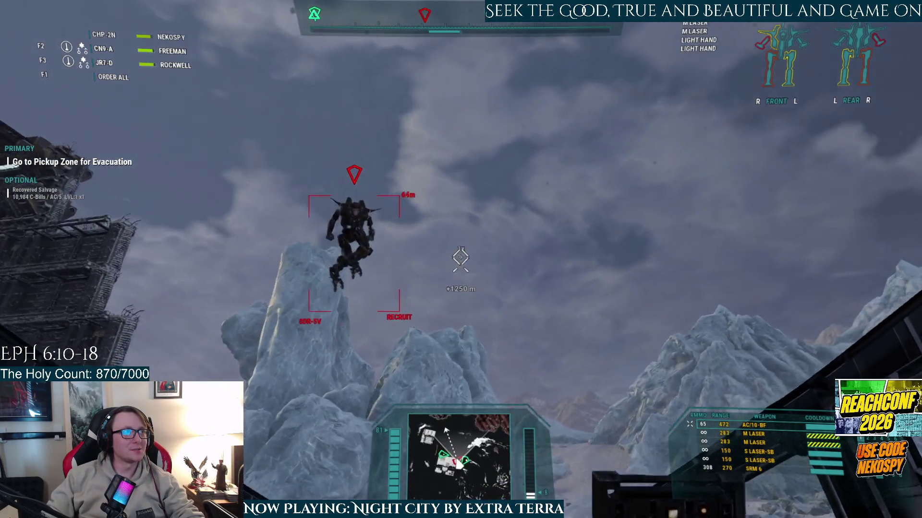
{"action": "left_click", "coordinate": [460, 259]}
{"action": "left_click_drag", "start_coordinate": [459, 258], "coordinate": [459, 256]}
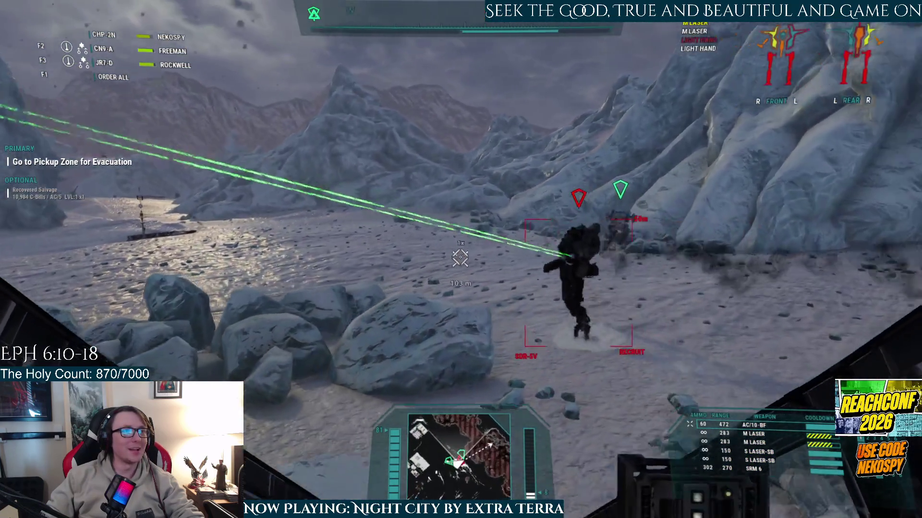
{"action": "left_click", "coordinate": [460, 258]}
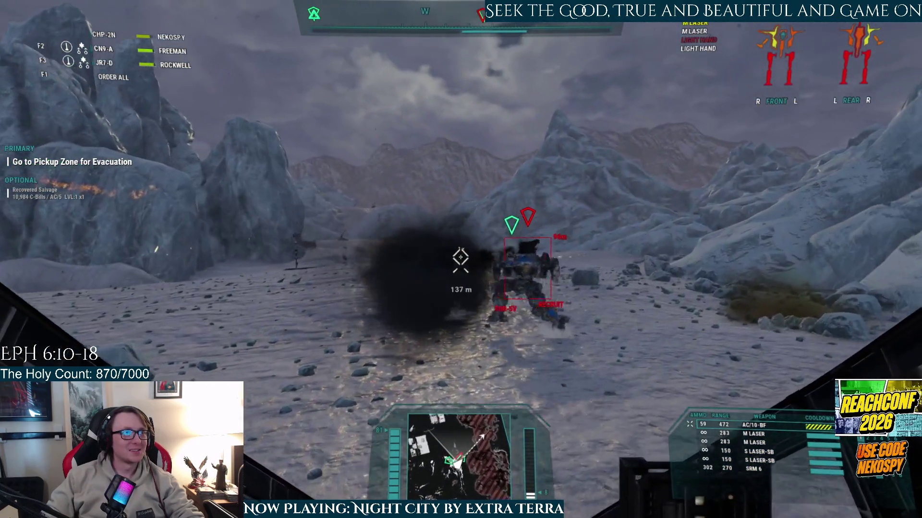
{"action": "left_click", "coordinate": [460, 258]}
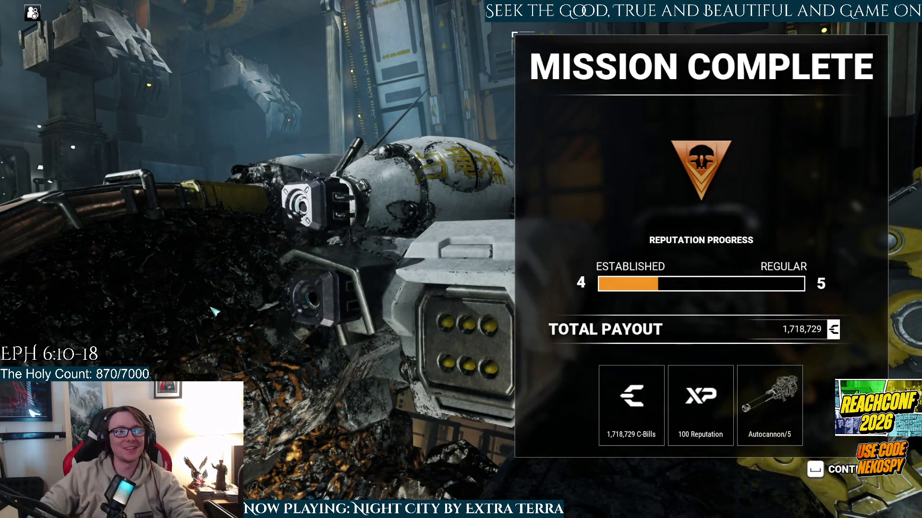
- Continue from the Mission Complete summary to the Salvage screen
{"action": "left_click", "coordinate": [816, 469]}
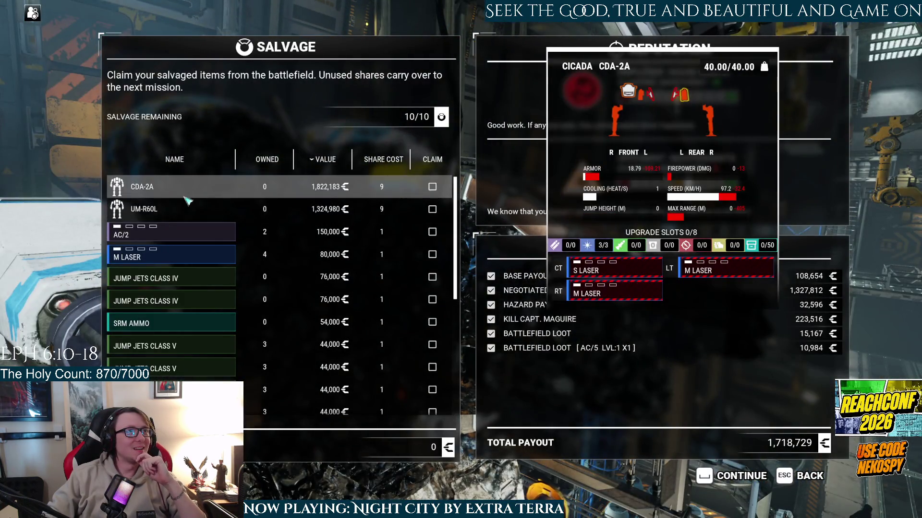
- Claim the AC/20 Ammo, SRM Ammo and M Laser salvage
{"action": "mouse_move", "coordinate": [186, 208]}
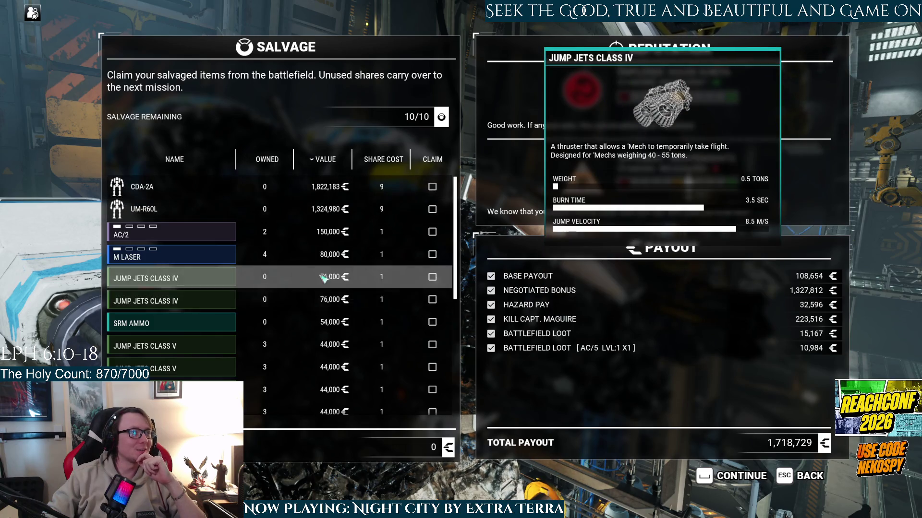
{"action": "scroll", "coordinate": [325, 269], "scroll_direction": "down", "scroll_amount": 3}
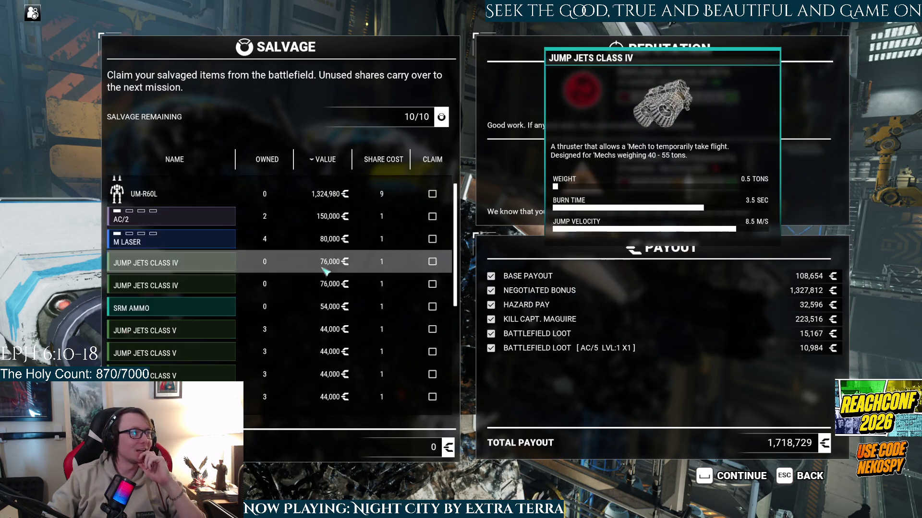
{"action": "scroll", "coordinate": [325, 271], "scroll_direction": "down", "scroll_amount": 3}
{"action": "scroll", "coordinate": [329, 267], "scroll_direction": "down", "scroll_amount": 6}
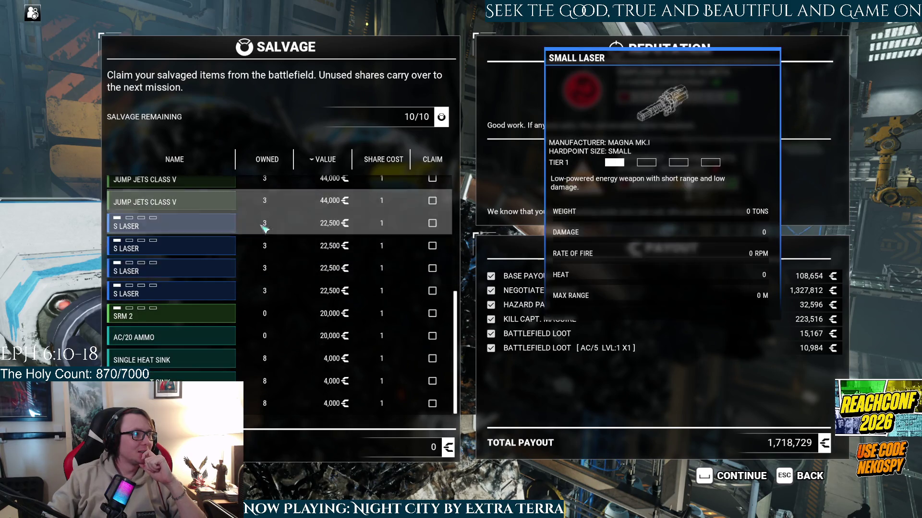
{"action": "left_click", "coordinate": [298, 336]}
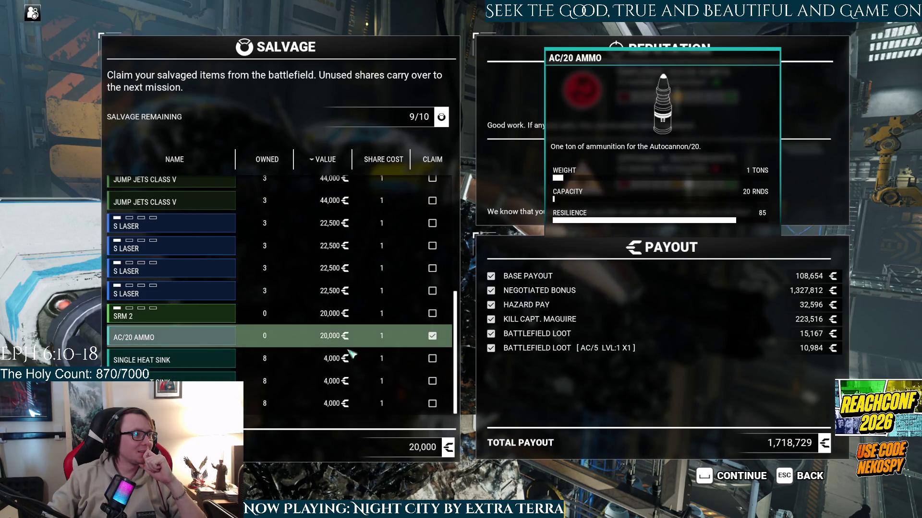
{"action": "scroll", "coordinate": [303, 375], "scroll_direction": "up", "scroll_amount": 1}
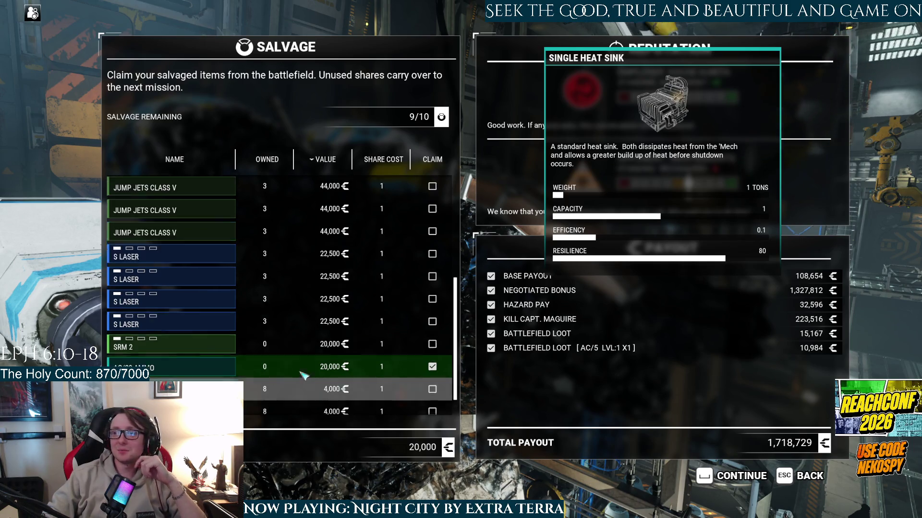
{"action": "scroll", "coordinate": [303, 375], "scroll_direction": "up", "scroll_amount": 4}
{"action": "scroll", "coordinate": [302, 372], "scroll_direction": "up", "scroll_amount": 4}
{"action": "scroll", "coordinate": [280, 342], "scroll_direction": "up", "scroll_amount": 1}
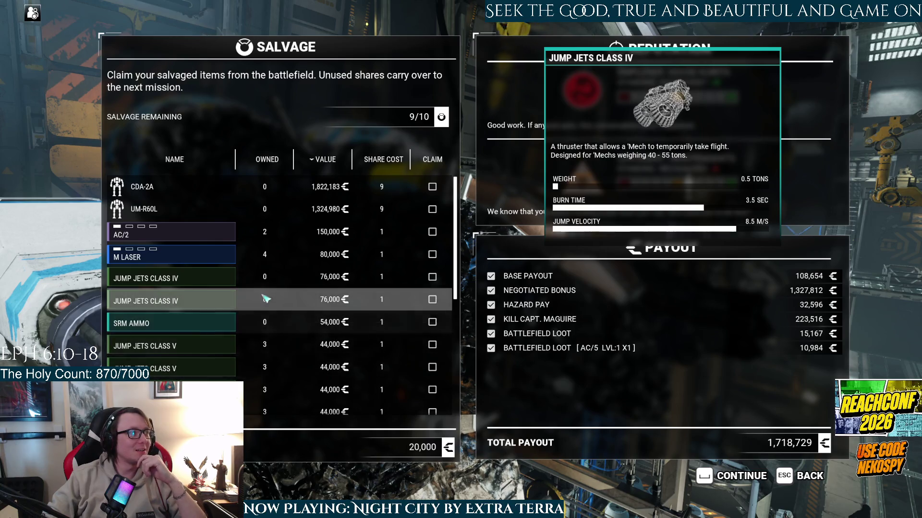
{"action": "scroll", "coordinate": [264, 300], "scroll_direction": "down", "scroll_amount": 1}
{"action": "scroll", "coordinate": [264, 302], "scroll_direction": "down", "scroll_amount": 3}
{"action": "left_click", "coordinate": [265, 223]}
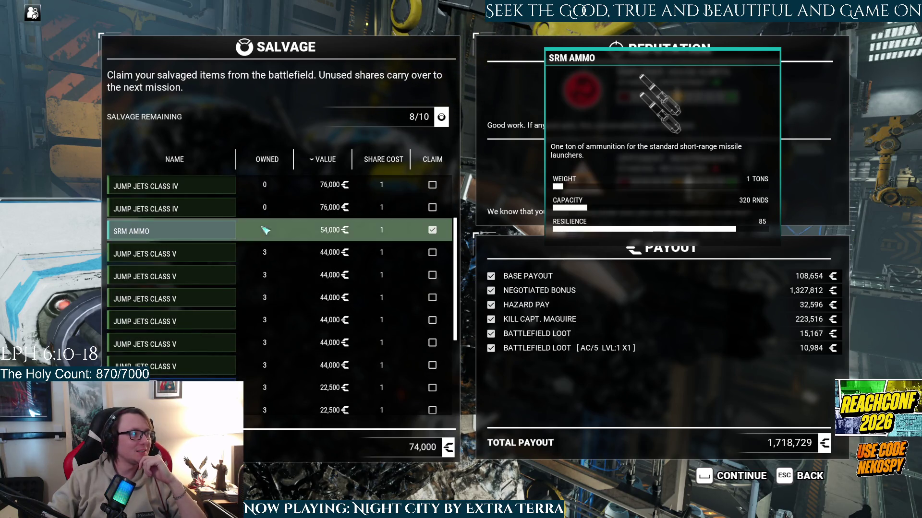
{"action": "scroll", "coordinate": [283, 274], "scroll_direction": "down", "scroll_amount": 5}
{"action": "scroll", "coordinate": [283, 273], "scroll_direction": "down", "scroll_amount": 2}
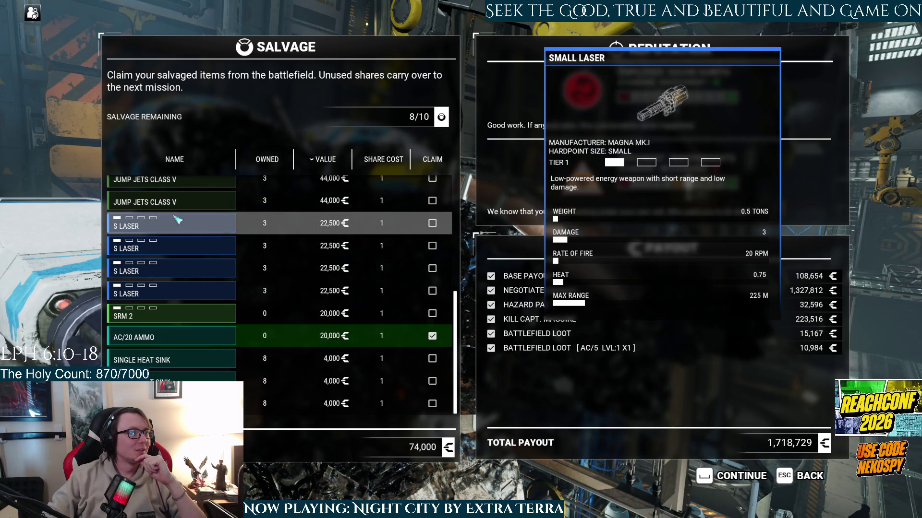
{"action": "scroll", "coordinate": [189, 219], "scroll_direction": "up", "scroll_amount": 3}
{"action": "scroll", "coordinate": [211, 250], "scroll_direction": "up", "scroll_amount": 6}
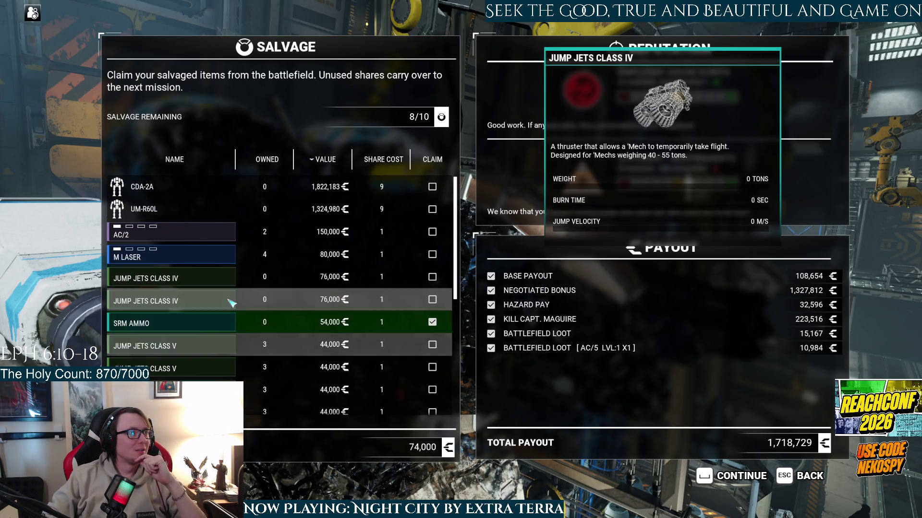
{"action": "left_click", "coordinate": [220, 257]}
- Claim six Jump Jets Class V and an S Laser with the last share, then continue to the scoreboard
{"action": "scroll", "coordinate": [212, 281], "scroll_direction": "down", "scroll_amount": 3}
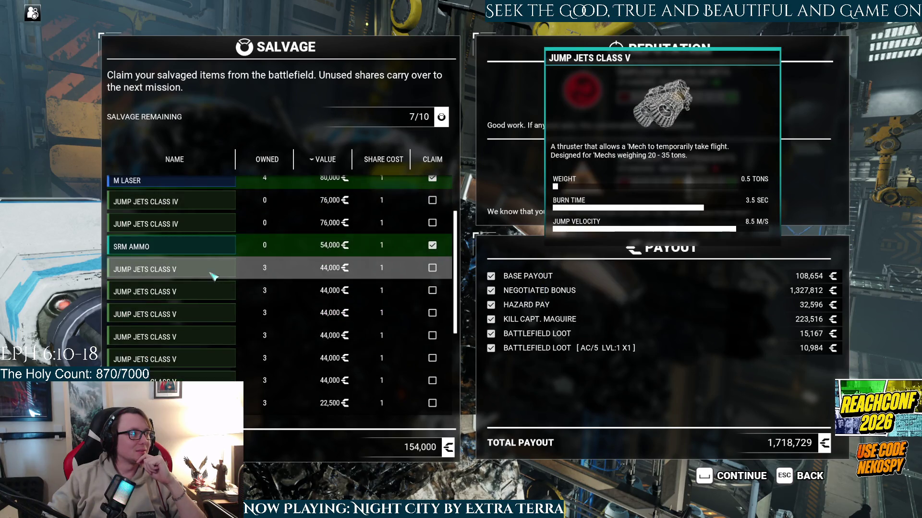
{"action": "left_click", "coordinate": [201, 269]}
{"action": "left_click", "coordinate": [199, 292]}
{"action": "left_click", "coordinate": [197, 336]}
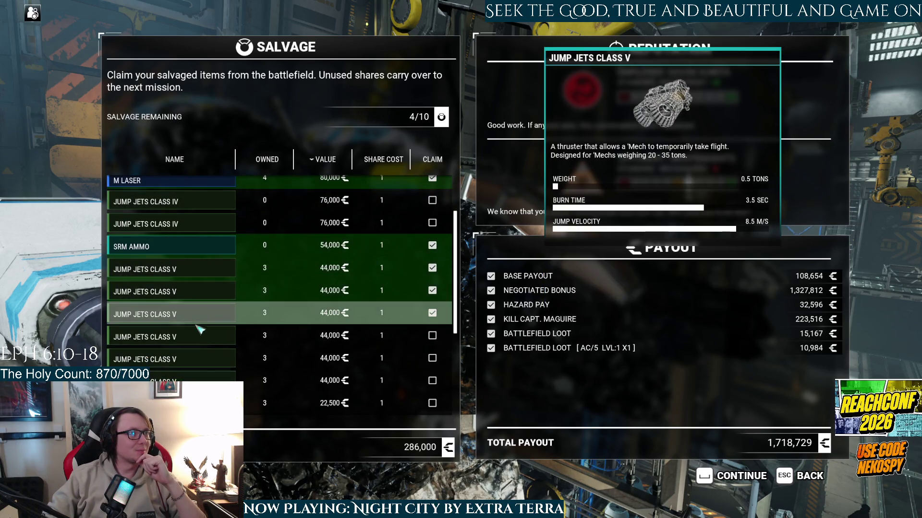
{"action": "left_click", "coordinate": [193, 360]}
{"action": "left_click", "coordinate": [194, 379]}
{"action": "scroll", "coordinate": [206, 325], "scroll_direction": "down", "scroll_amount": 3}
{"action": "left_click", "coordinate": [198, 238]}
{"action": "left_click", "coordinate": [183, 329]}
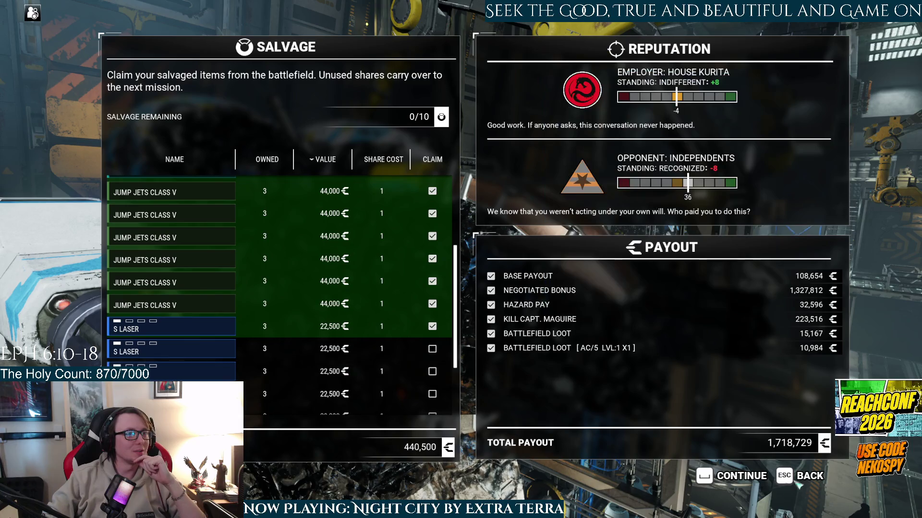
{"action": "left_click", "coordinate": [748, 479]}
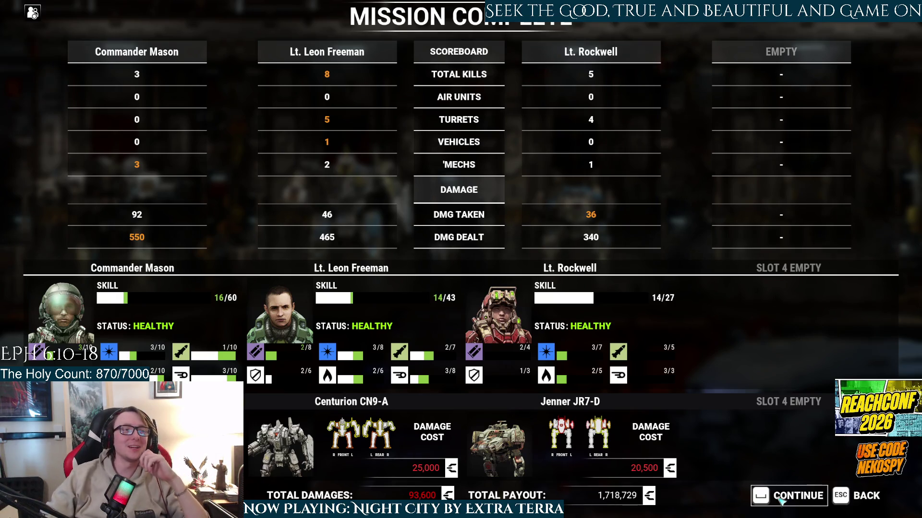
- Continue past the scoreboard and acknowledge the 'completed mission 1 out of 2' notice
{"action": "left_click", "coordinate": [780, 500]}
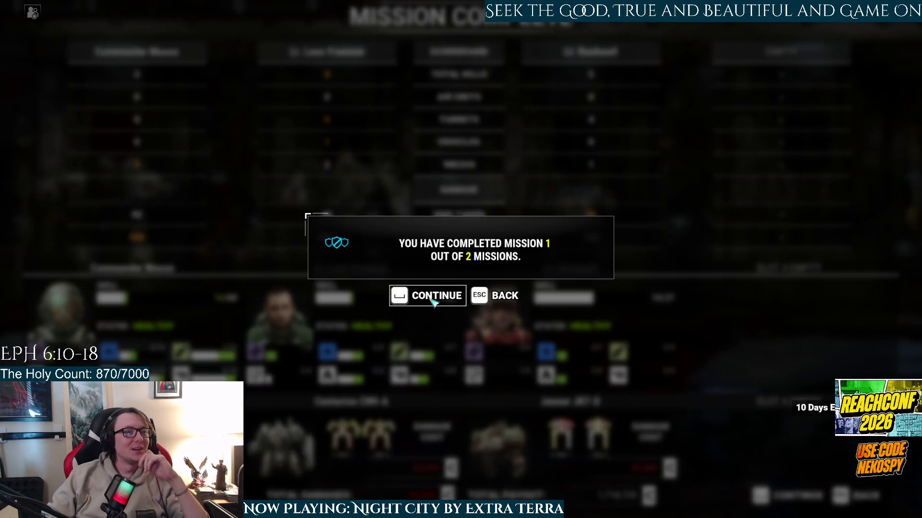
{"action": "left_click", "coordinate": [432, 301]}
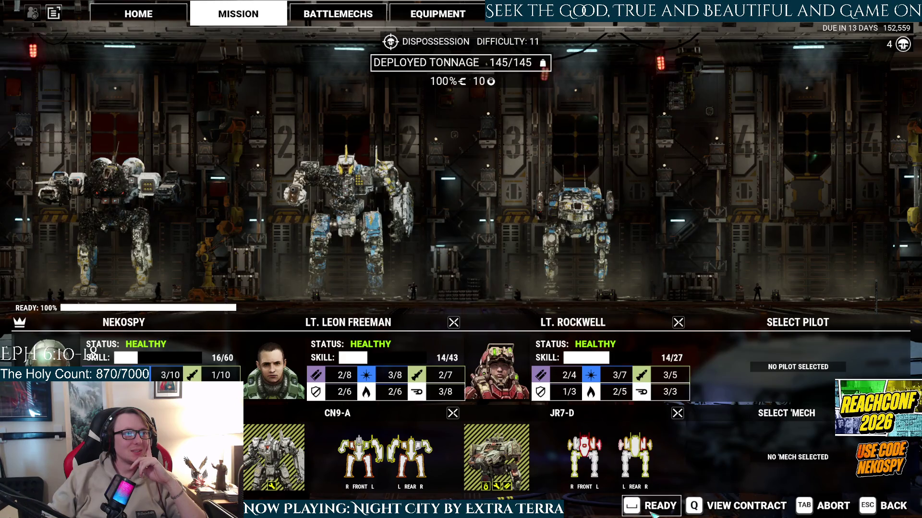
- Ready up in the Dispossession lobby to drop the 145-ton lance into mission 2
{"action": "left_click", "coordinate": [651, 511]}
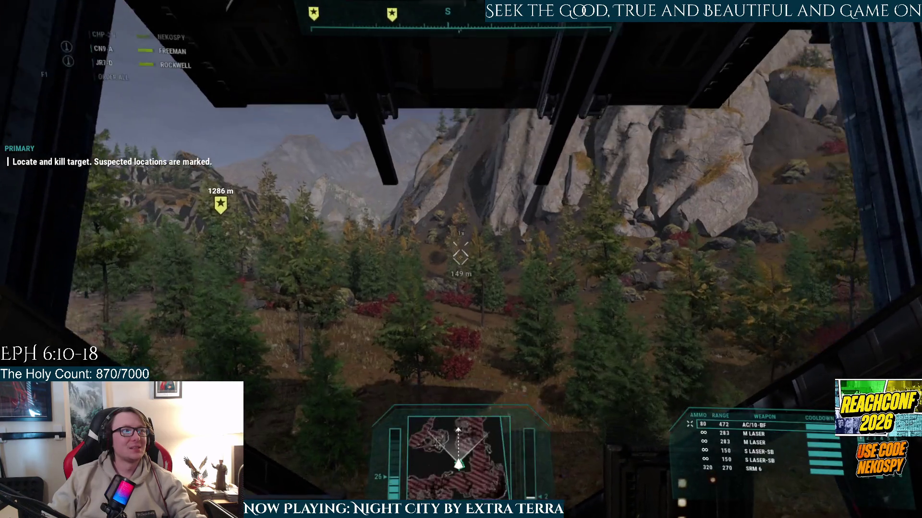
- Walk the mech through the forest to the marked locations and fire lasers at the enemy by the bunker
{"action": "key", "text": "w"}
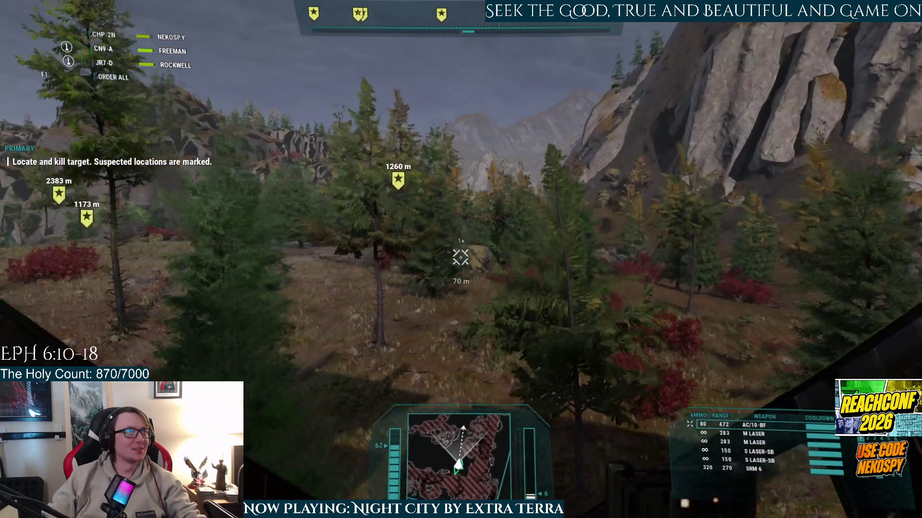
{"action": "key", "text": "a"}
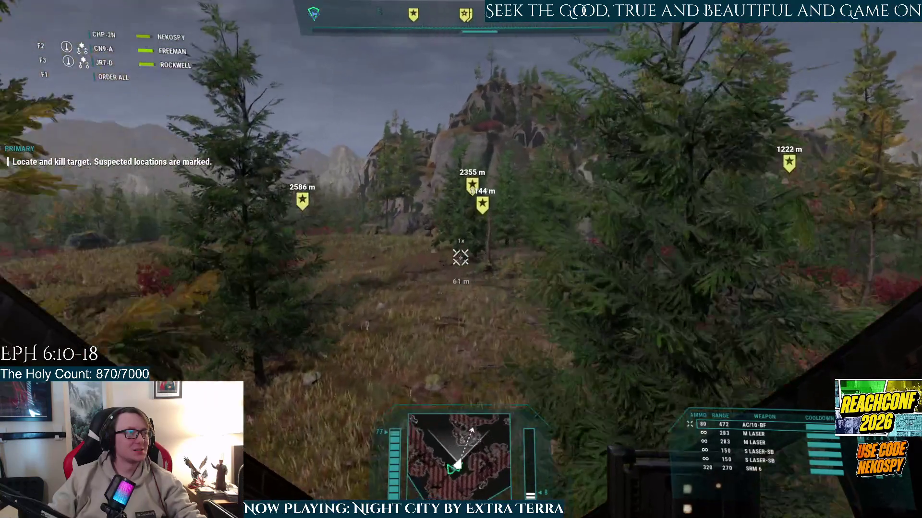
{"action": "key", "text": "d"}
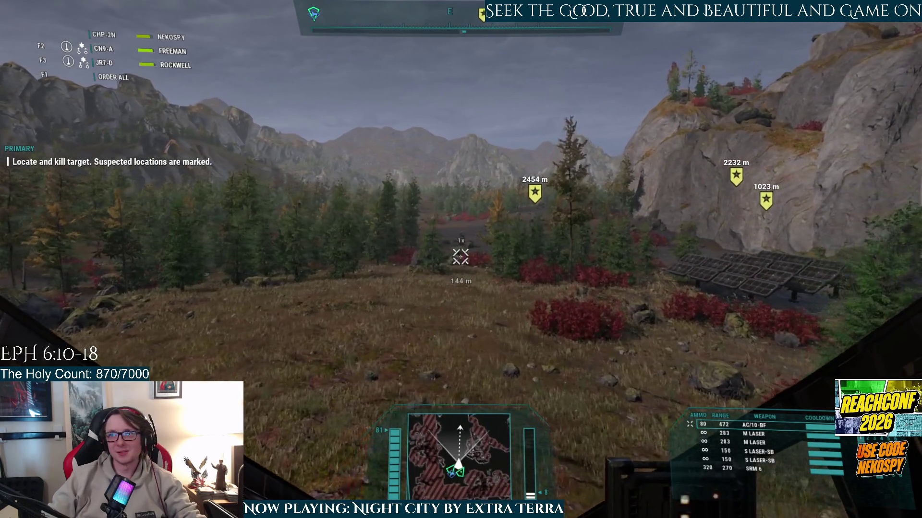
{"action": "key", "text": "d"}
{"action": "key", "text": "a"}
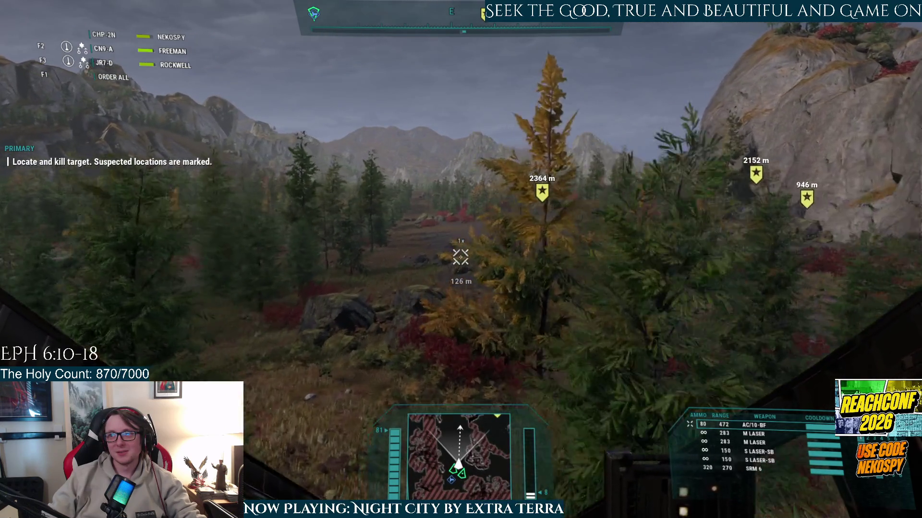
{"action": "key", "text": "d"}
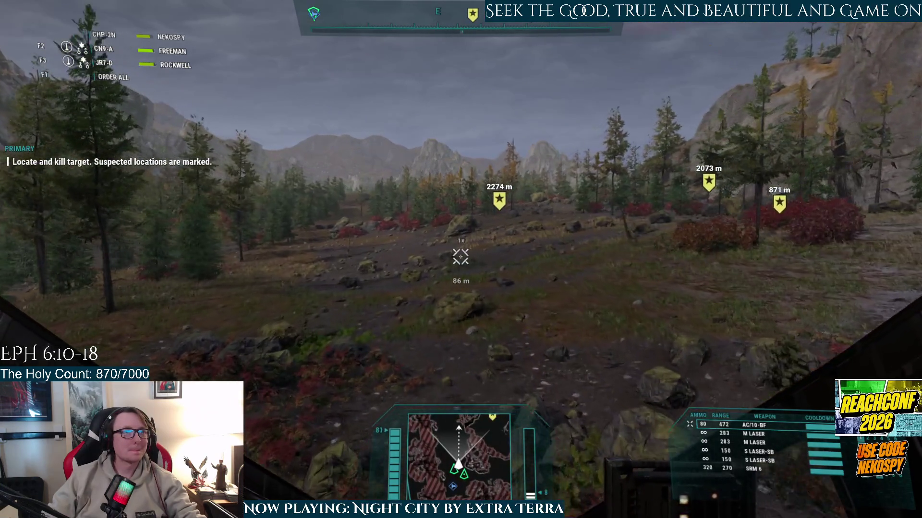
{"action": "key", "text": "d"}
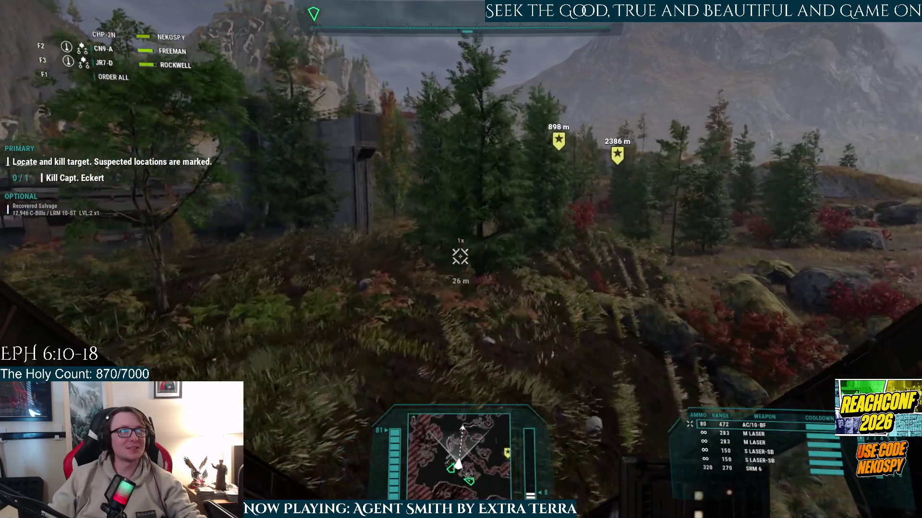
{"action": "left_click", "coordinate": [460, 257]}
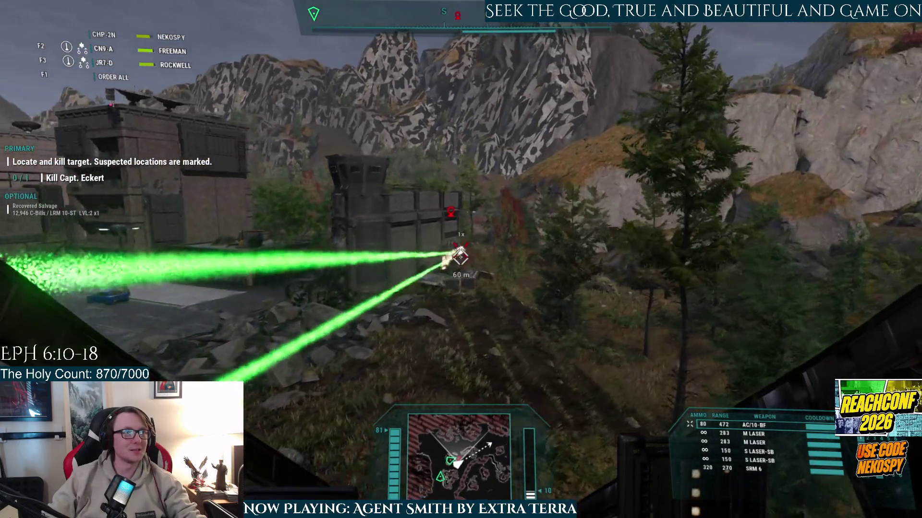